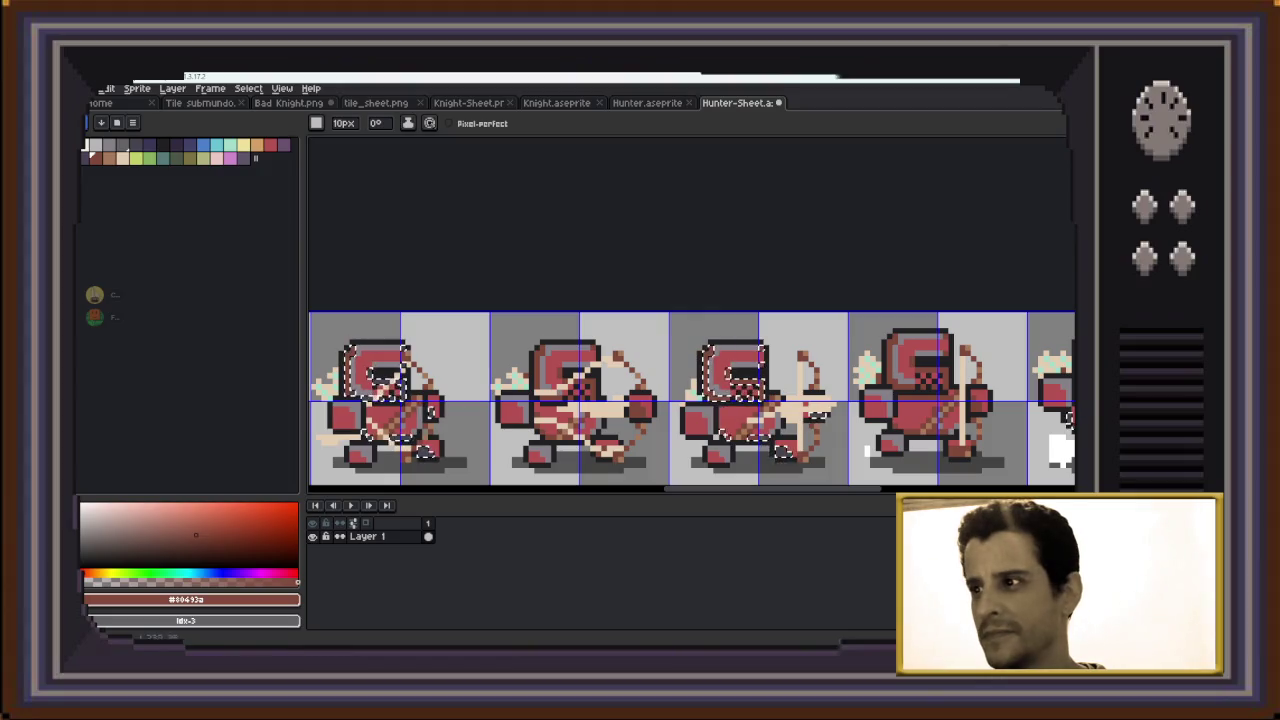
Pan across the hunter frames and magic-wand select a colour region on the middle hunter
drag(800, 400, 578, 400)
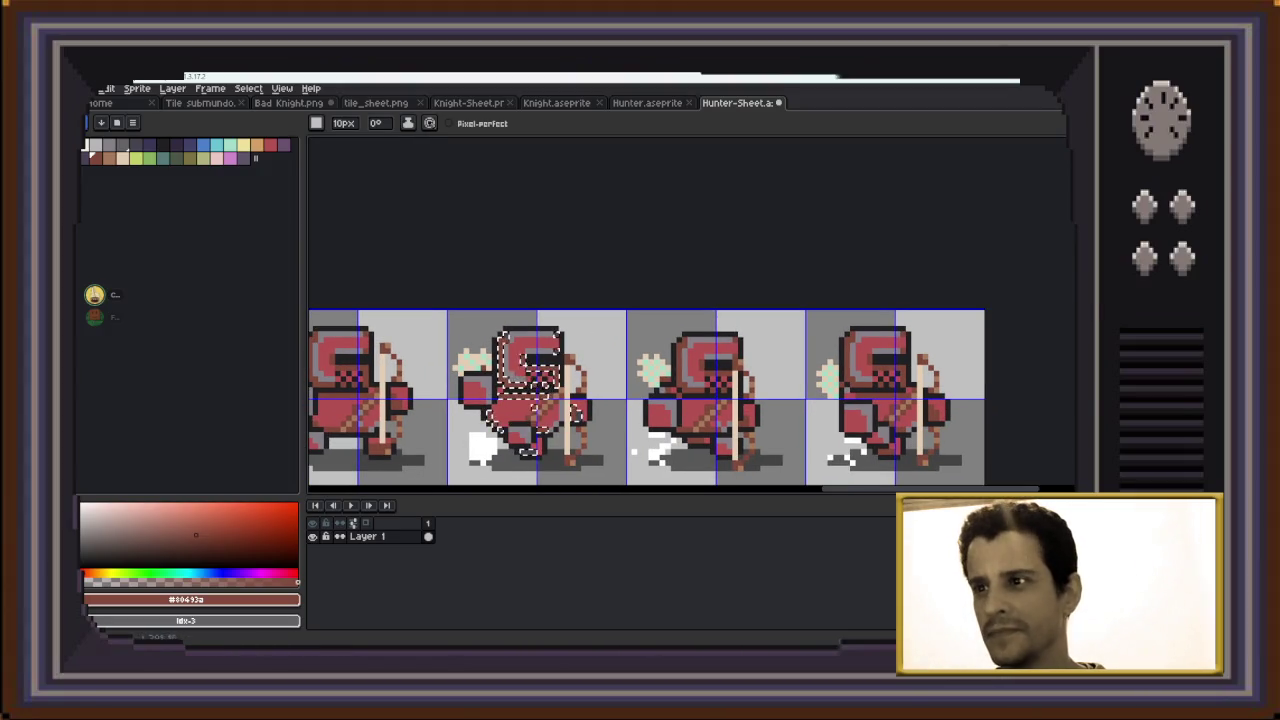
mouse_move(598, 415)
mouse_down()
mouse_move(419, 389)
mouse_move(451, 371)
mouse_up()
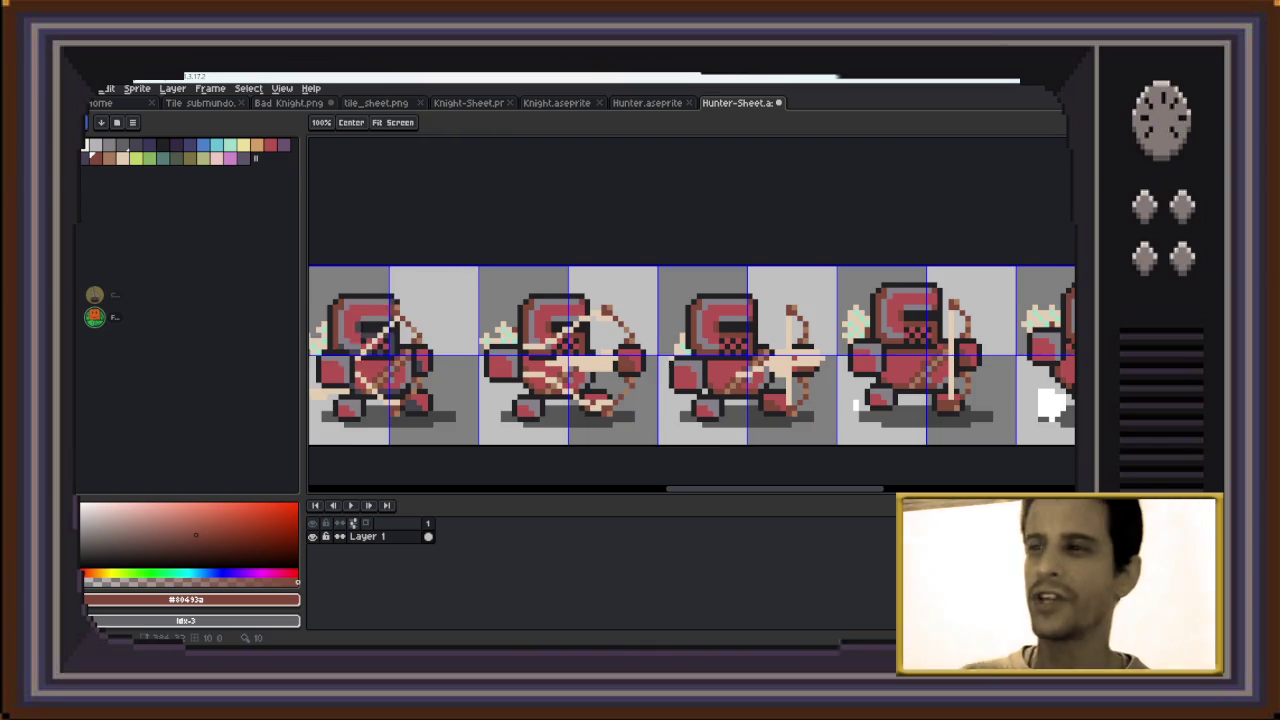
drag(445, 293, 611, 355)
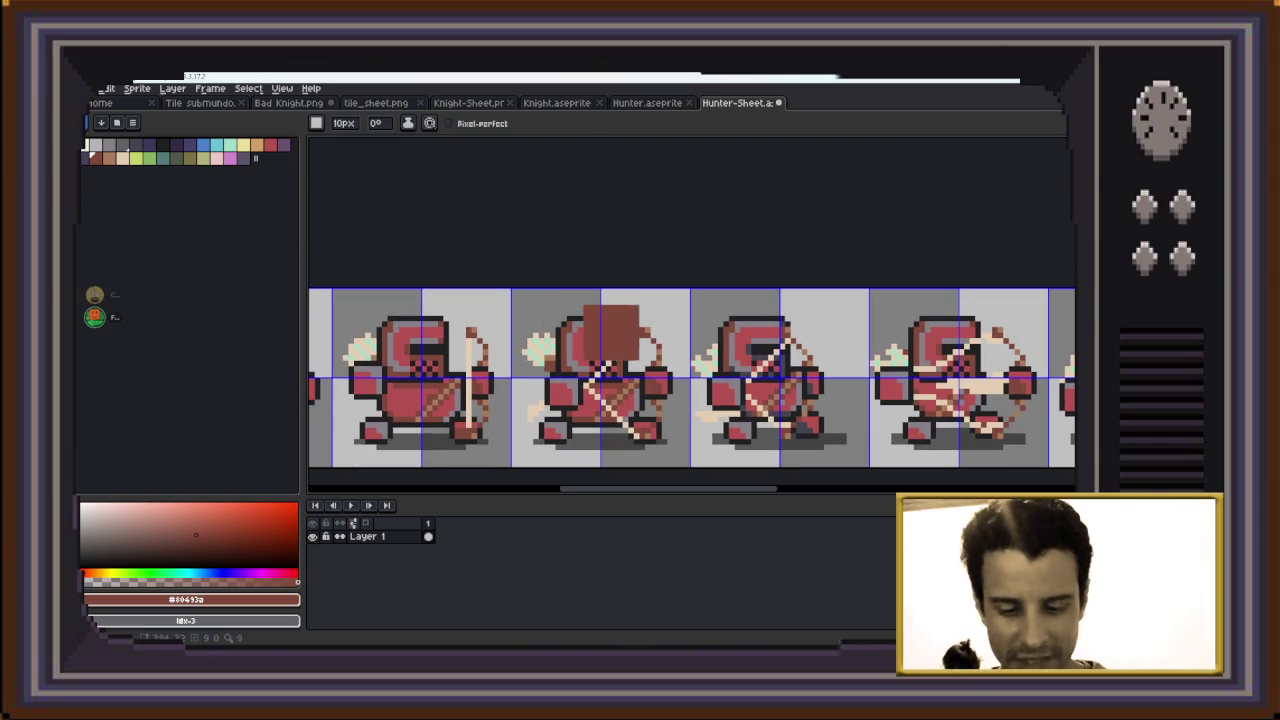
key(w)
scroll(727, 350, up, 1)
scroll(727, 340, up, 1)
click(727, 338)
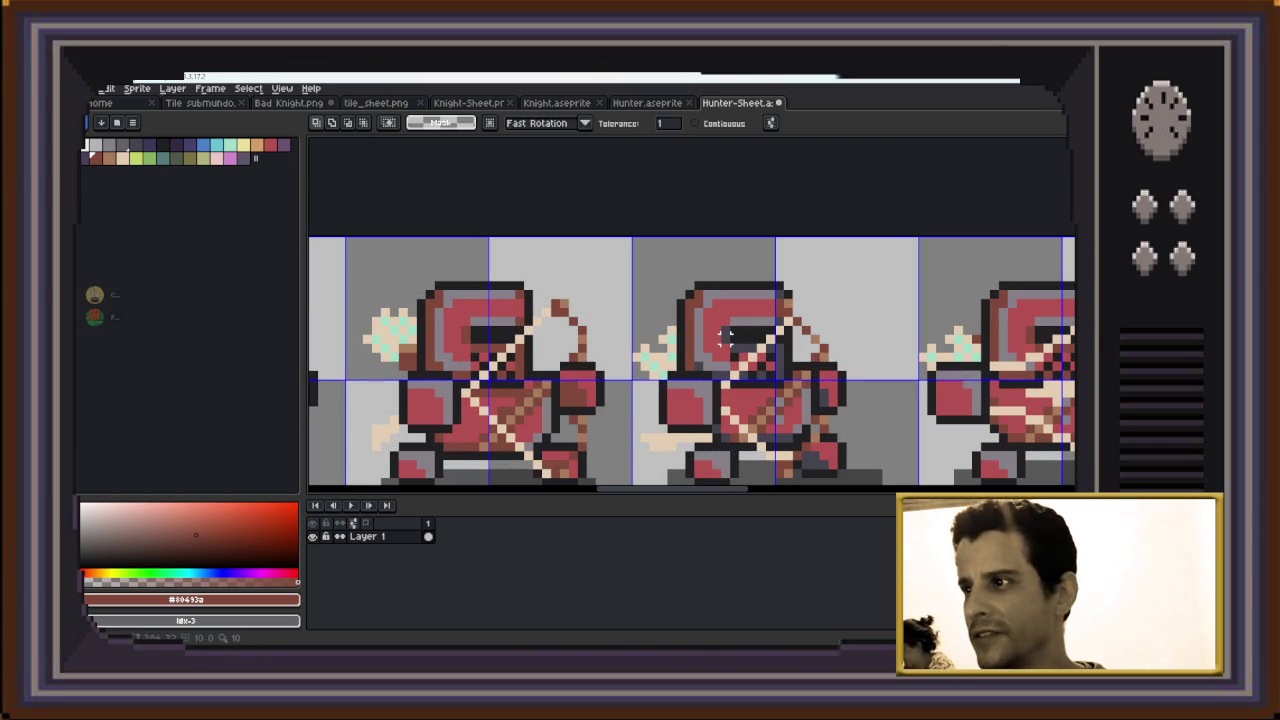
drag(727, 338, 592, 228)
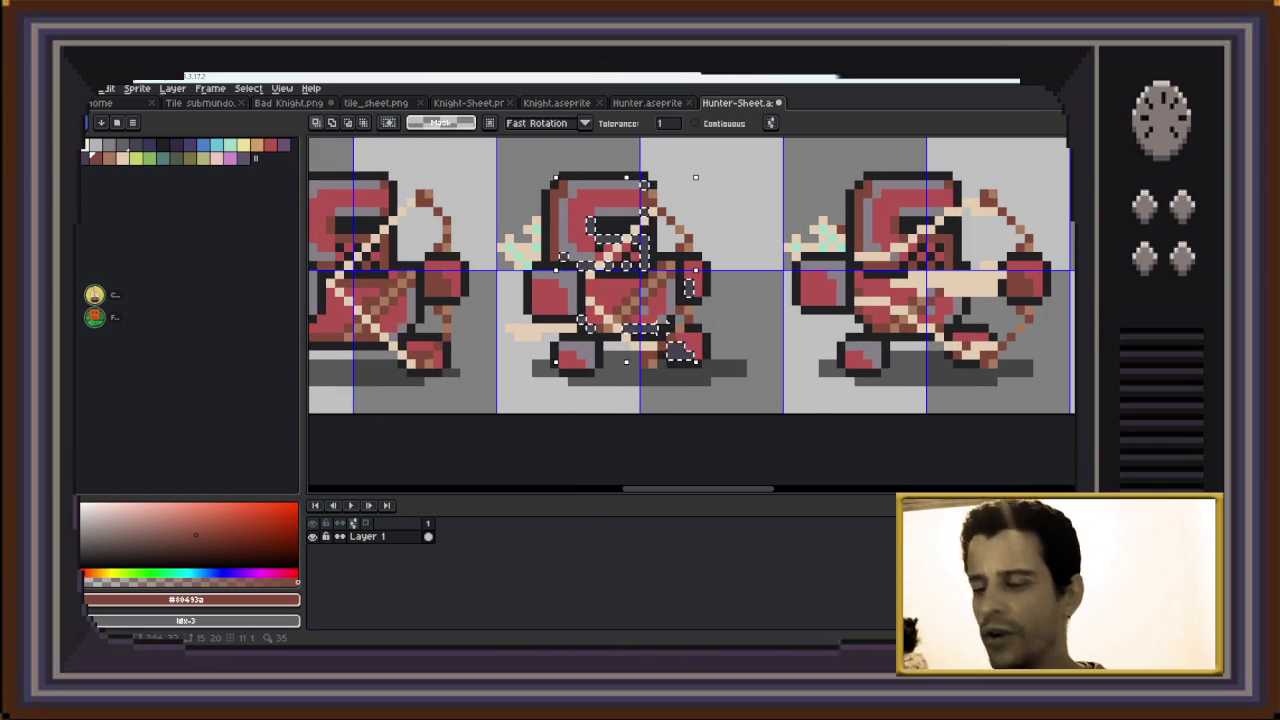
key(b)
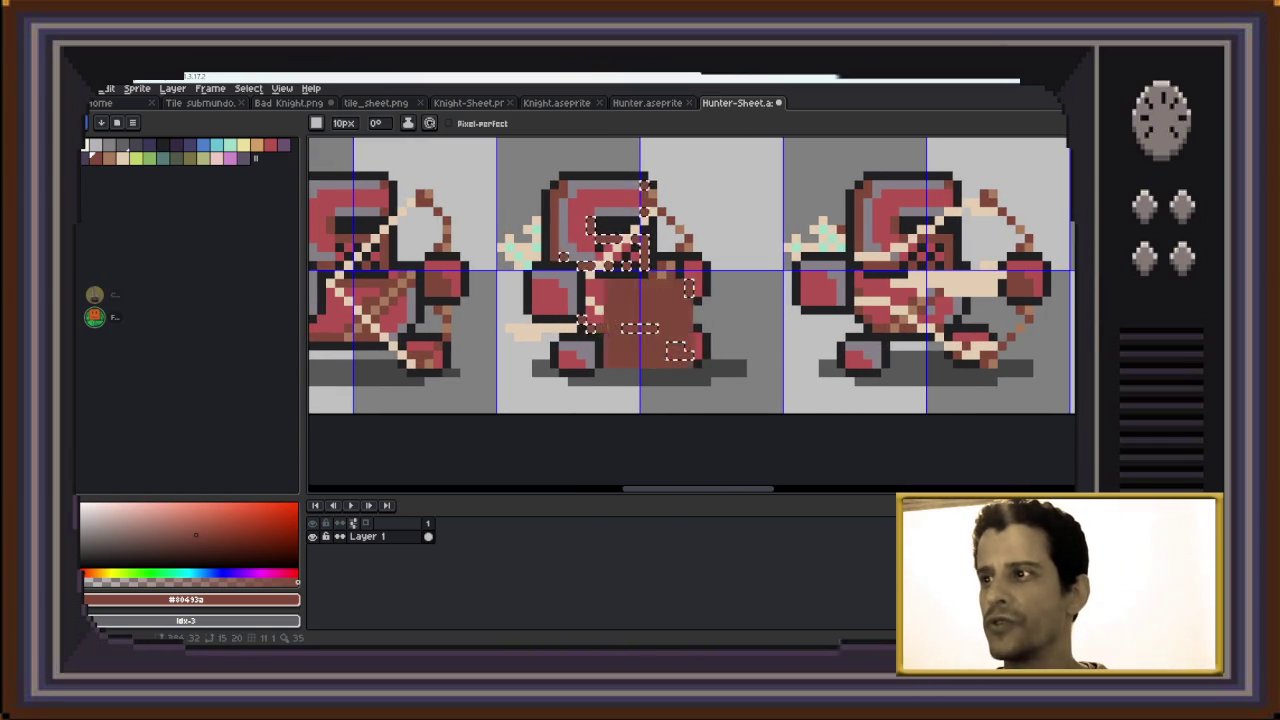
Magic-wand select the pale helmet trim pixels across the hunter frames, then switch sprite files
scroll(688, 288, down, 1)
drag(910, 325, 987, 325)
drag(800, 300, 674, 324)
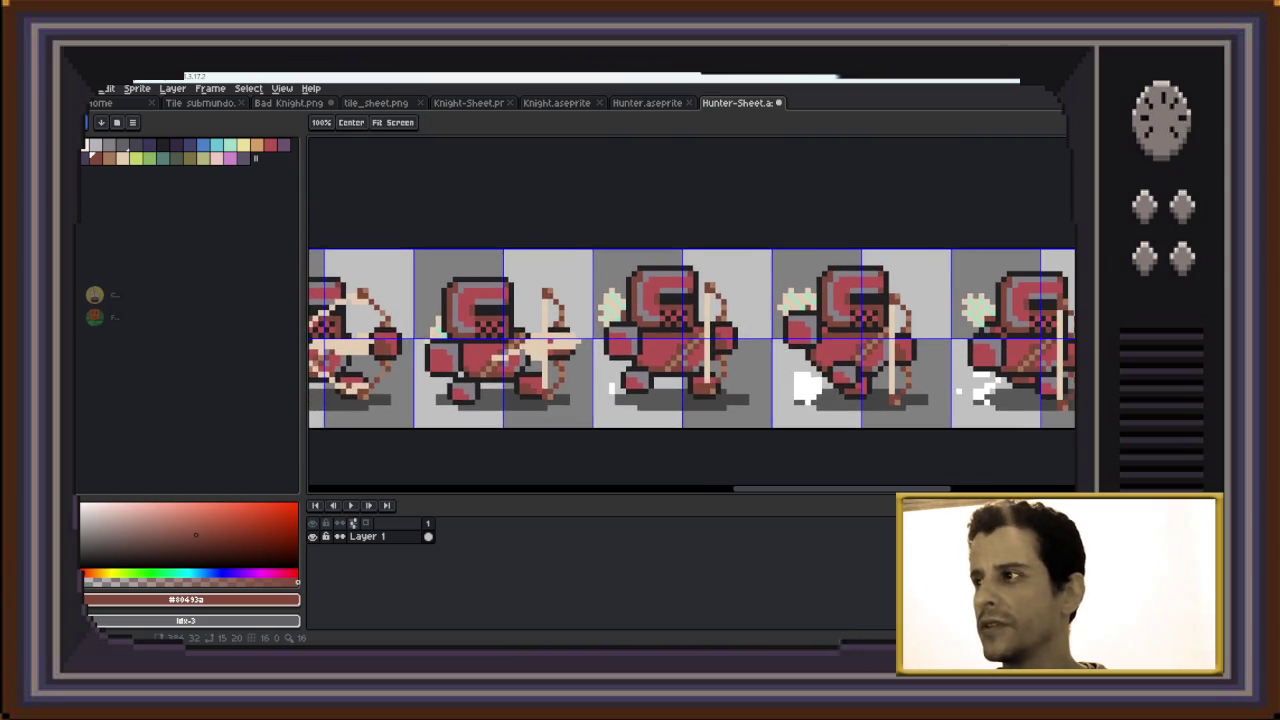
drag(500, 320, 700, 320)
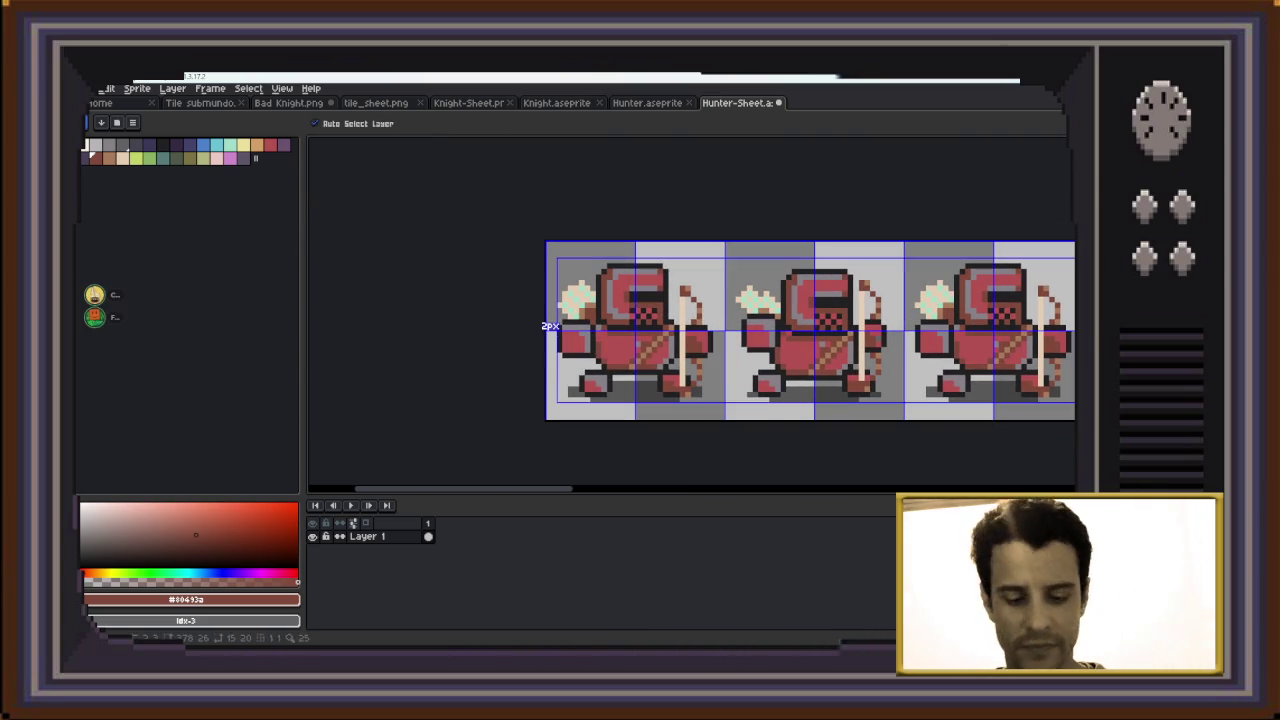
key(m)
key(w)
scroll(624, 314, up, 2)
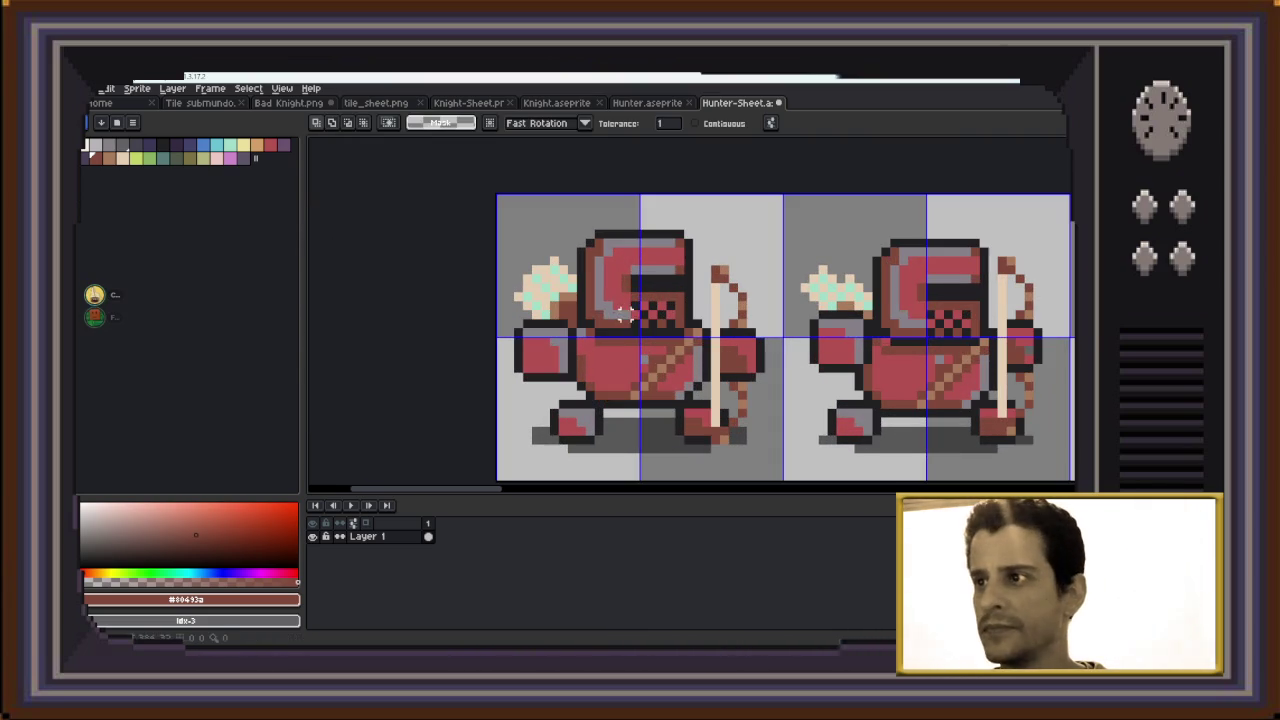
click(612, 302)
drag(612, 302, 362, 310)
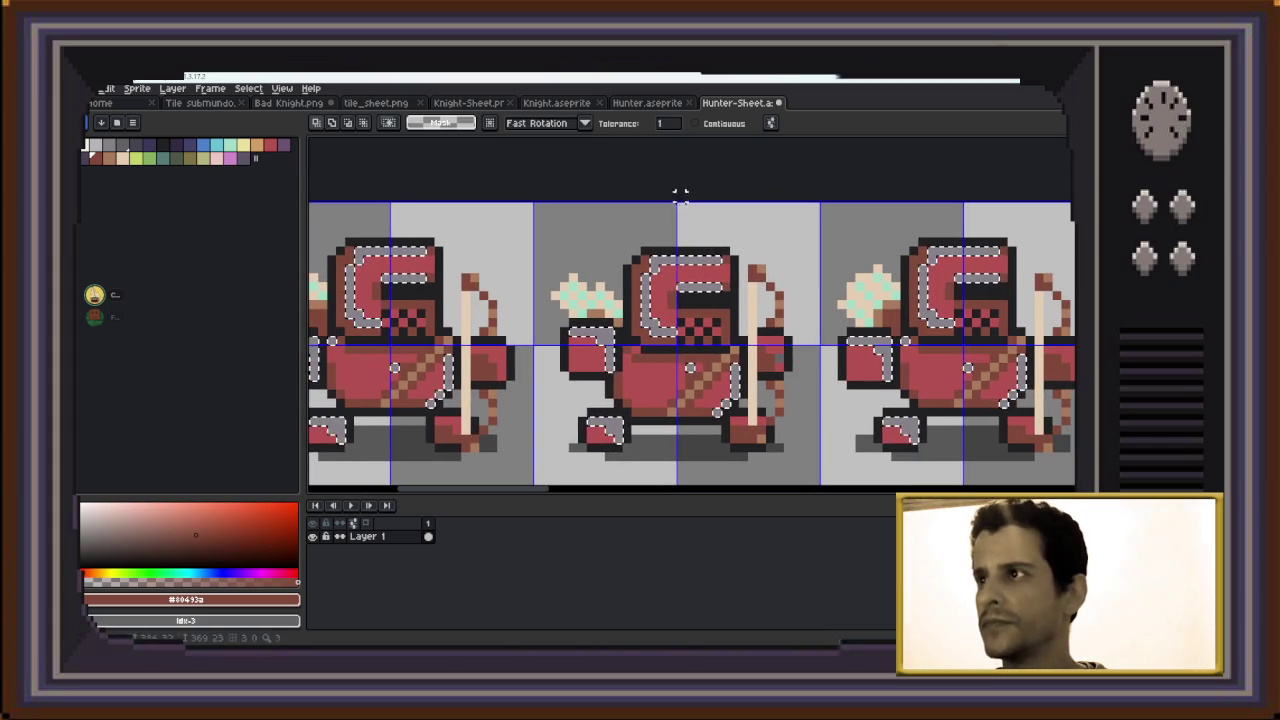
key(ctrl+shift+Tab)
Go to the Bad Knight sheet and eyedrop its tan colour #a77b5b
key(ctrl+shift+Tab)
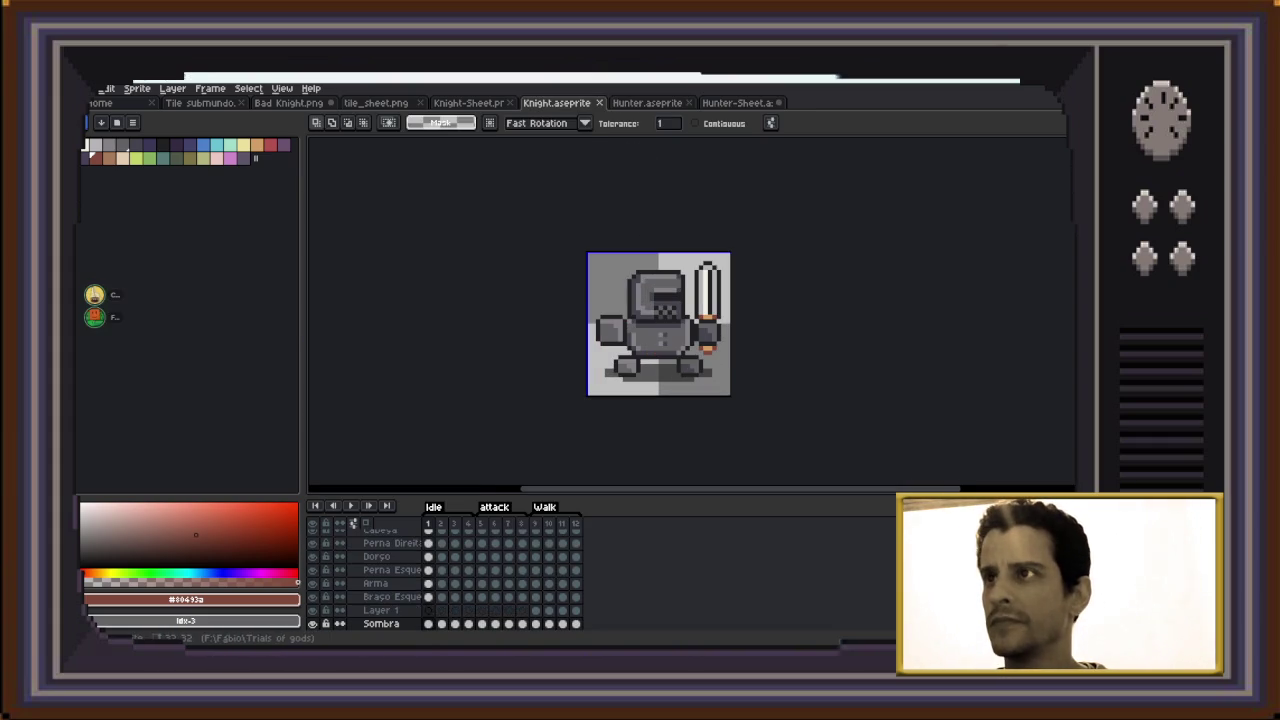
key(ctrl+shift+Tab)
key(ctrl+shift+Tab)
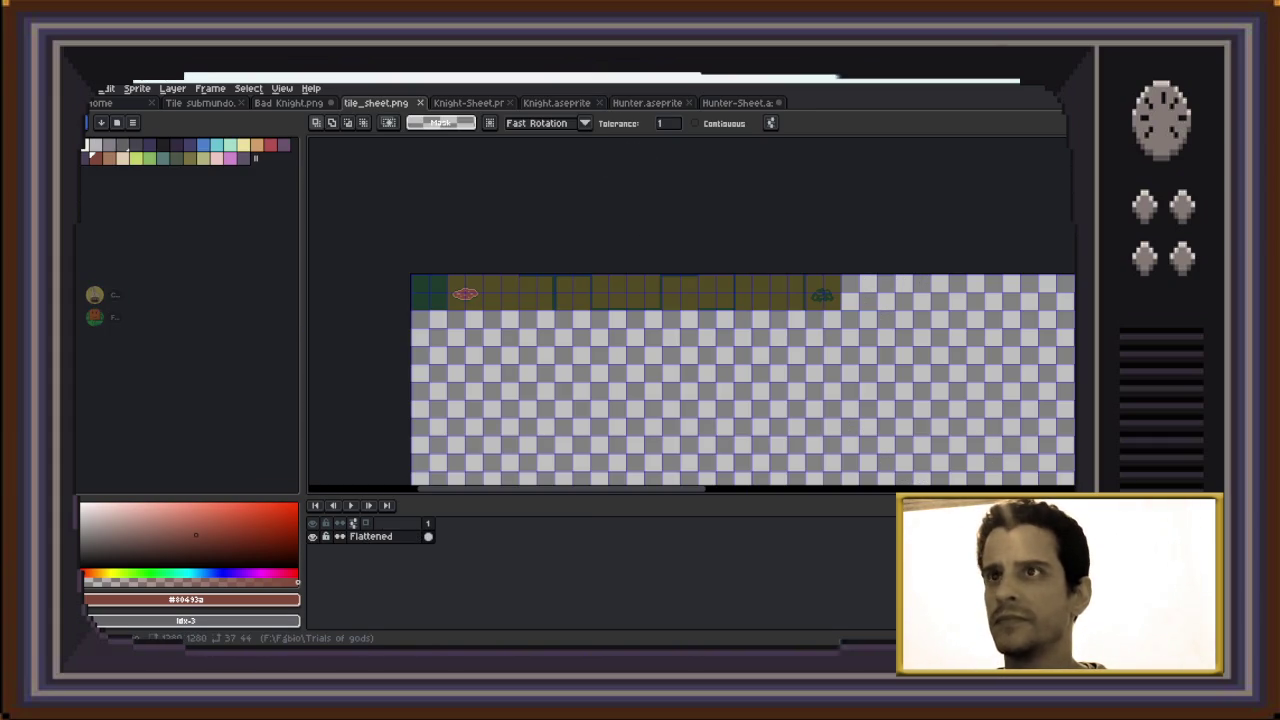
key(ctrl+shift+Tab)
key(ctrl+shift+Tab)
key(ctrl+shift+Tab)
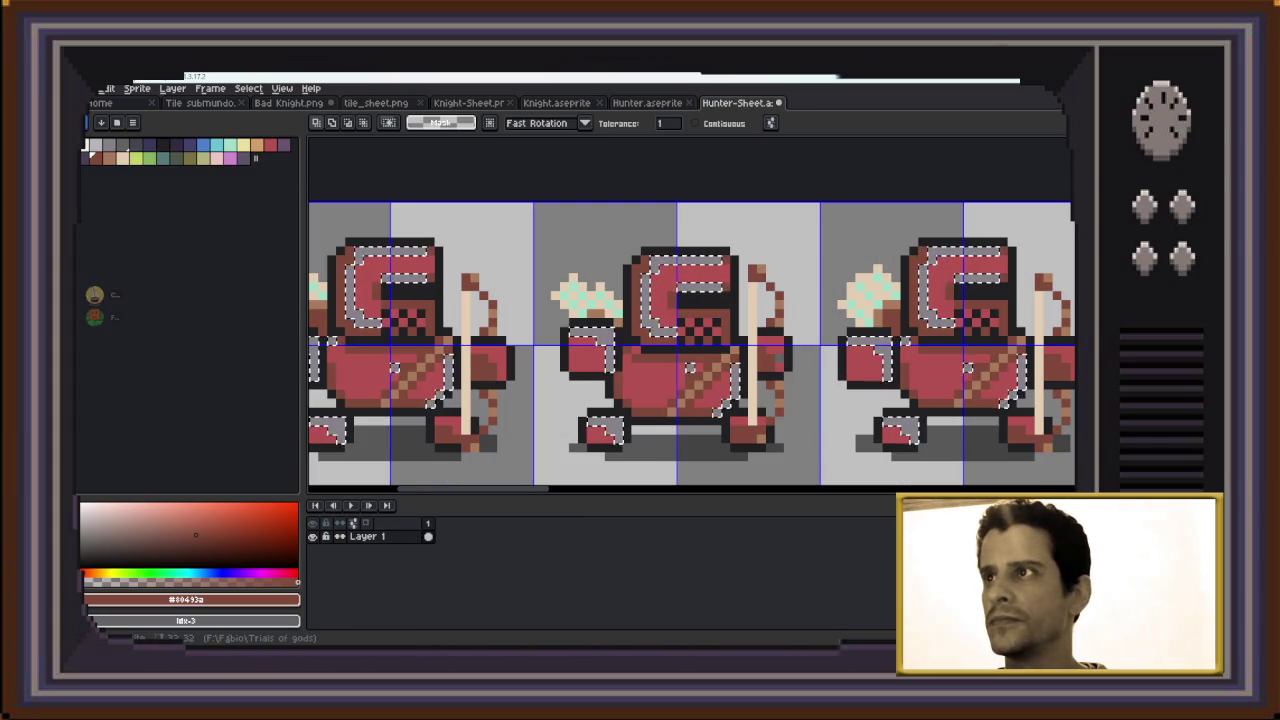
key(ctrl+shift+Tab)
scroll(427, 292, up, 2)
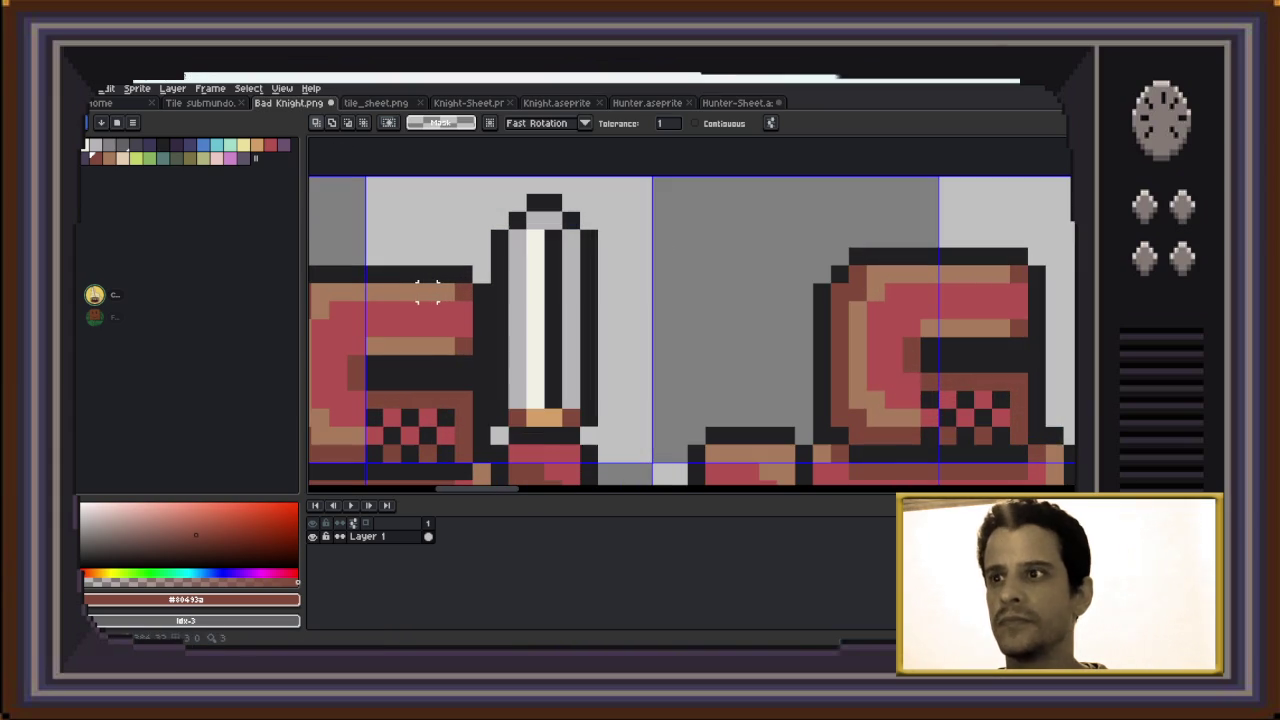
key(i)
click(442, 345)
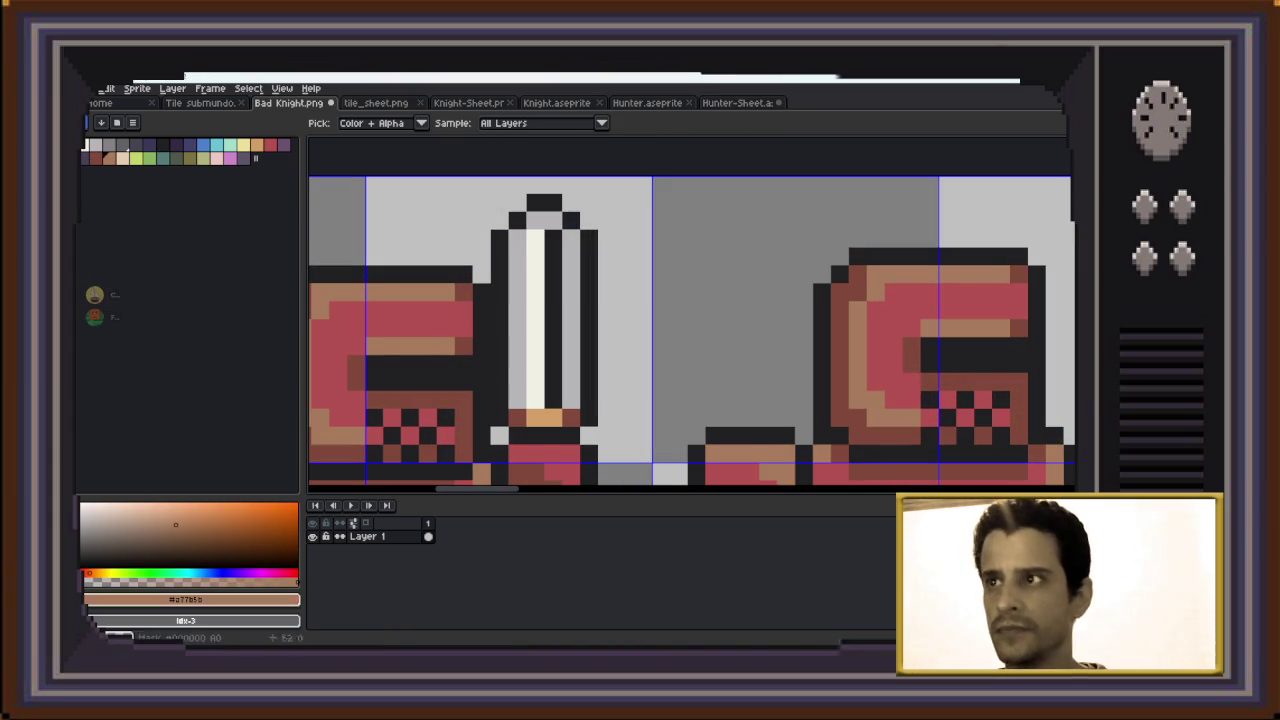
Paint the selected helmet trim tan with the Pencil across the Hunter-Sheet frames
key(ctrl+Tab)
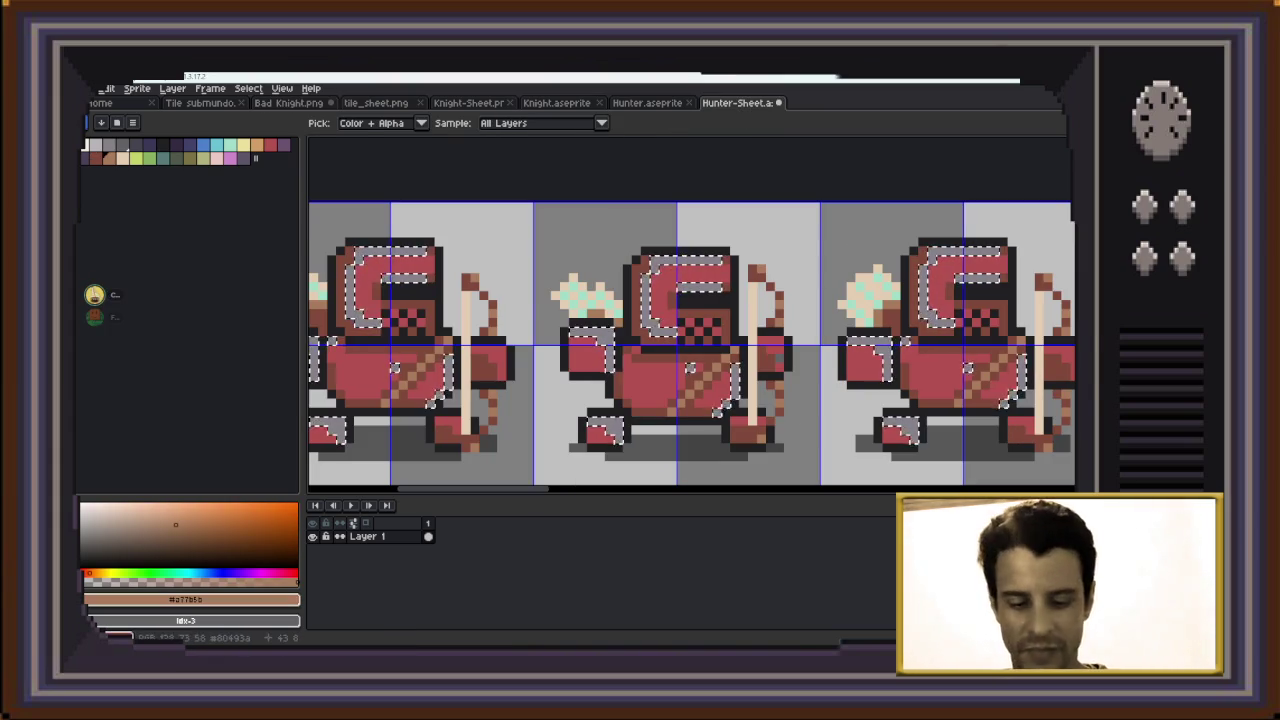
key(b)
scroll(605, 245, down, 2)
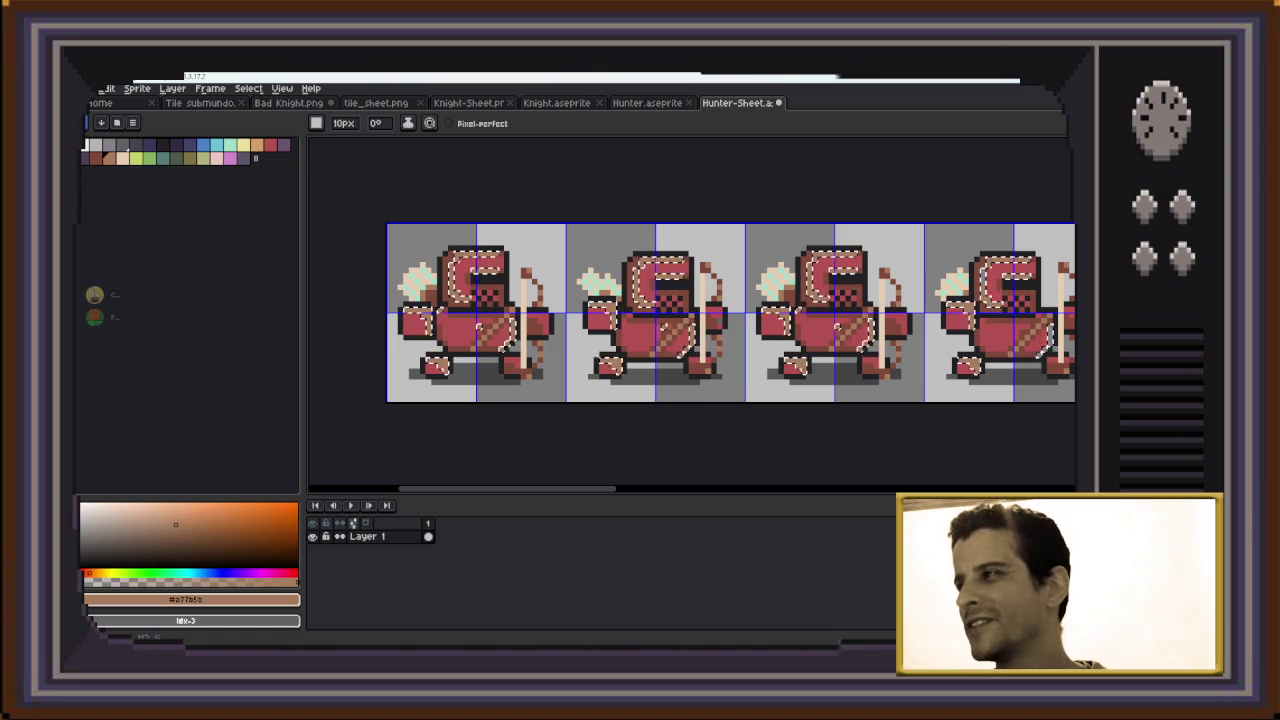
mouse_move(1045, 337)
mouse_down()
mouse_move(957, 367)
mouse_move(981, 367)
mouse_up()
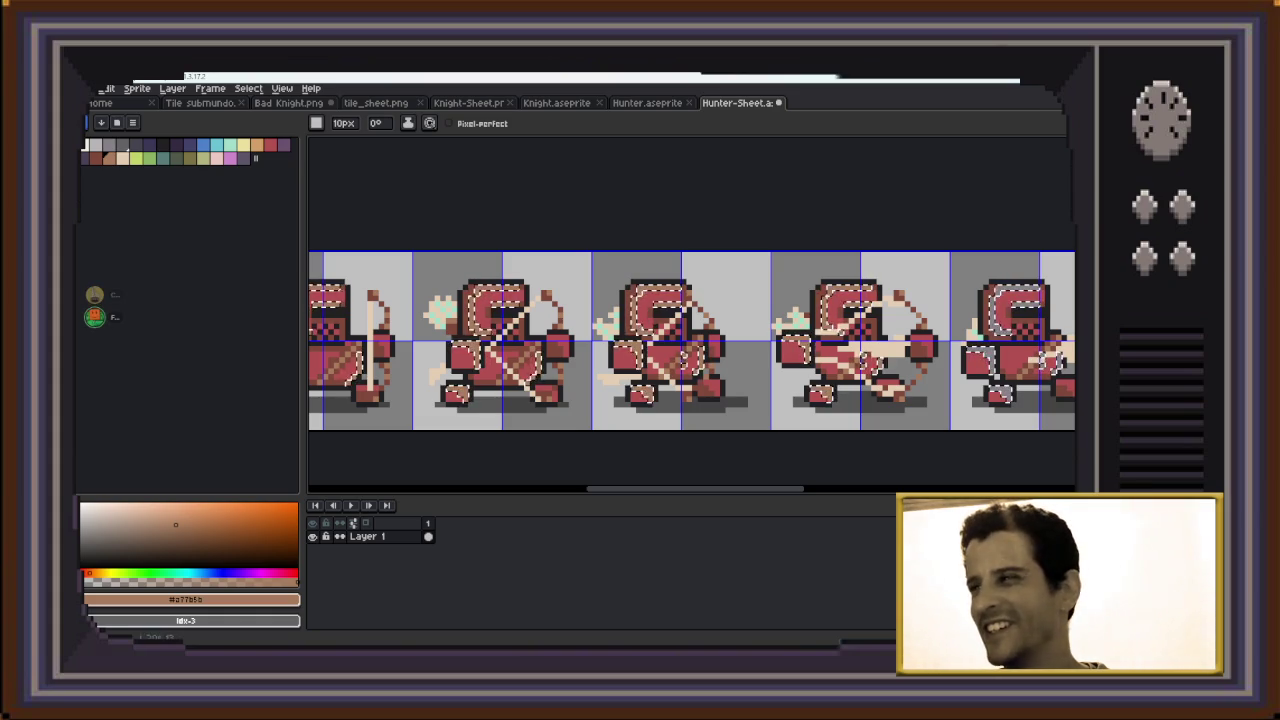
drag(700, 340, 311, 349)
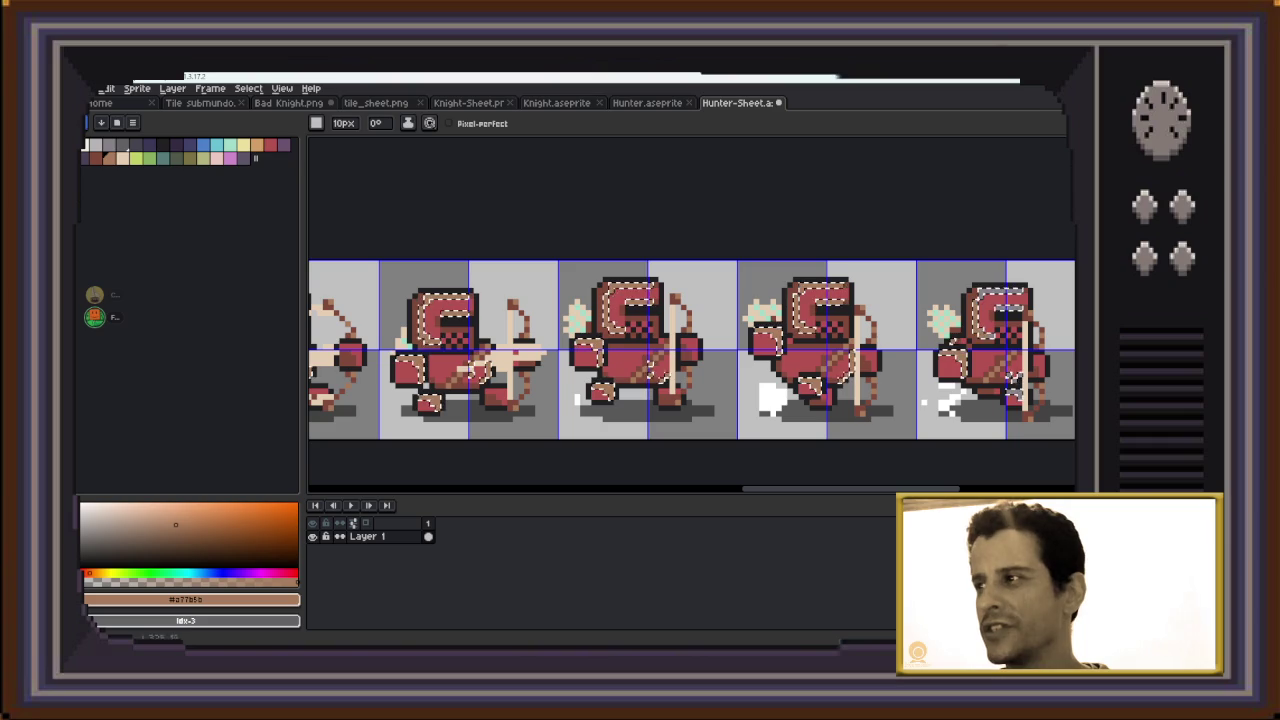
drag(900, 350, 397, 350)
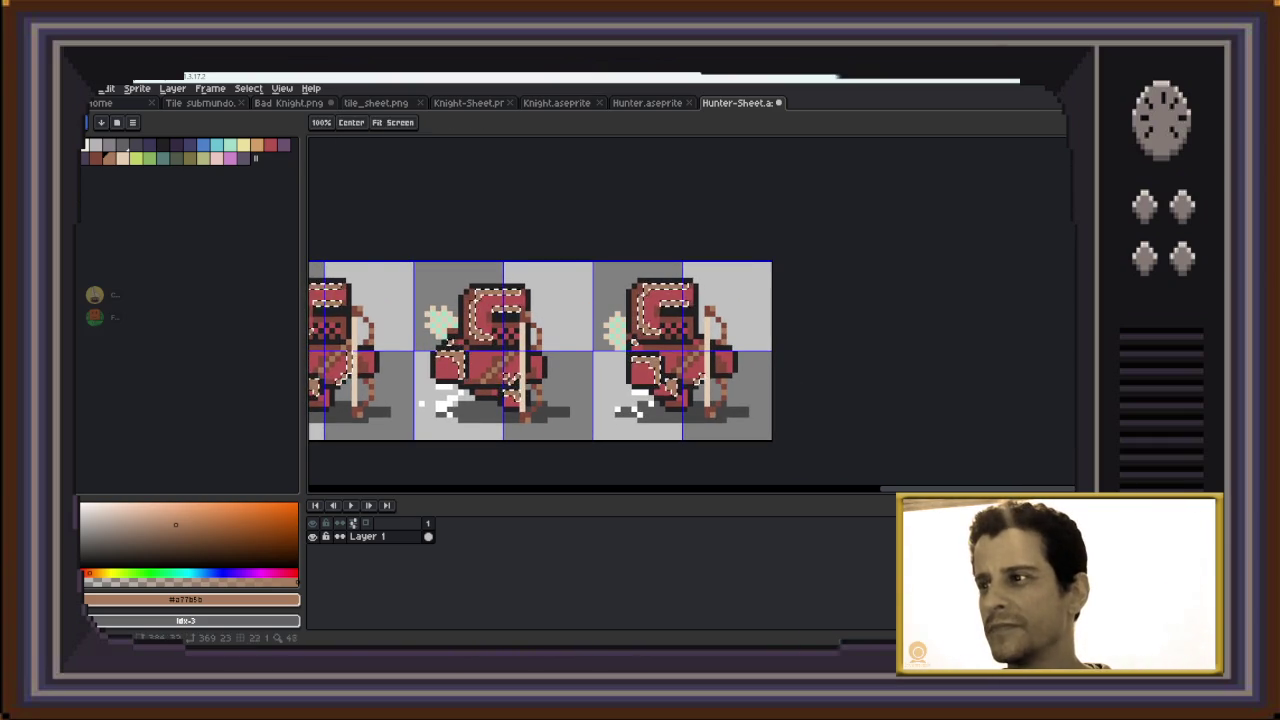
drag(757, 347, 978, 307)
scroll(980, 307, down, 1)
scroll(980, 307, down, 1)
scroll(980, 307, down, 1)
scroll(640, 320, down, 1)
mouse_move(500, 323)
mouse_down()
mouse_move(655, 337)
mouse_move(550, 349)
mouse_move(552, 333)
mouse_up()
scroll(640, 350, up, 2)
key(ctrl+shift+s)
text(Bad Hunter-Sheet)
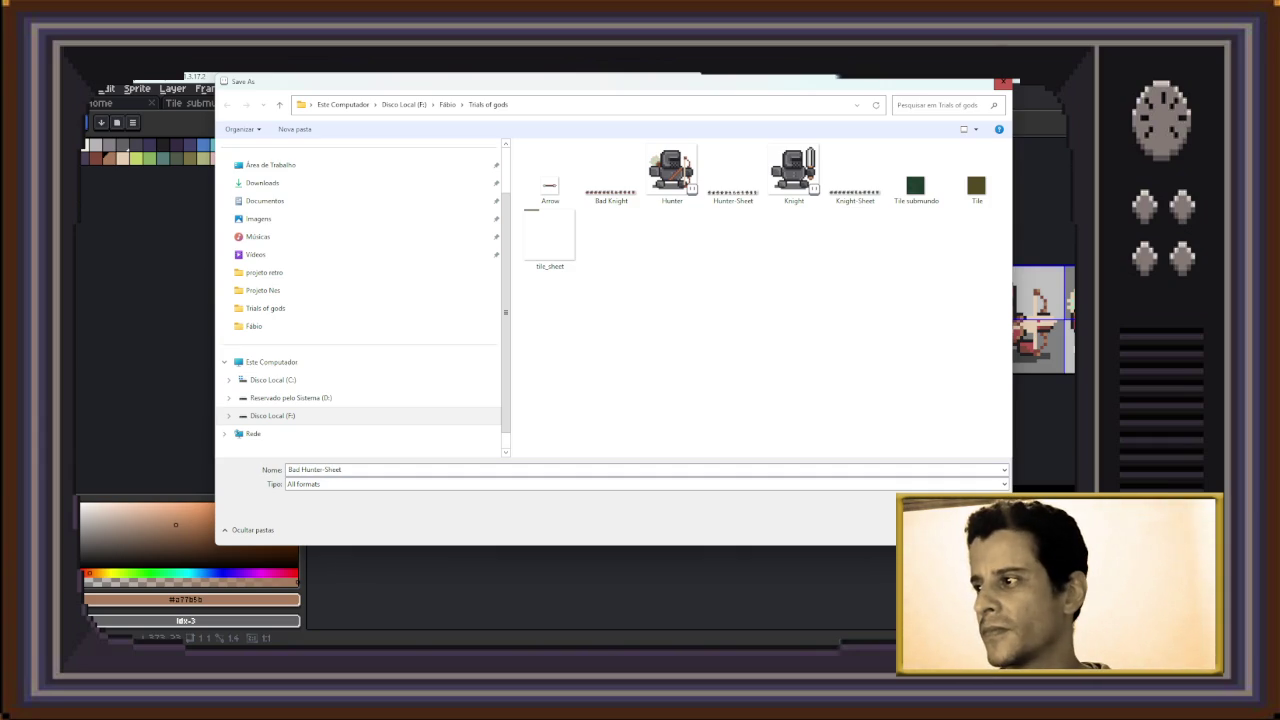
Save the edited sheet as Bad Hunter-Sheet, then switch to Discord
key(Return)
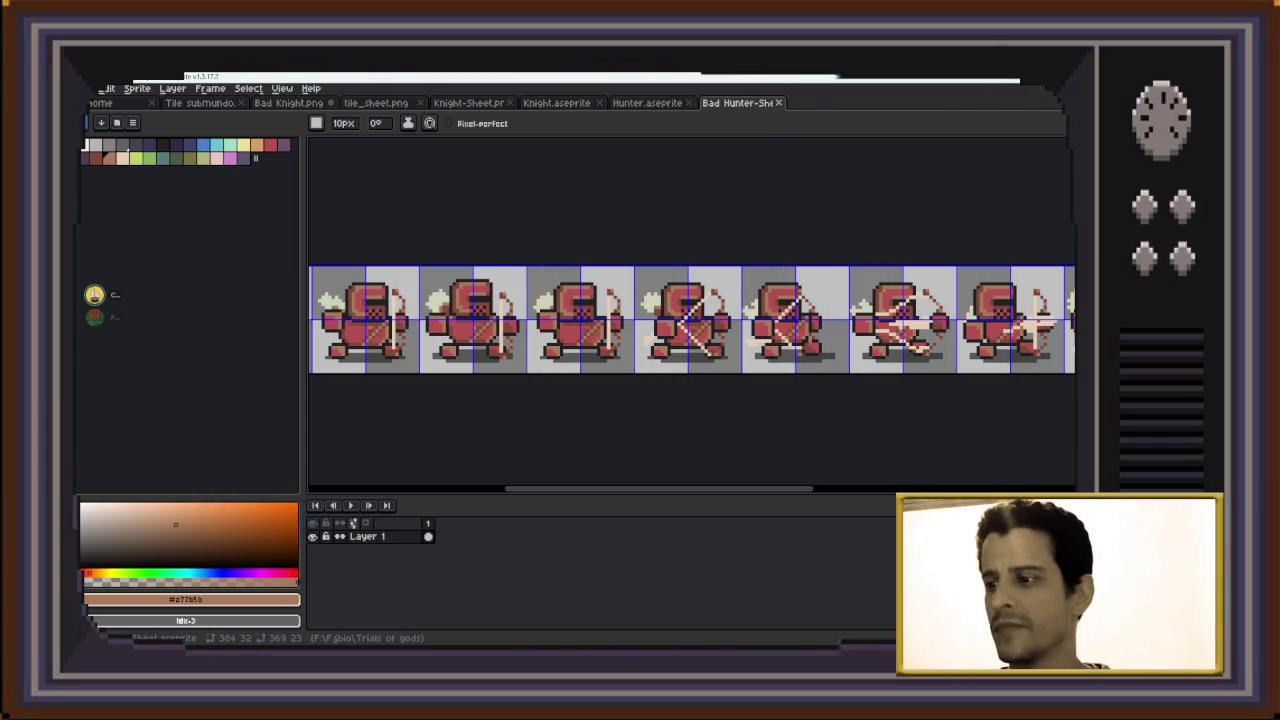
key(alt+Tab)
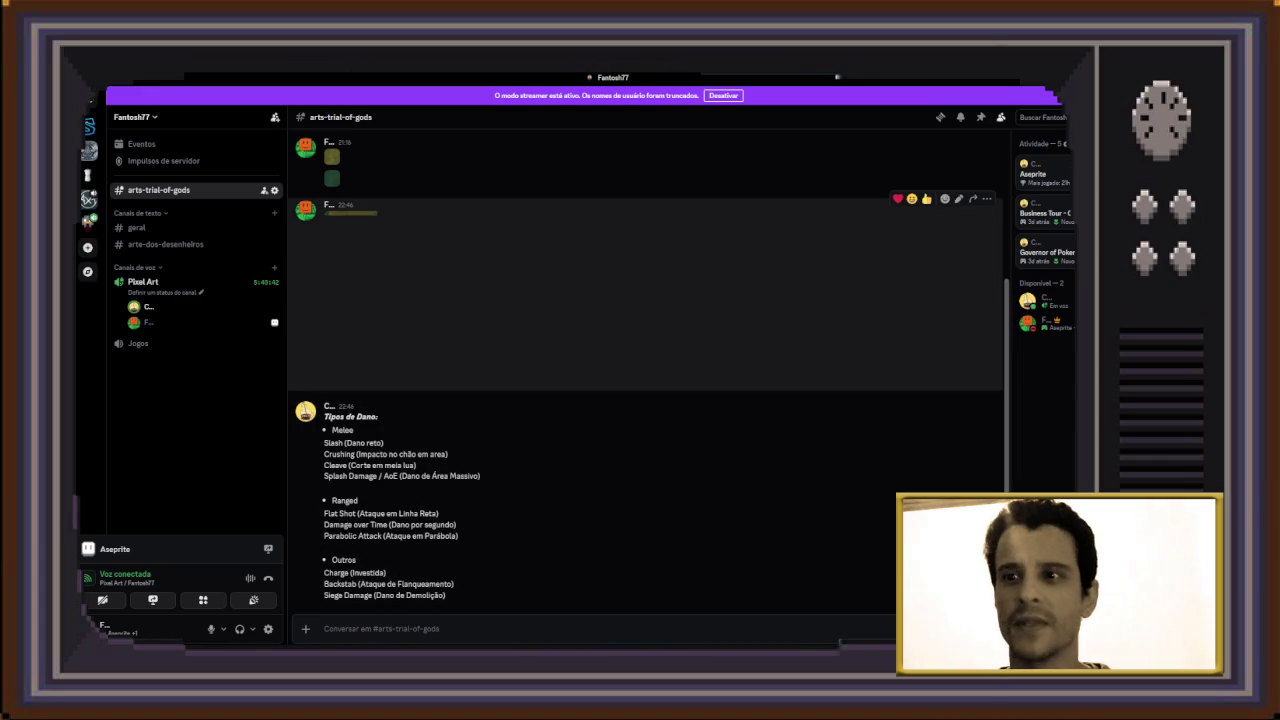
Check that Bad Hunter-Sheet is listed in the Trials of gods folder, then return to Aseprite
key(alt+Tab)
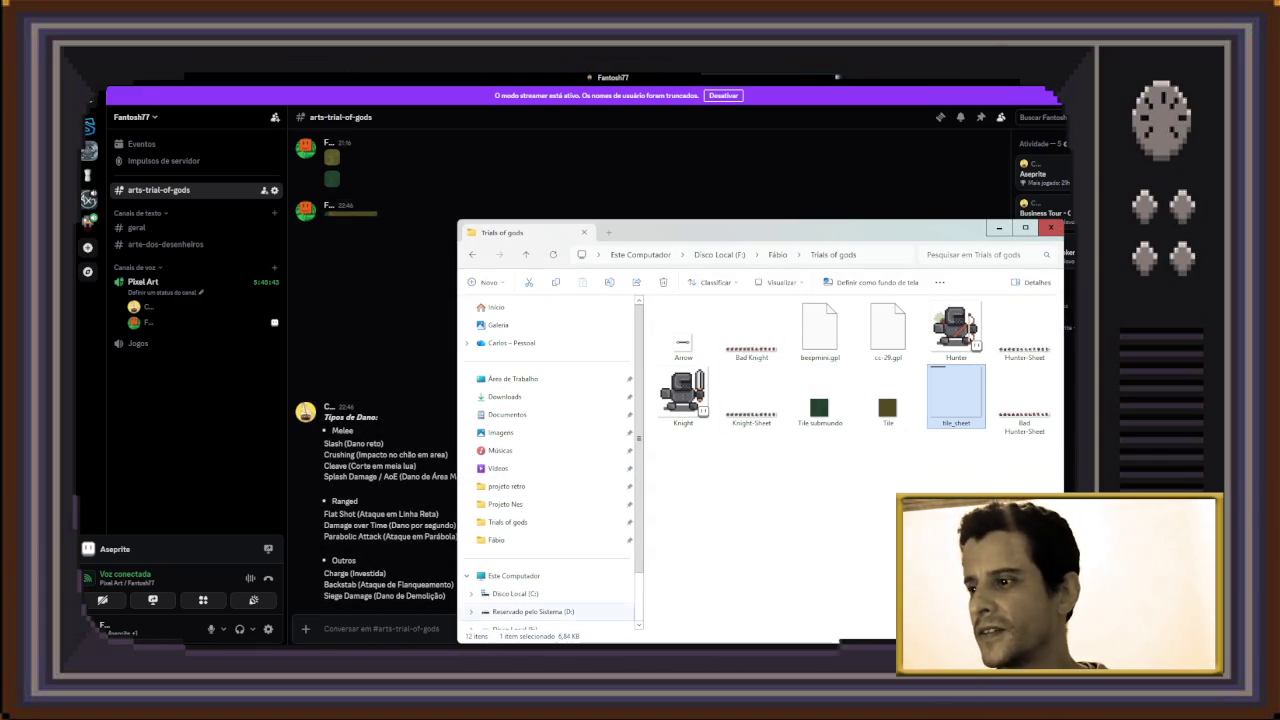
drag(750, 232, 557, 187)
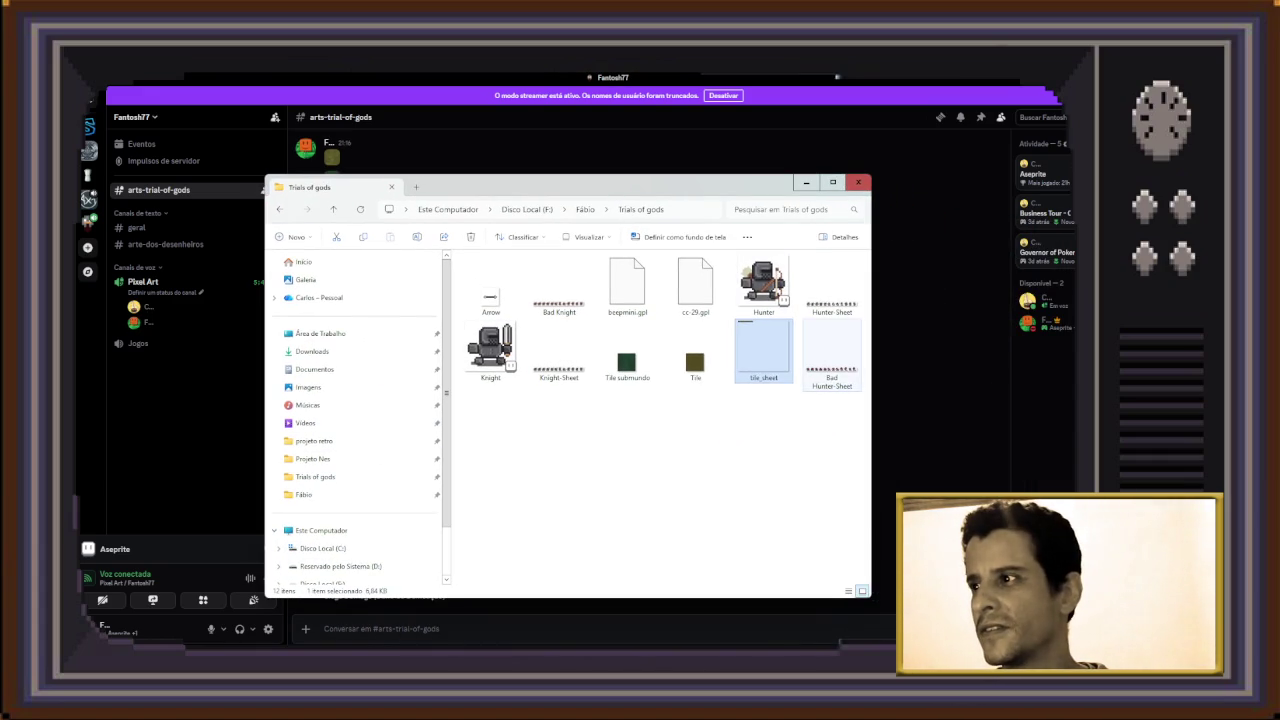
key(Right)
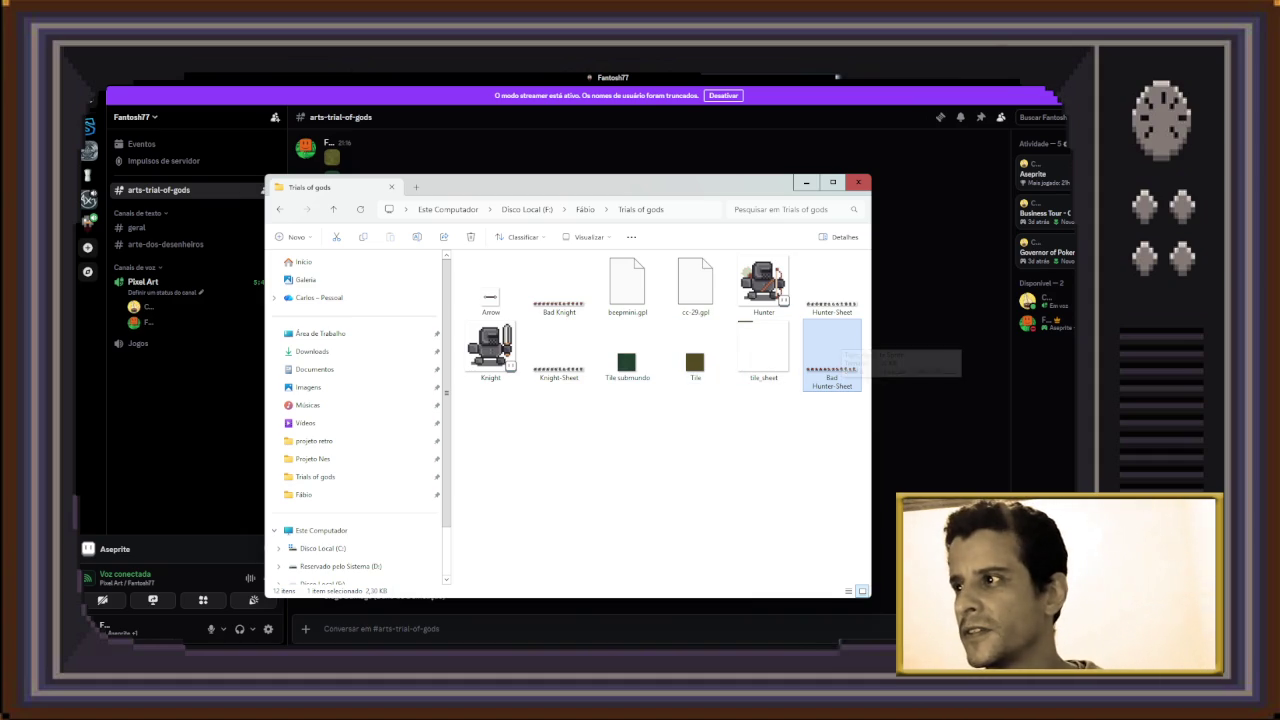
click(806, 182)
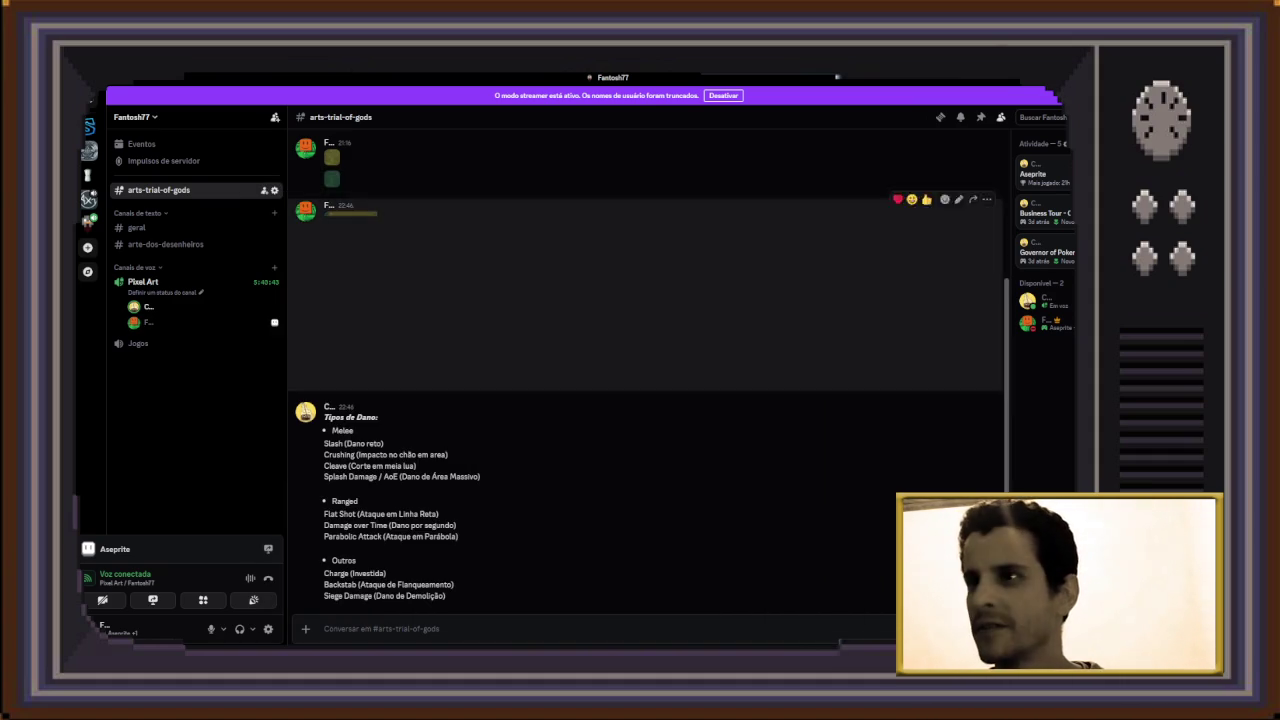
click(780, 628)
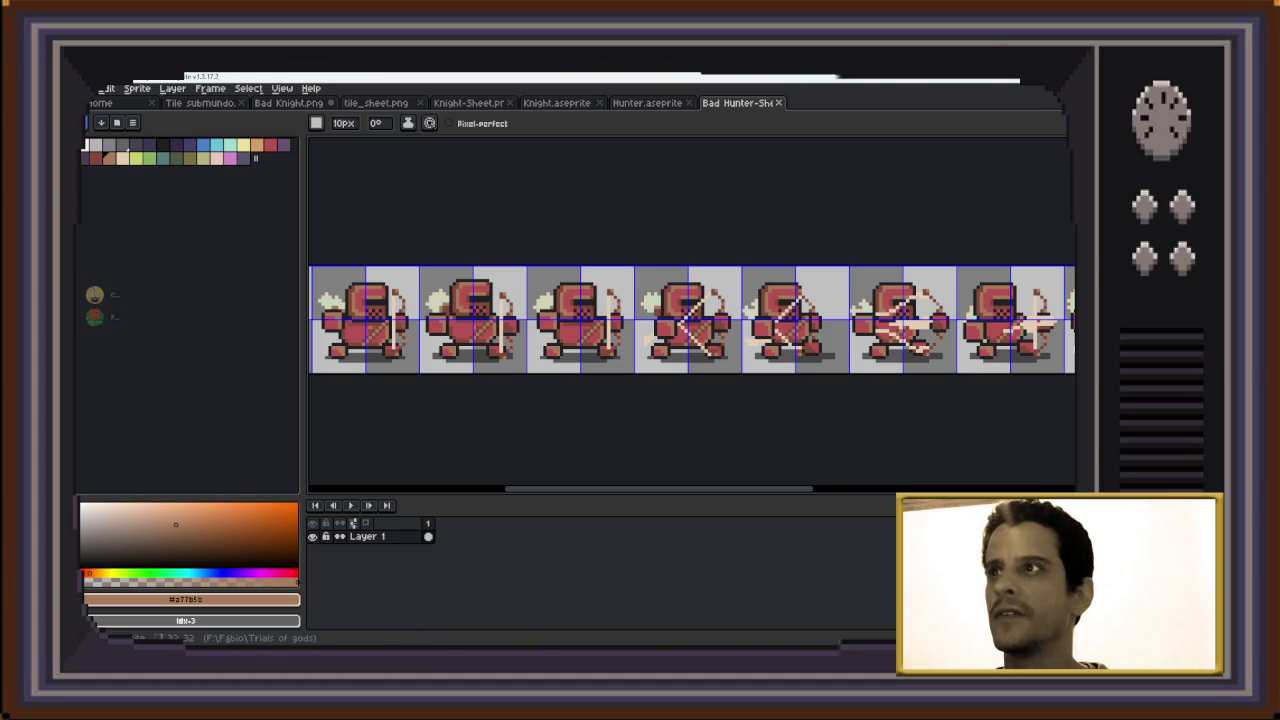
Export the Hunter animation as a horizontal-strip sprite sheet
key(ctrl+shift+Tab)
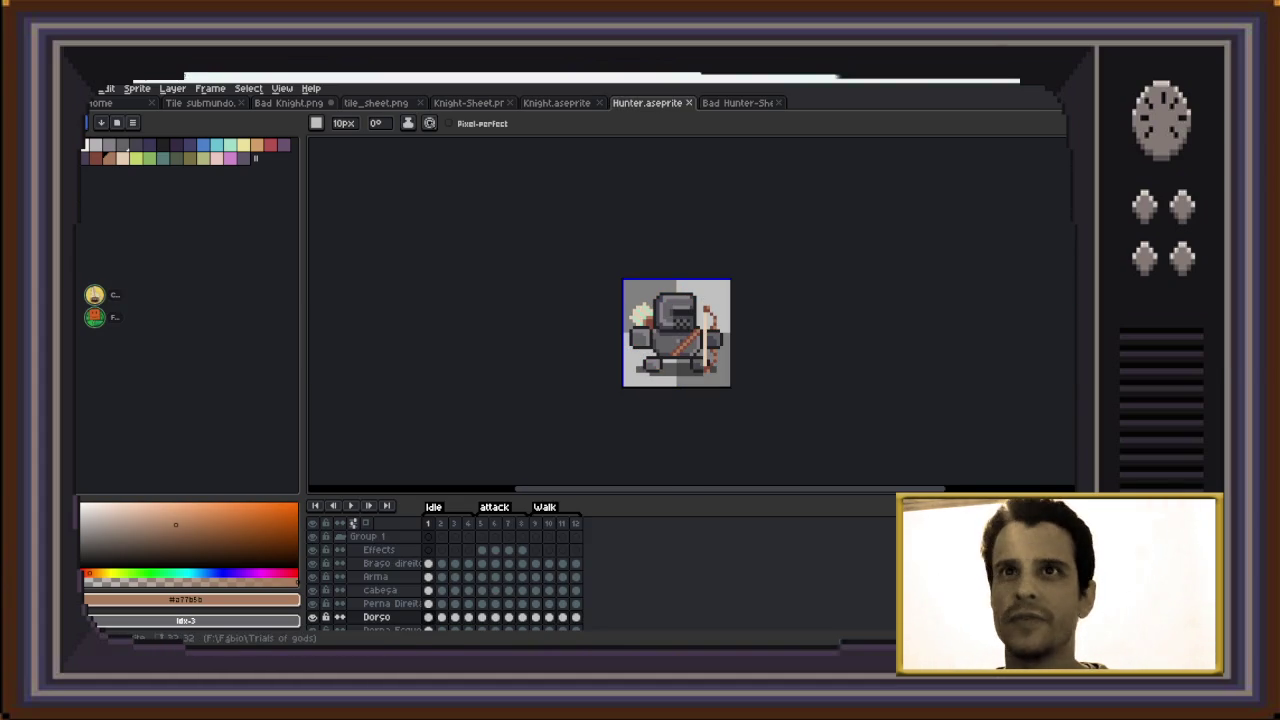
key(alt+f)
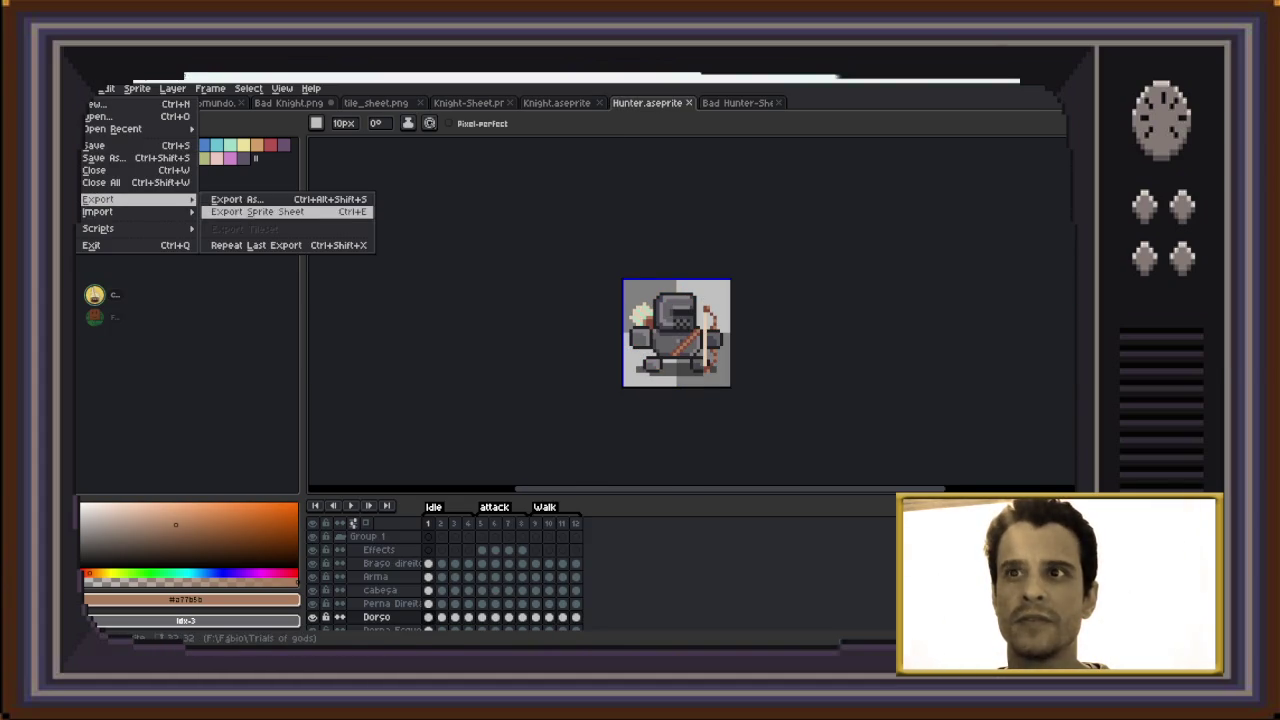
key(Return)
key(Tab)
key(Tab)
key(Tab)
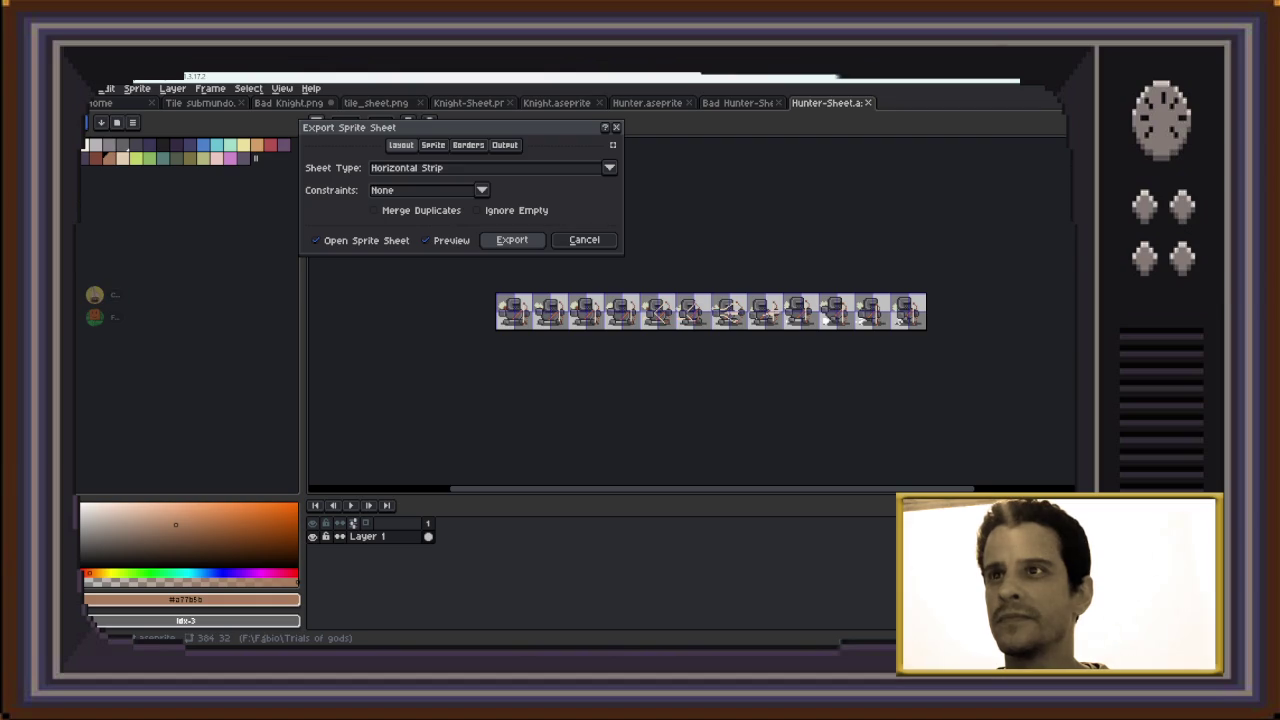
key(Return)
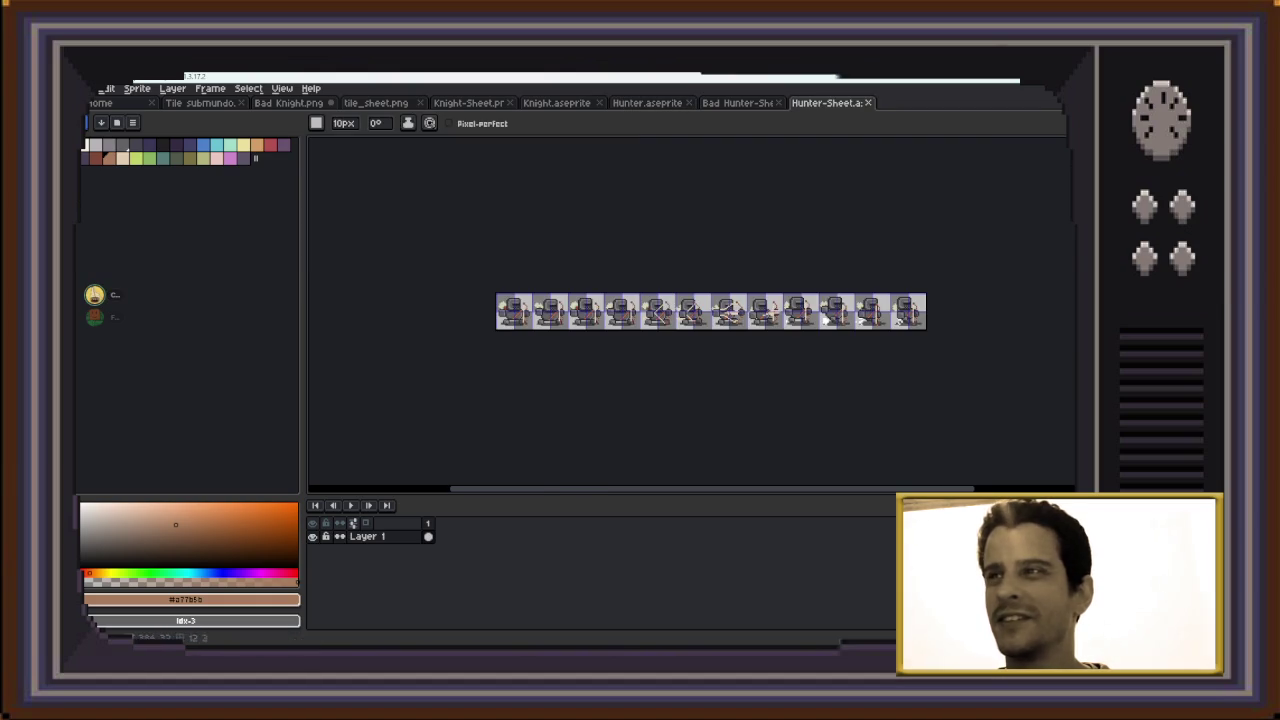
key(plus)
key(plus)
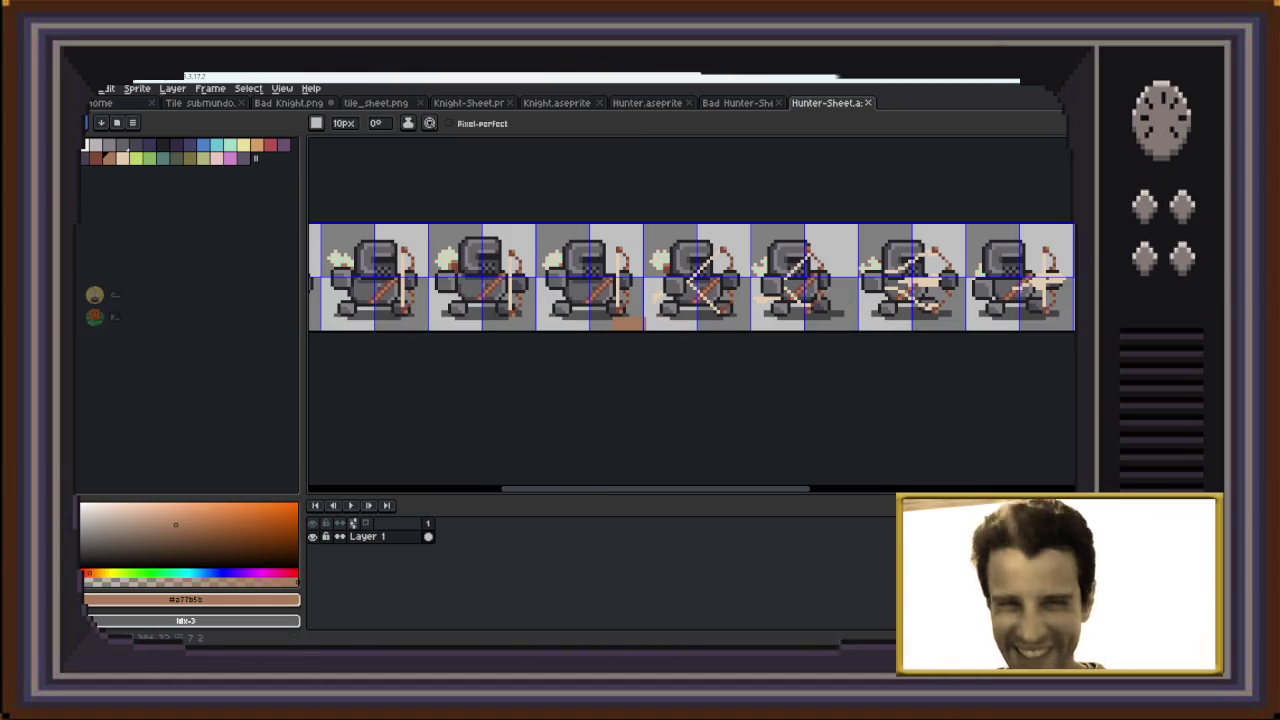
Save the Hunter strip as Hunter-Sheet.png
key(ctrl+s)
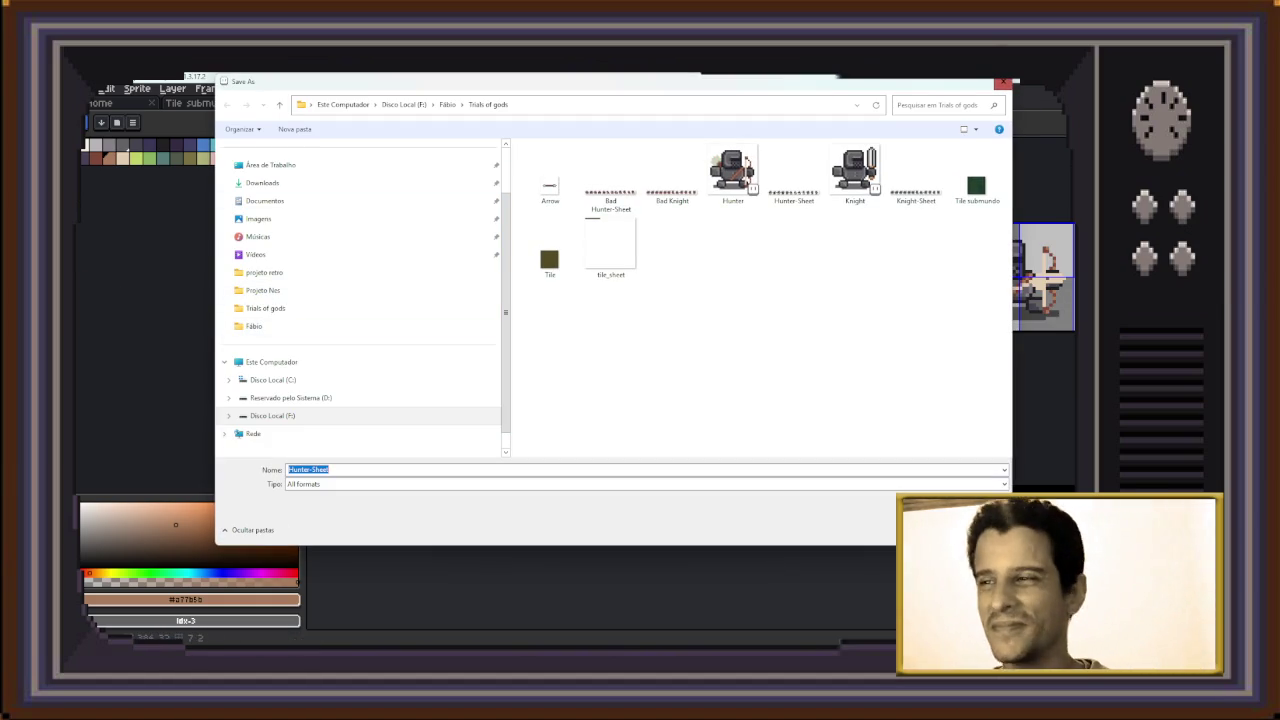
click(640, 484)
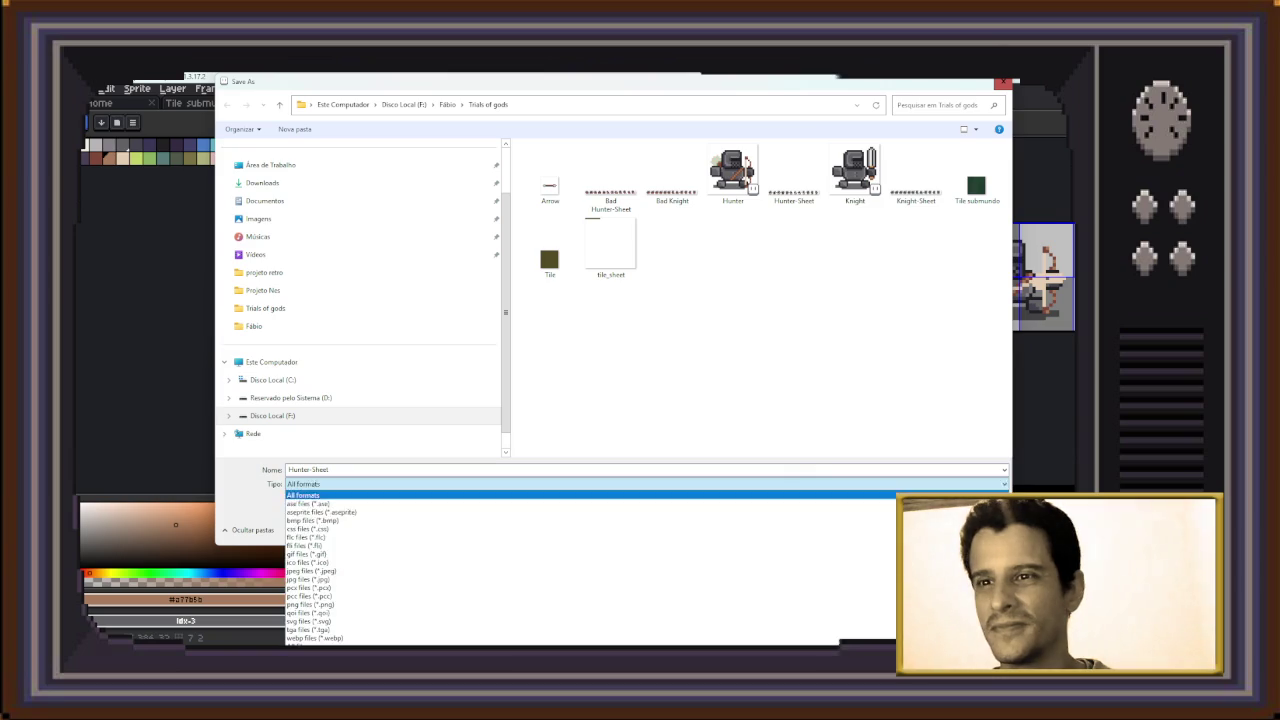
key(Return)
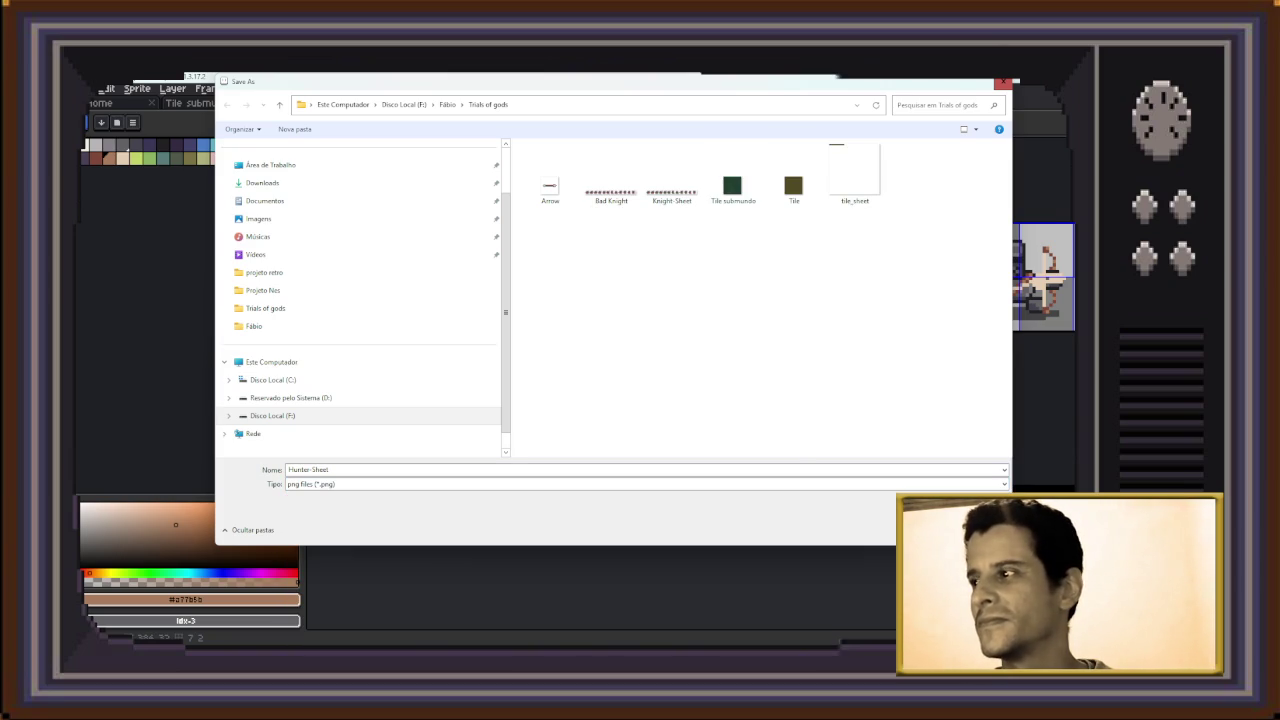
key(Return)
key(Return)
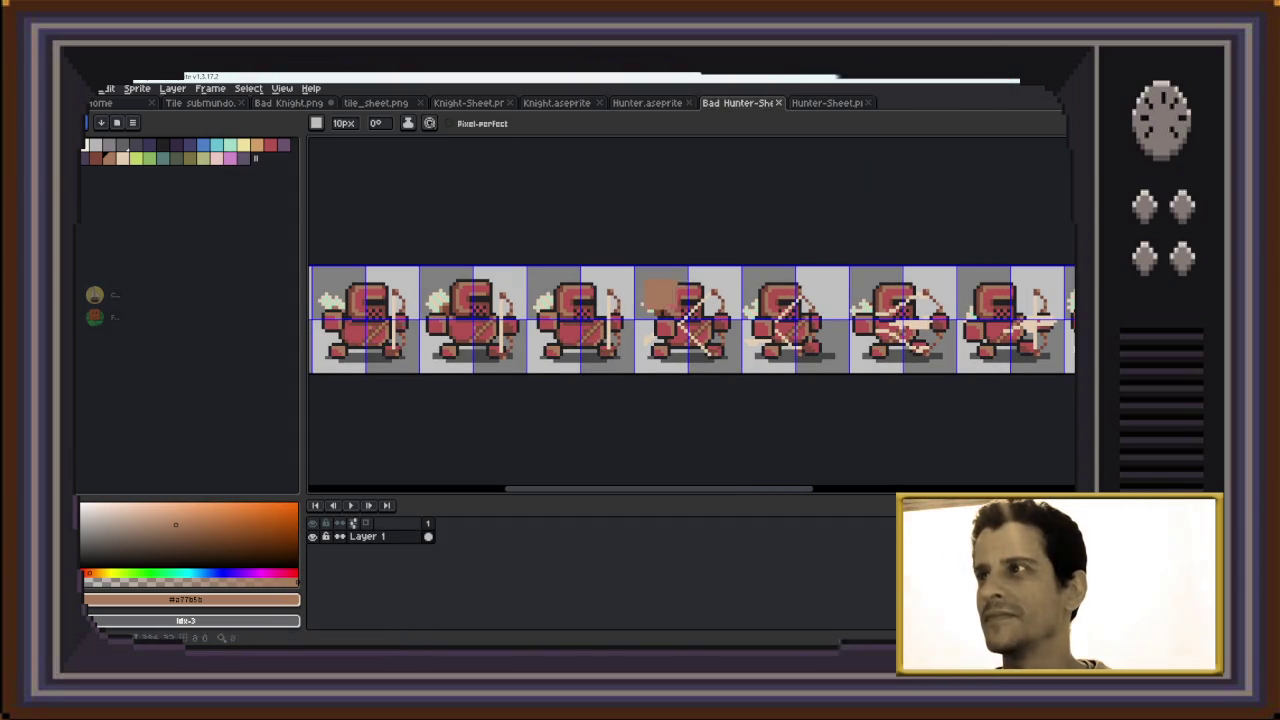
Save the Bad Hunter strip as Bad Hunter-Sheet.png, then switch to Discord
key(ctrl+shift+s)
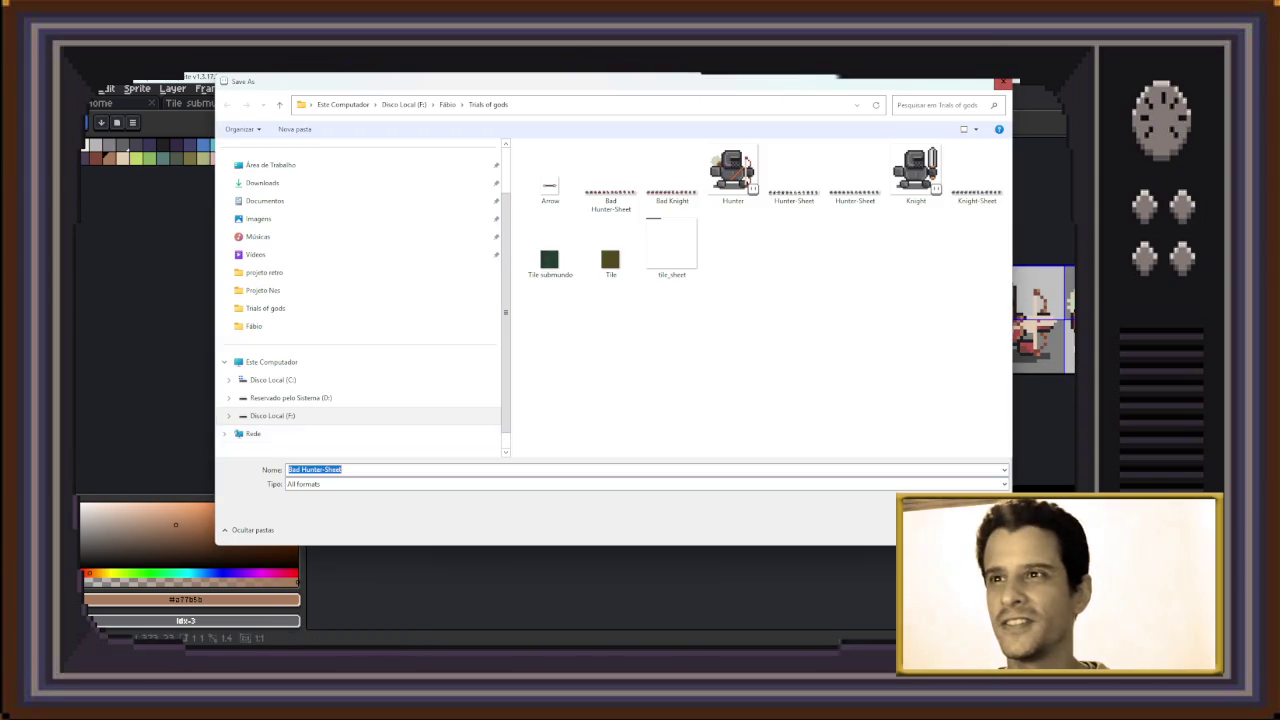
key(Tab)
key(alt+Down)
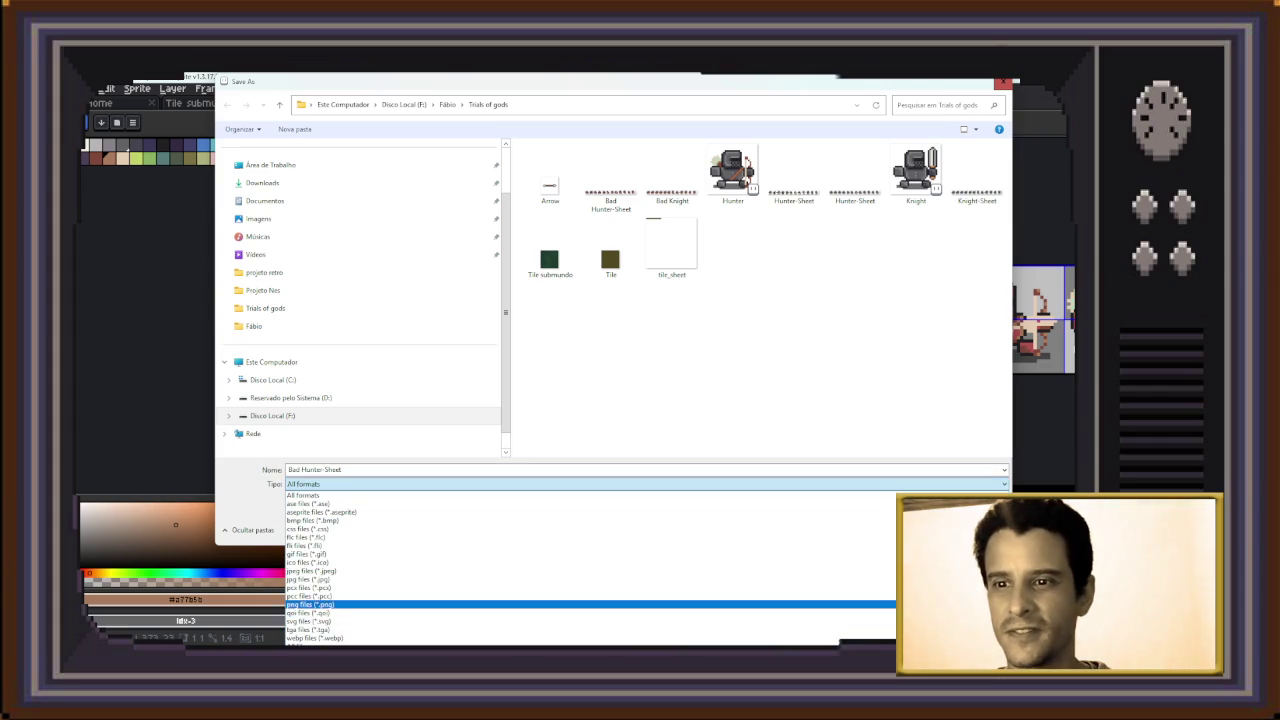
key(Return)
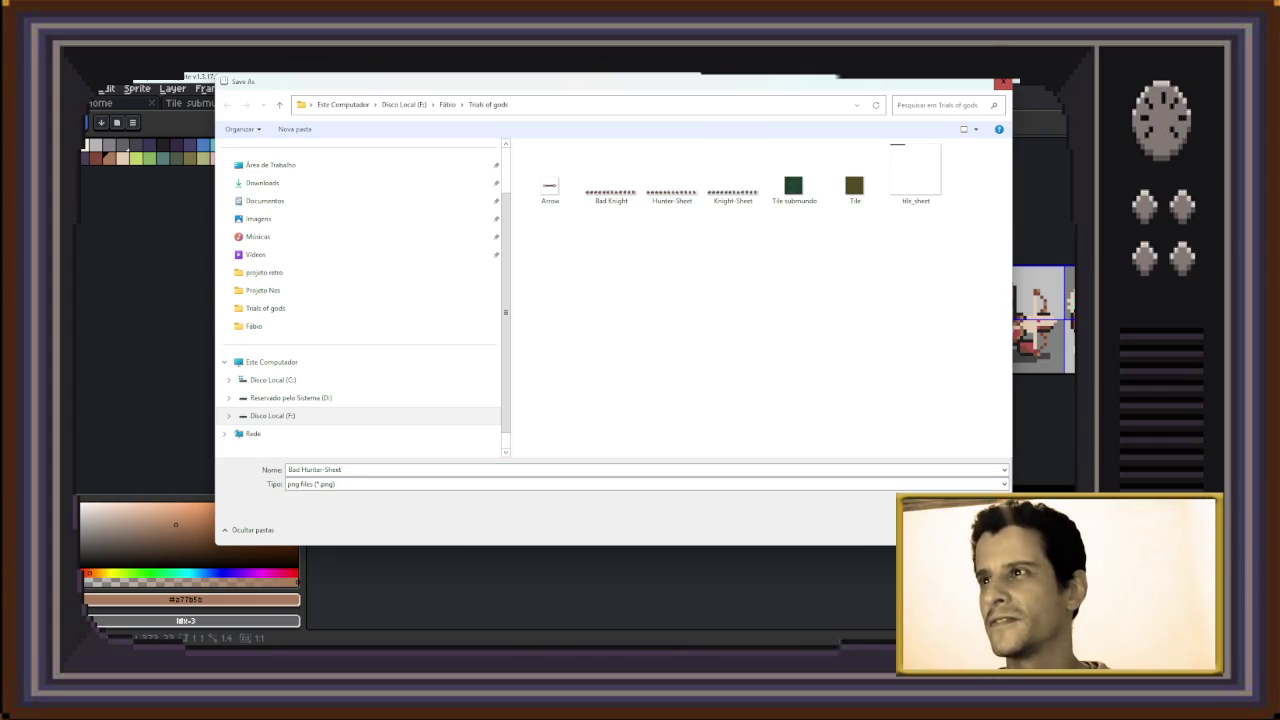
key(Return)
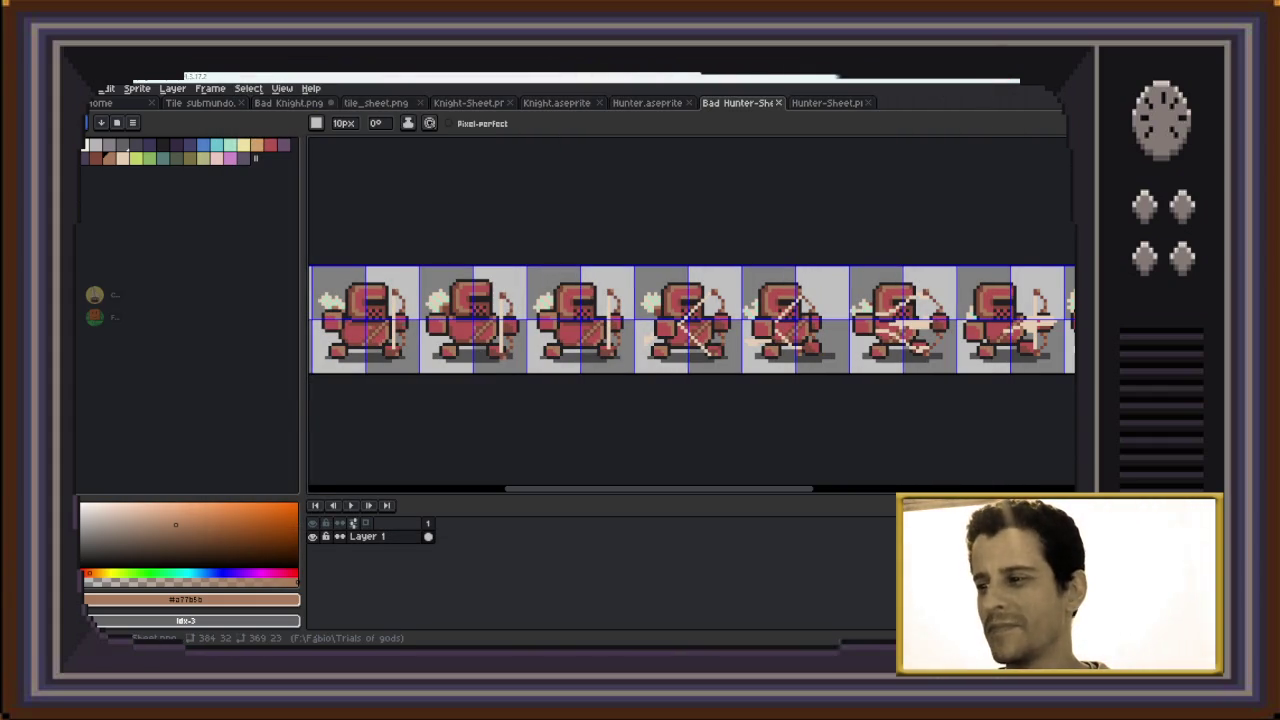
key(alt+Tab)
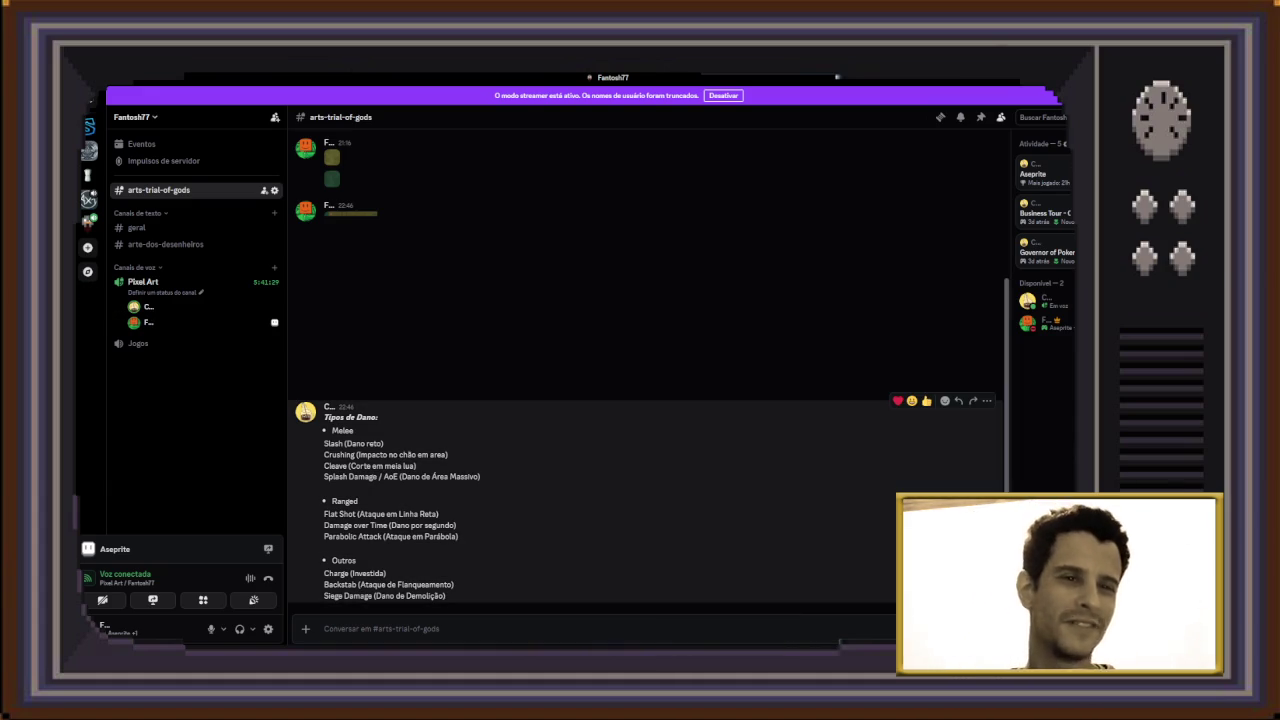
Delete the duplicate Bad Hunter-Sheet file from the Trials of gods folder
key(alt+Tab)
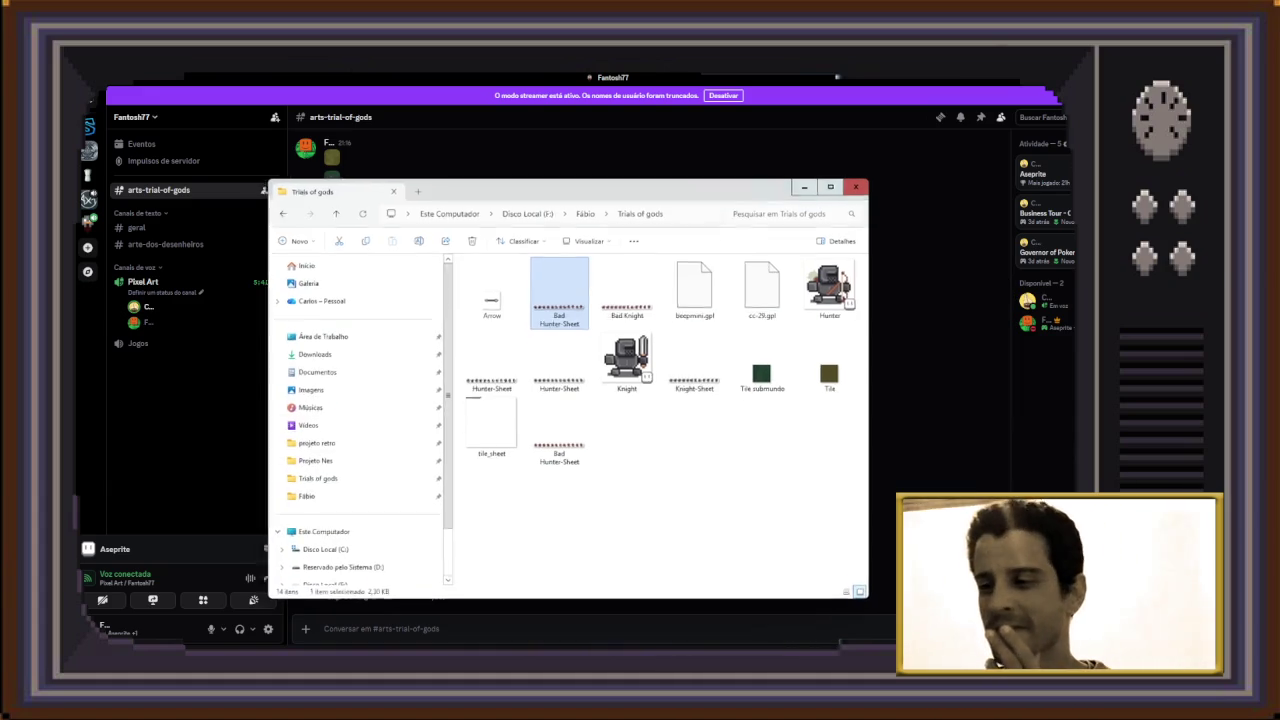
click(559, 430)
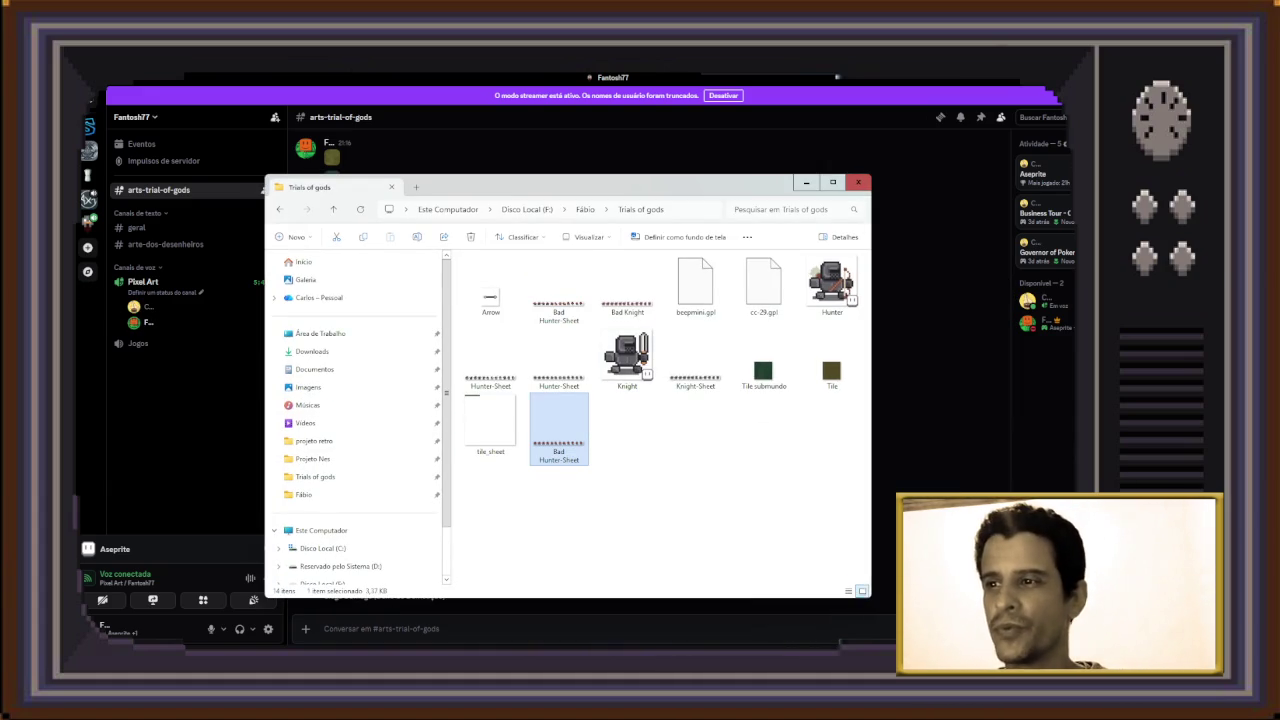
click(620, 430)
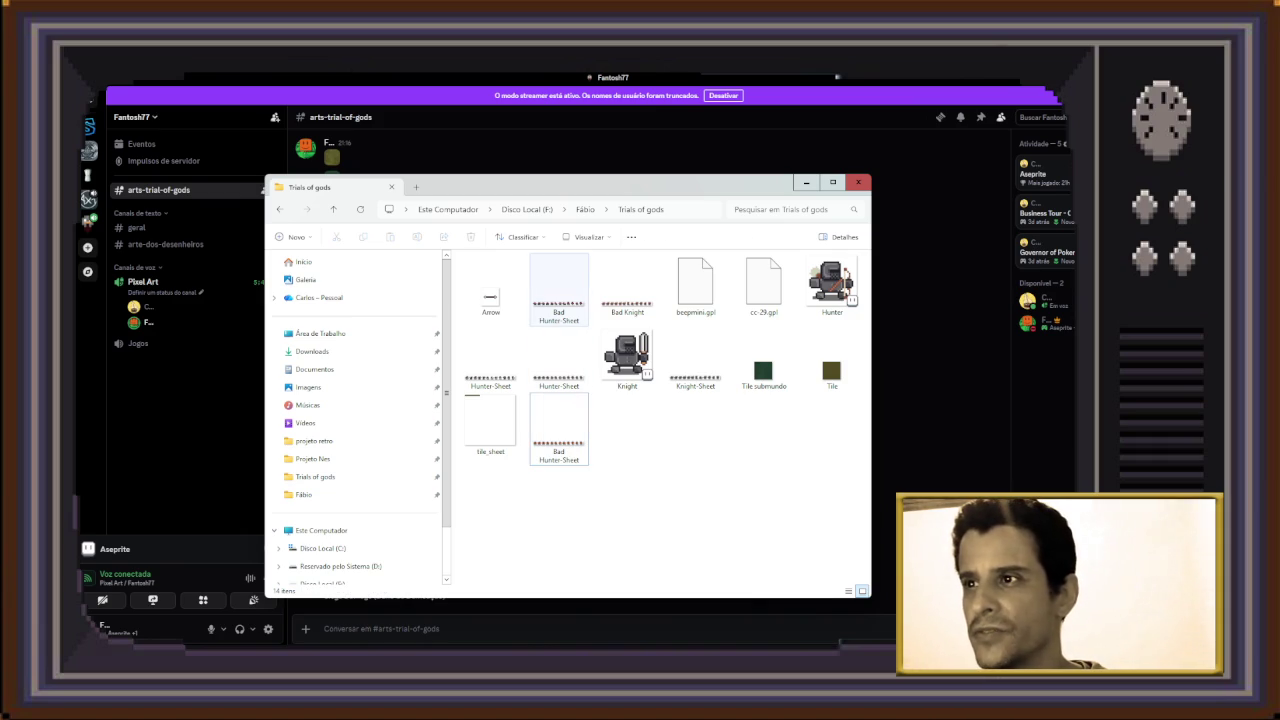
click(559, 290)
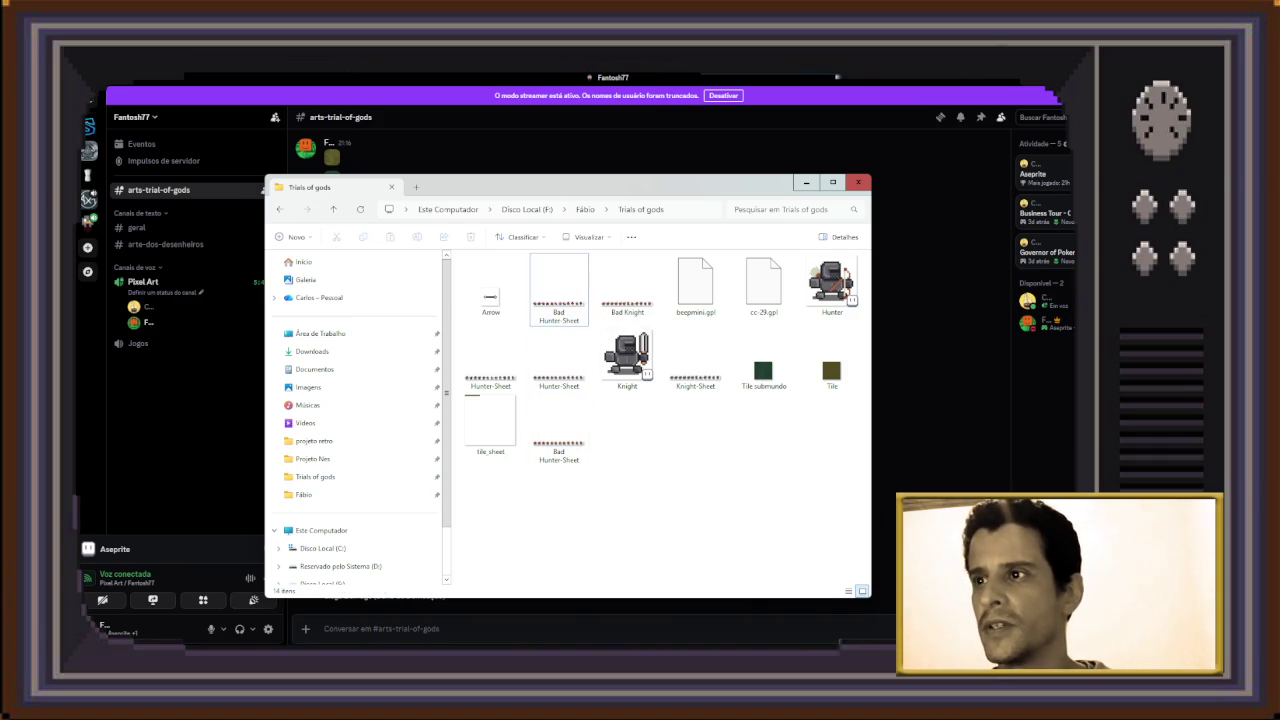
key(Delete)
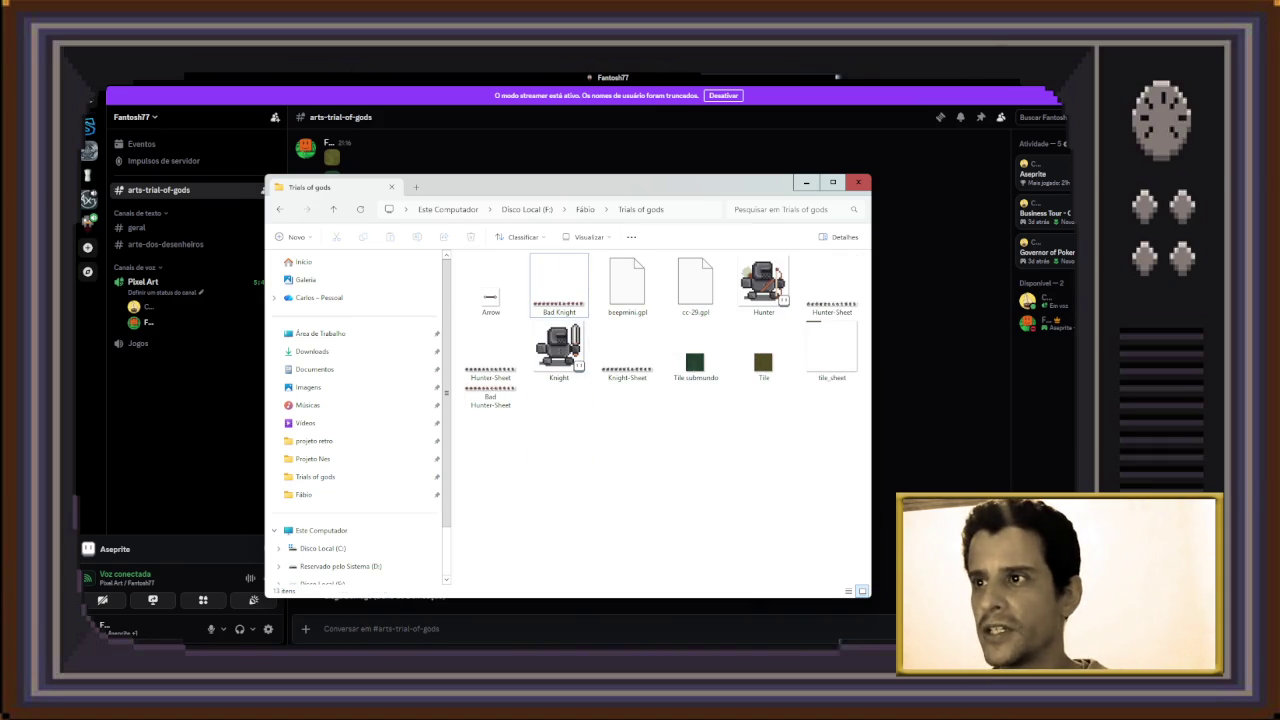
Select Arrow, Hunter-Sheet and Bad Hunter-Sheet and drag them into the Discord chat
click(559, 285)
click(490, 396)
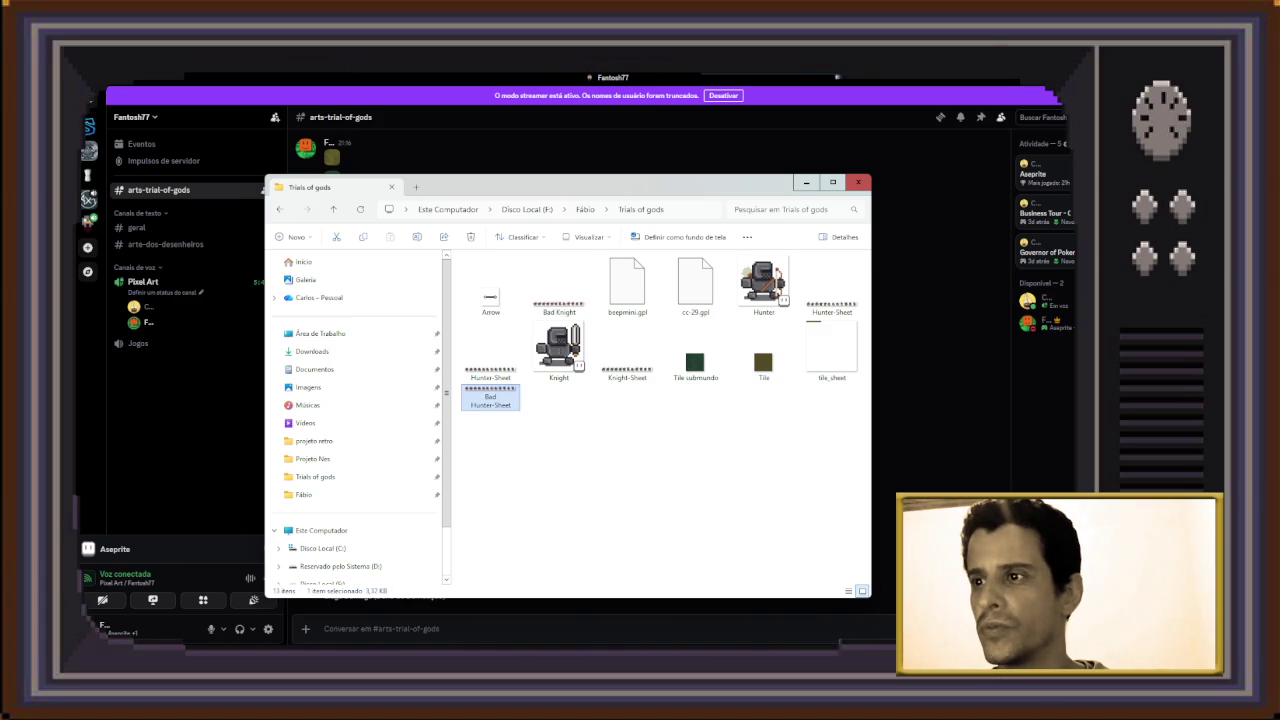
ctrl+click(490, 396)
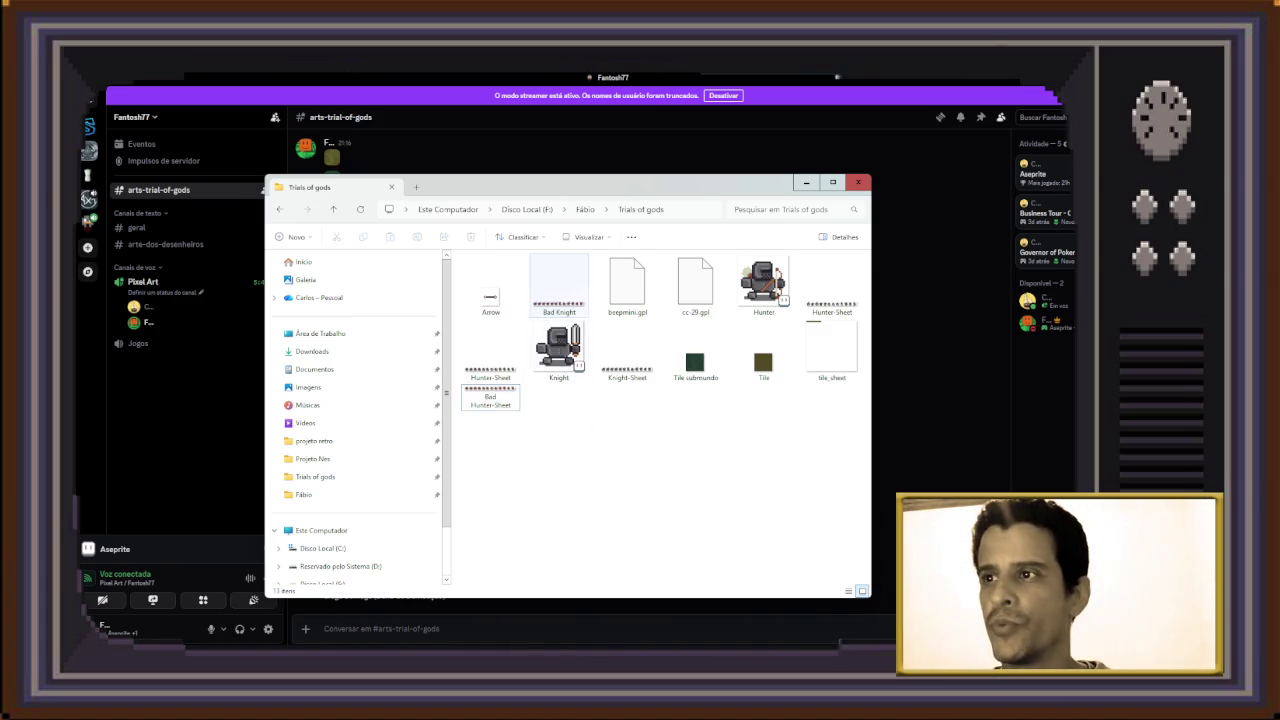
click(559, 285)
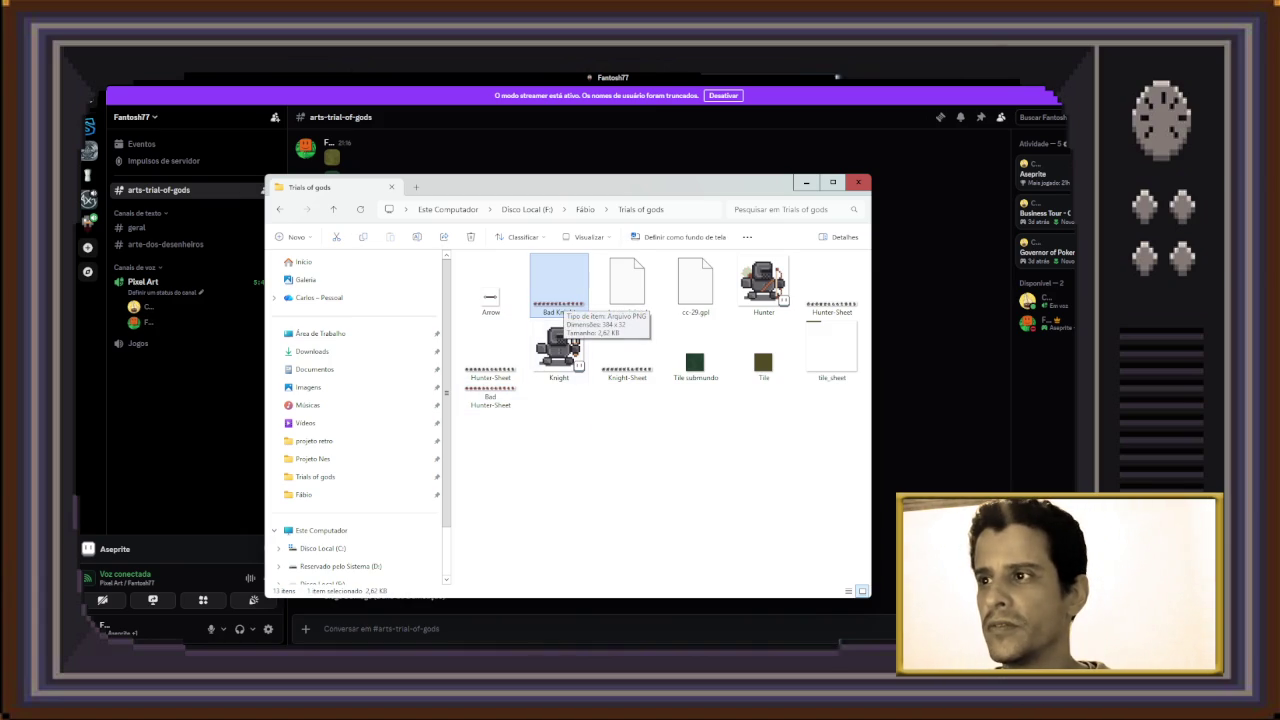
ctrl+click(559, 285)
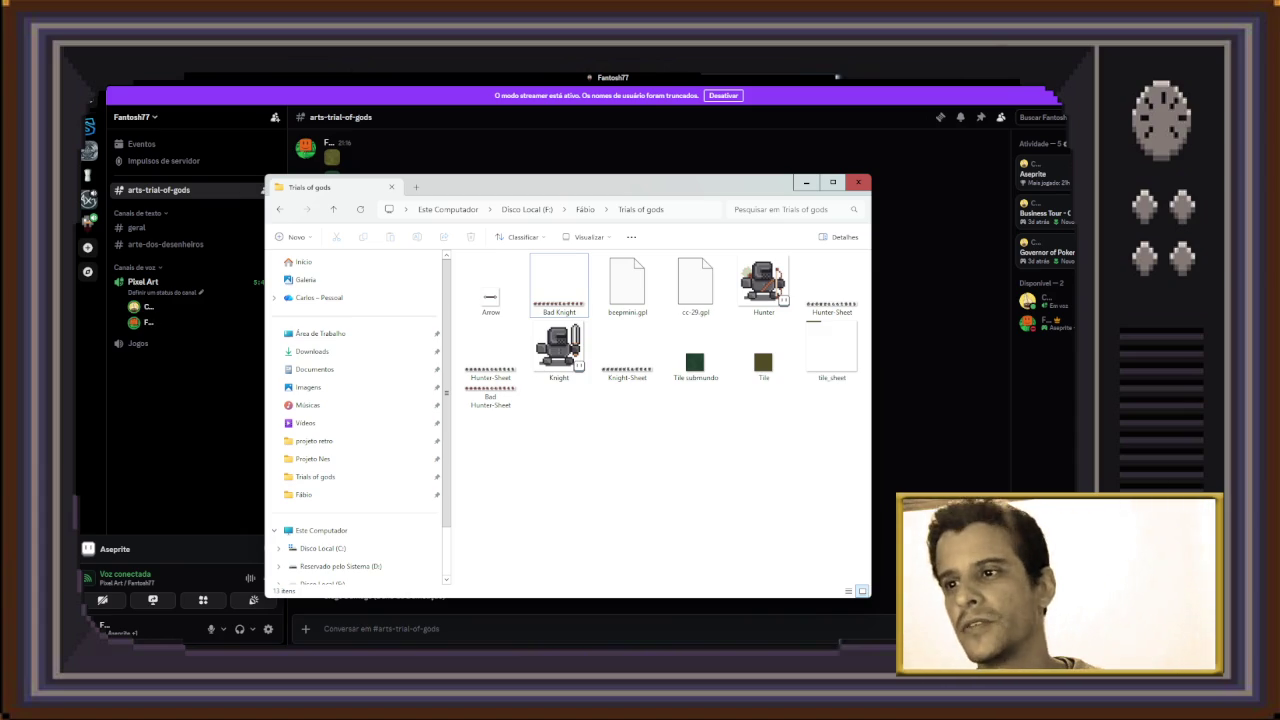
click(490, 395)
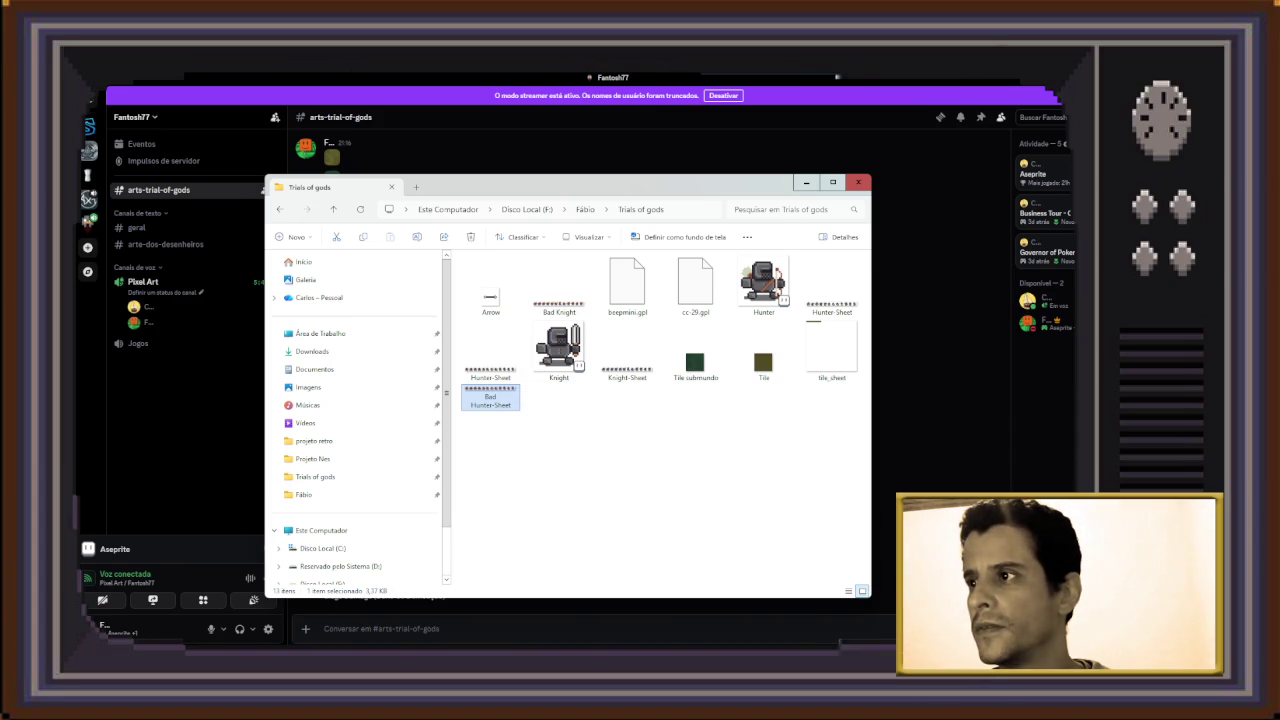
key(ctrl+space)
click(490, 285)
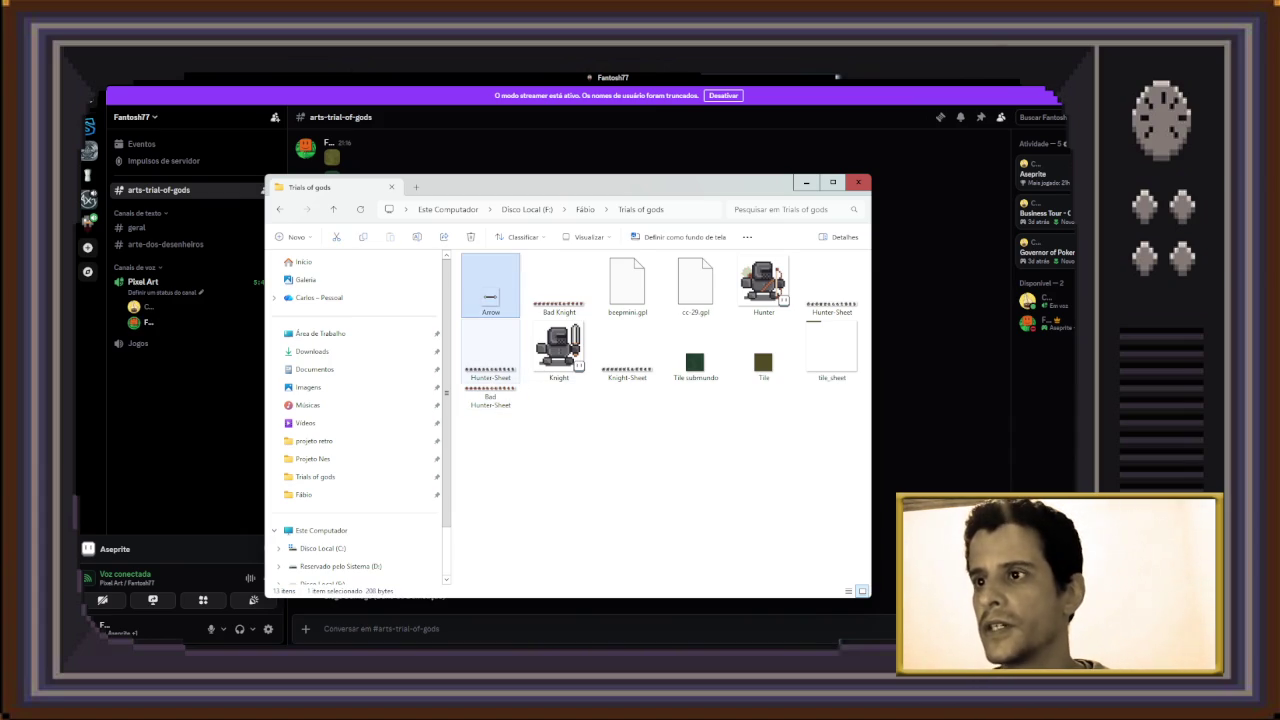
ctrl+click(490, 350)
ctrl+click(490, 398)
mouse_move(490, 398)
mouse_down()
mouse_move(562, 308)
mouse_move(932, 426)
mouse_up()
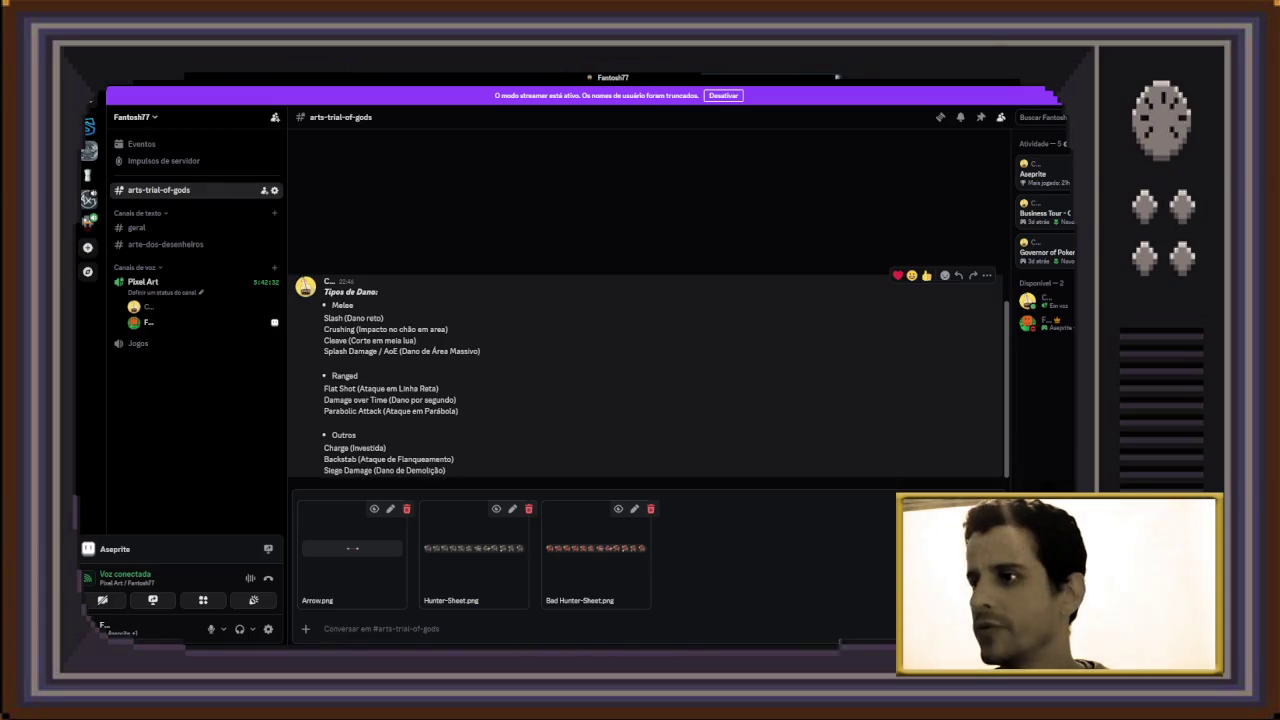
Send the three sprite files to arts-trial-of-gods and preview the strip at full size
key(Return)
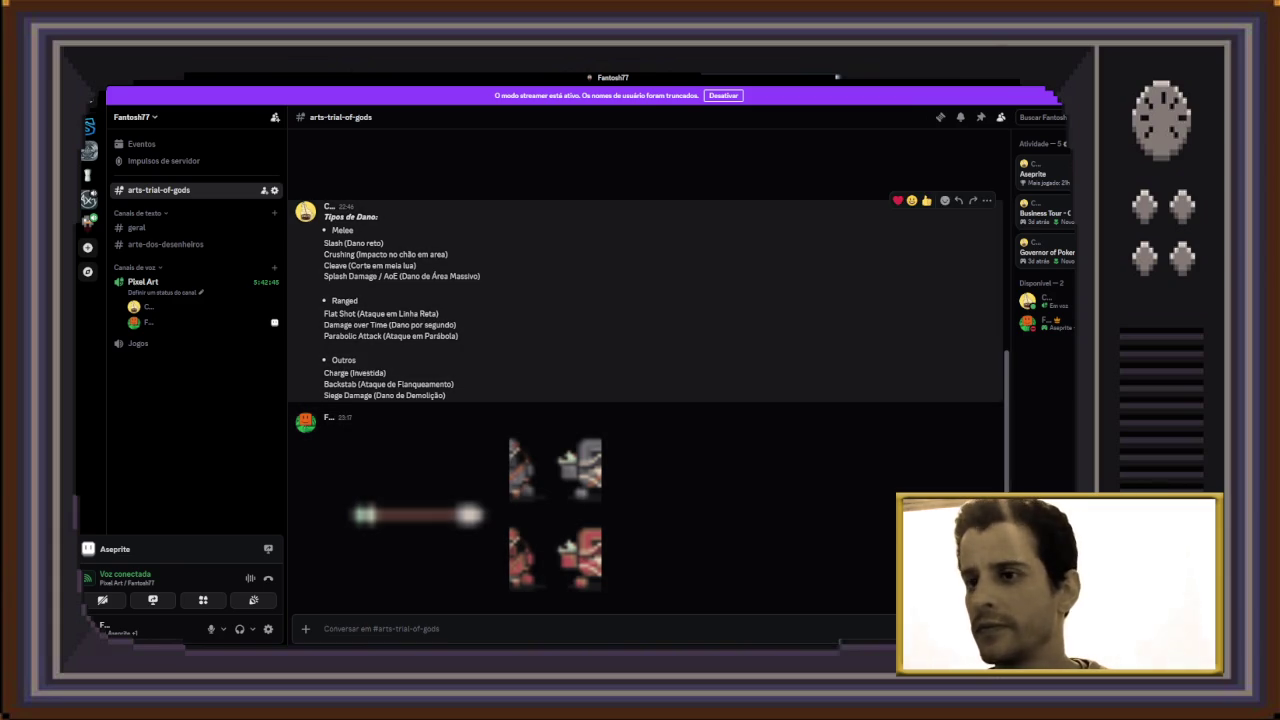
scroll(650, 408, up, 3)
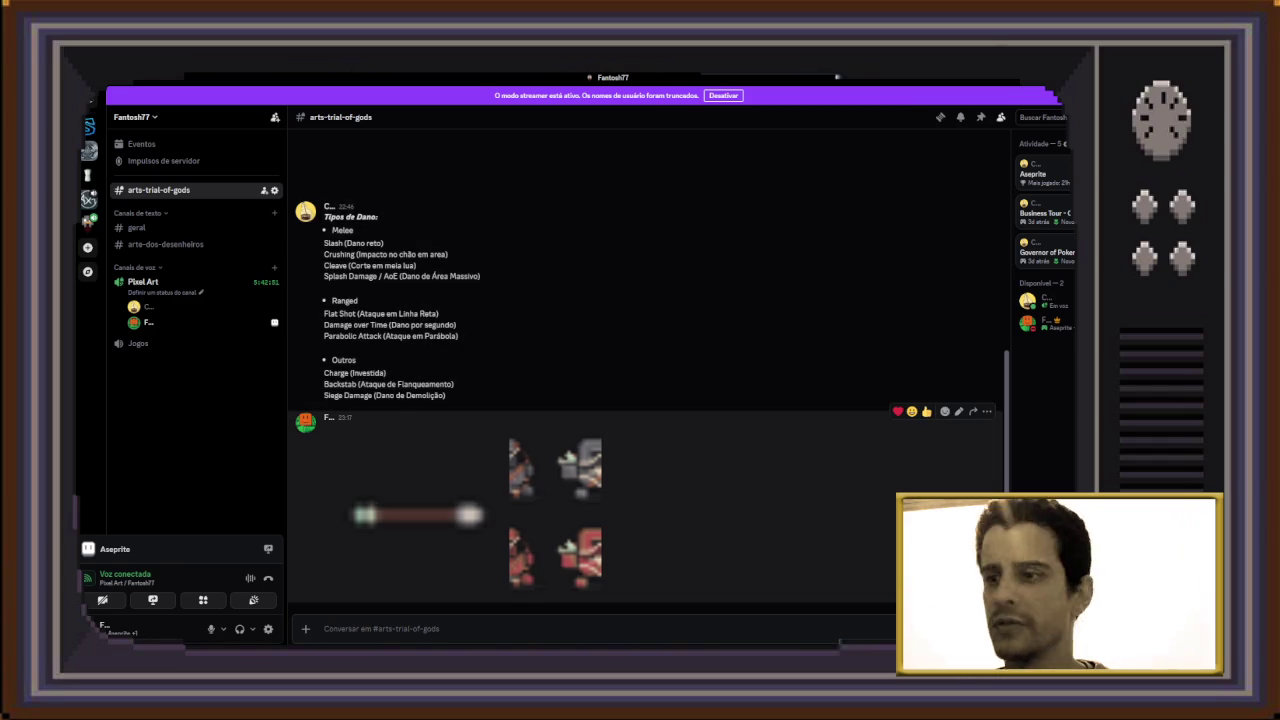
click(580, 462)
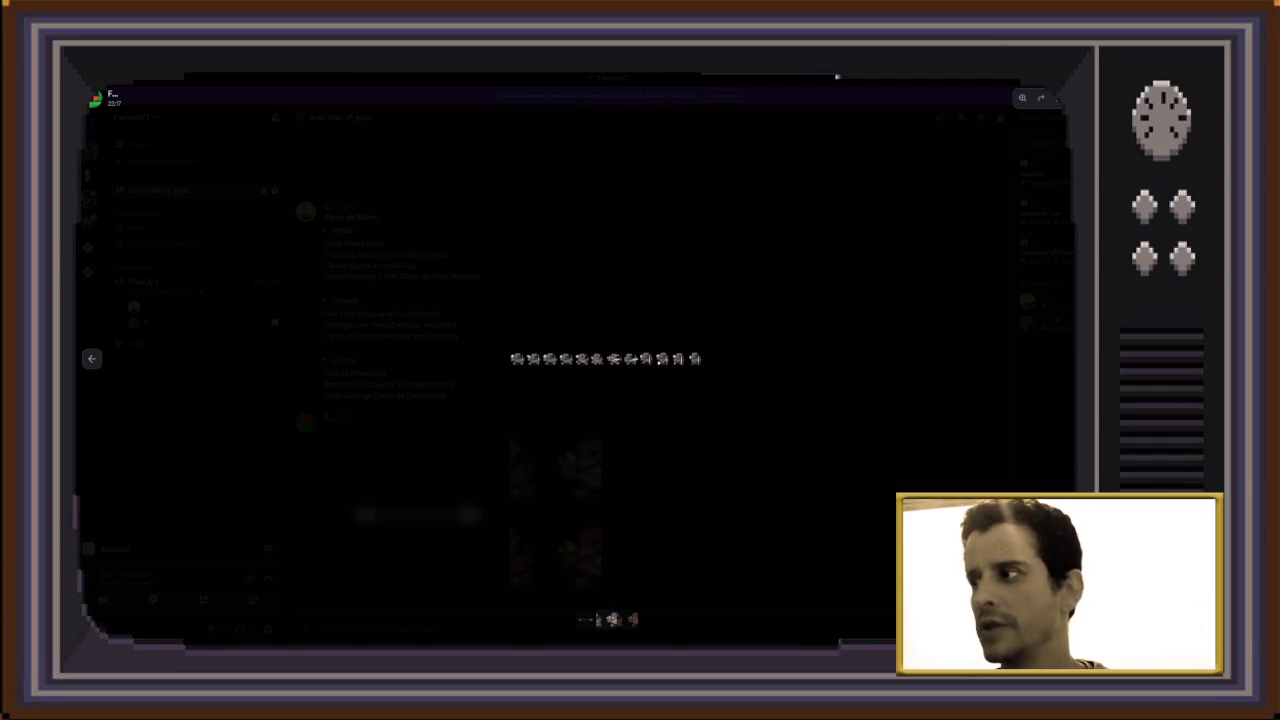
key(Left)
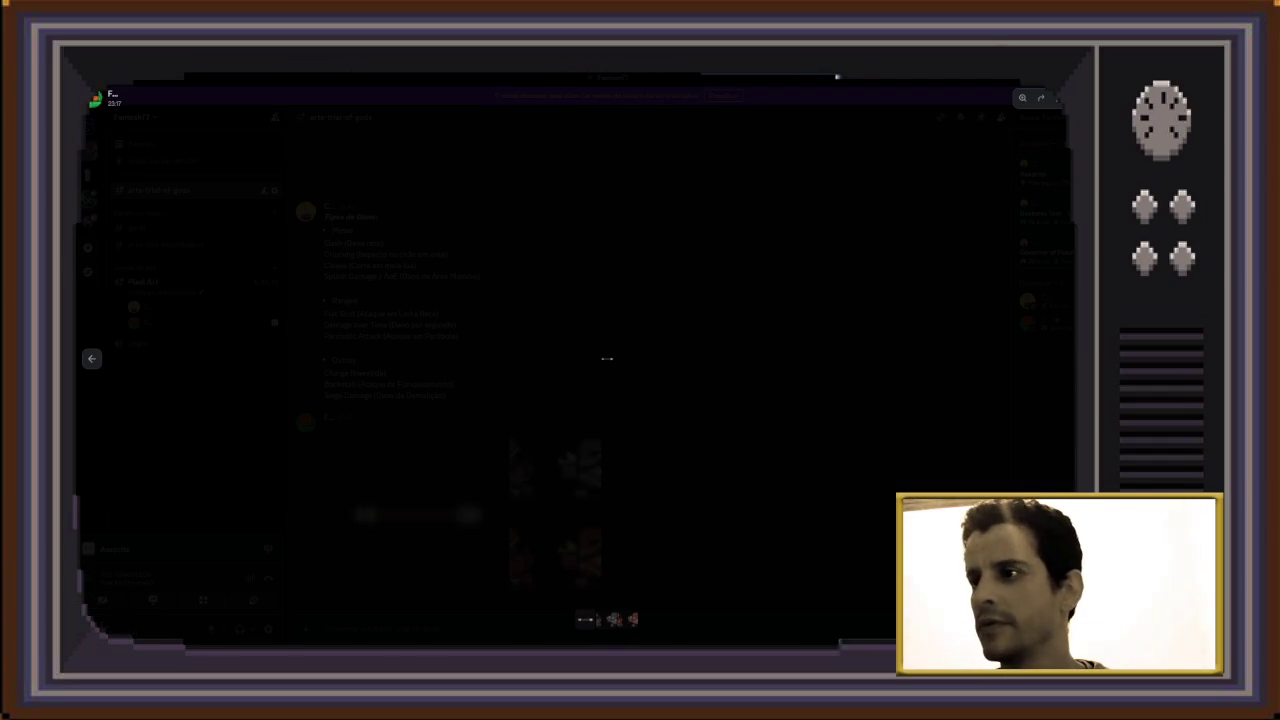
key(Escape)
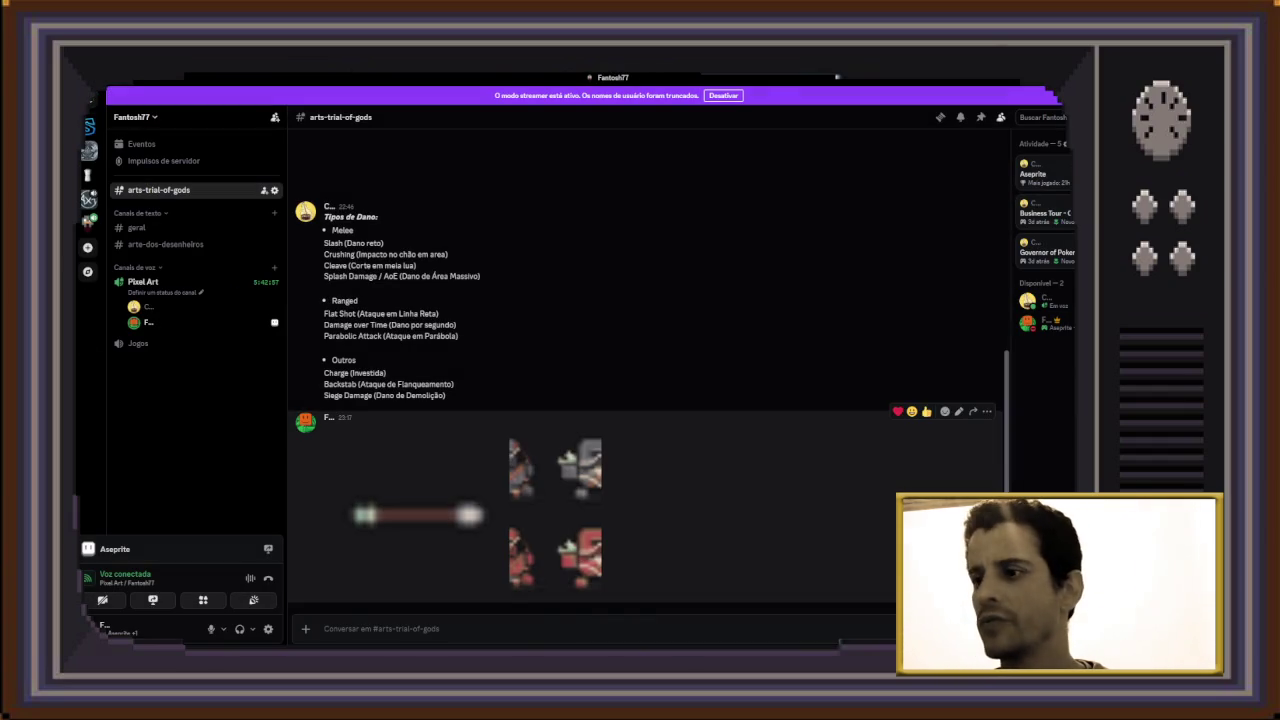
scroll(645, 400, up, 3)
scroll(645, 480, up, 3)
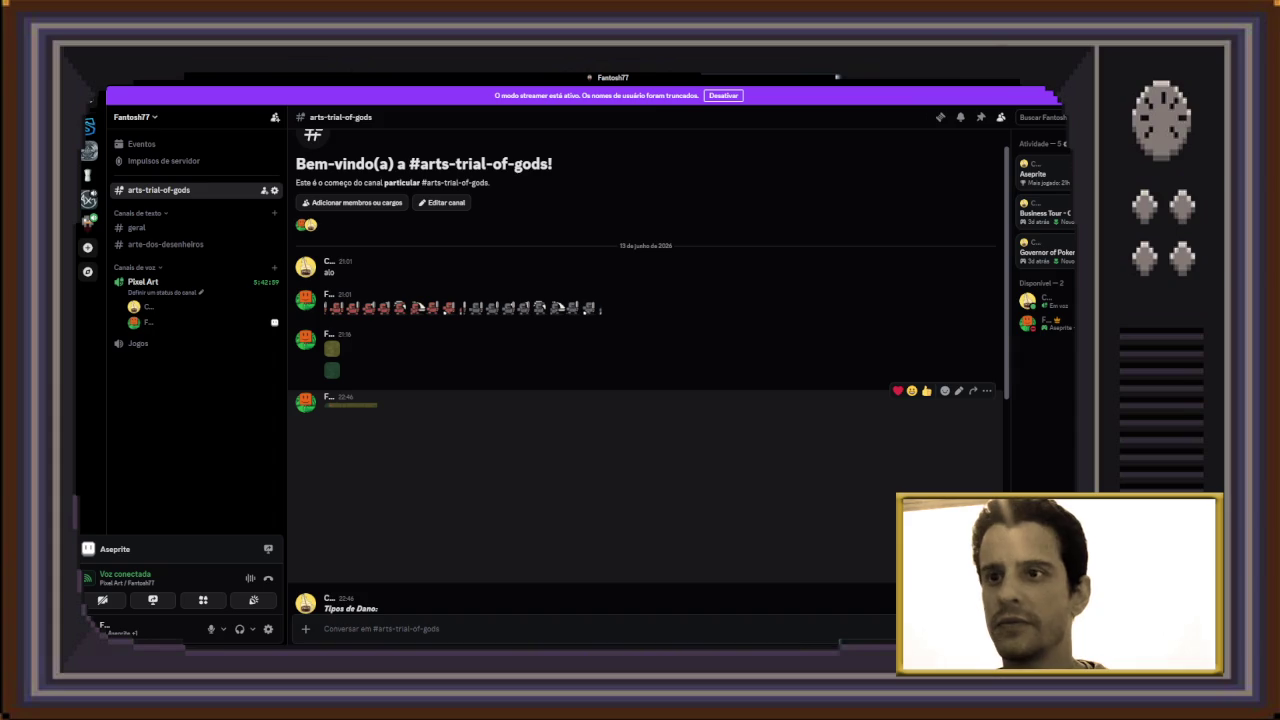
scroll(645, 400, down, 5)
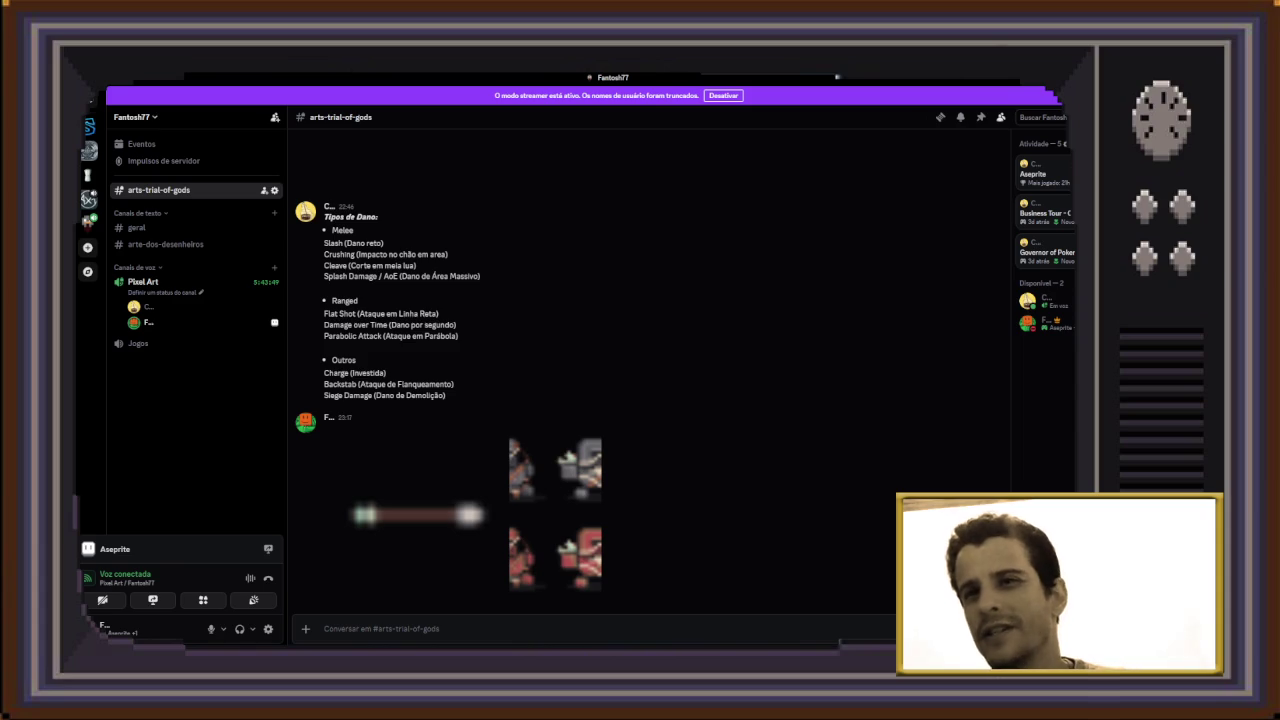
key(alt+Tab)
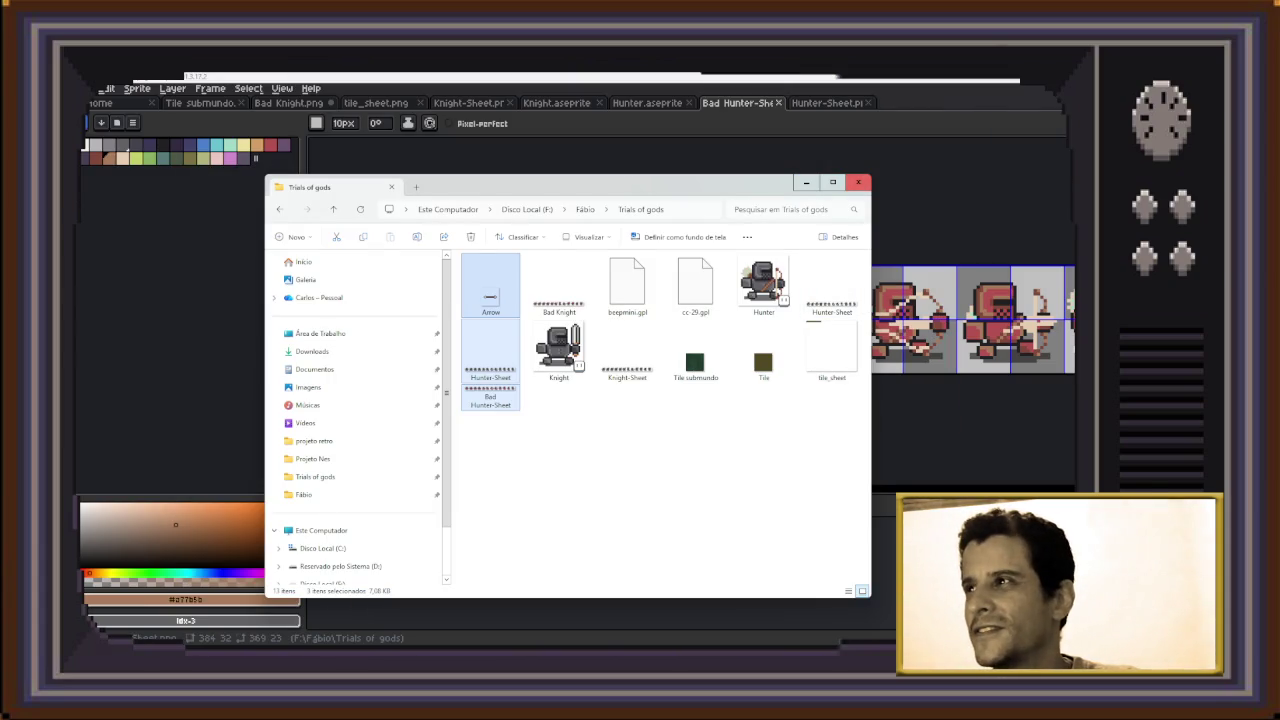
Close the Trials of gods Explorer window
click(858, 183)
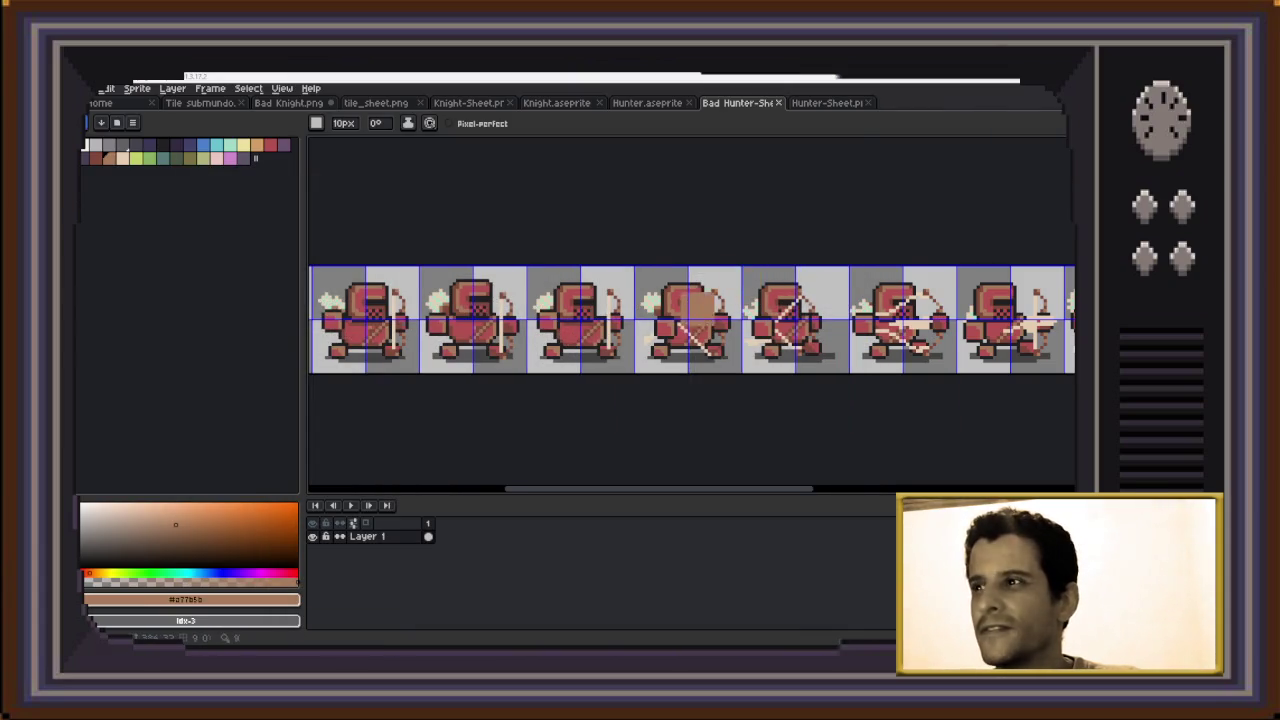
scroll(1025, 335, down, 1)
scroll(1025, 338, up, 1)
scroll(1025, 338, down, 1)
scroll(1025, 338, up, 1)
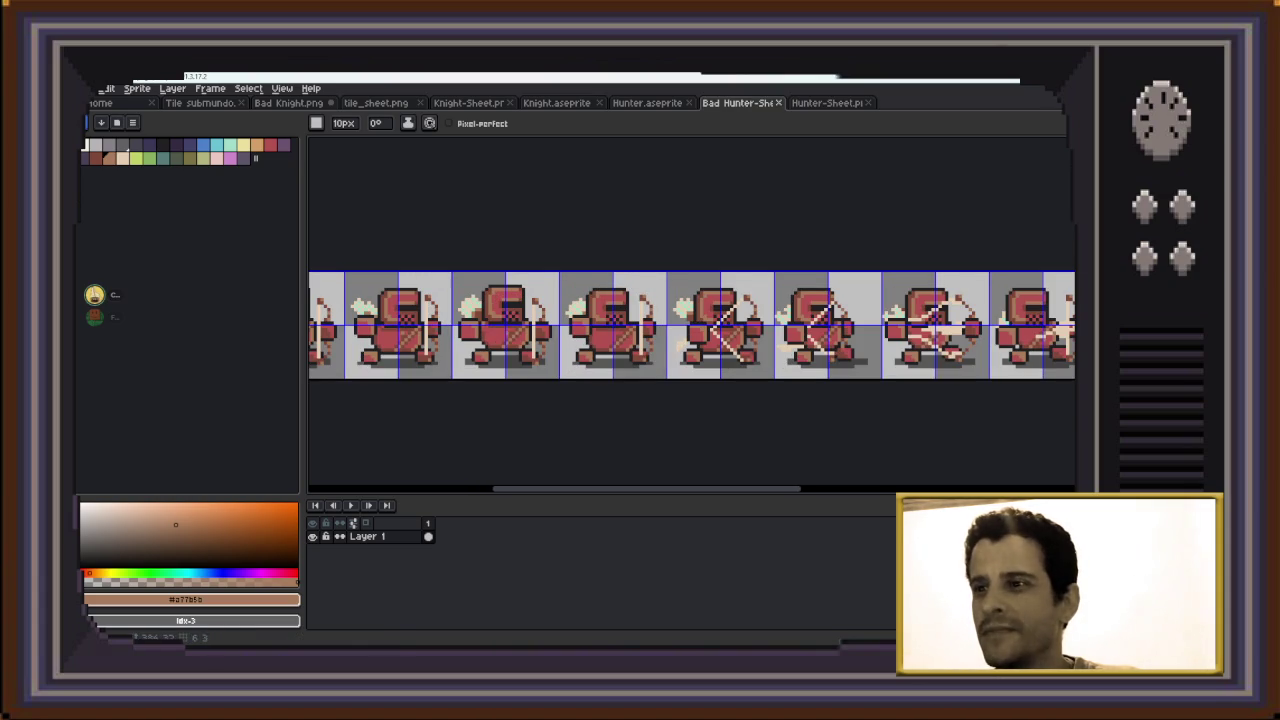
scroll(692, 325, left, 1)
scroll(692, 325, left, 2)
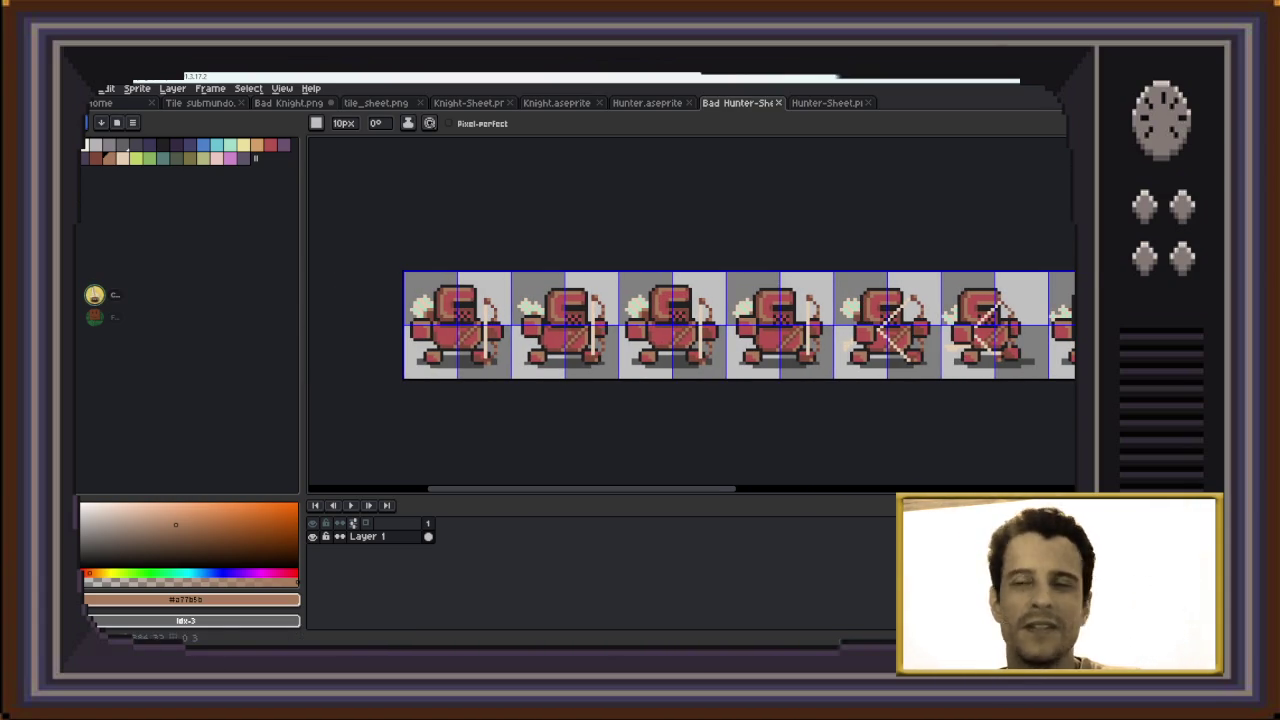
Close Bad Knight.png, answering its save prompt
key(ctrl+shift+Tab)
key(ctrl+Tab)
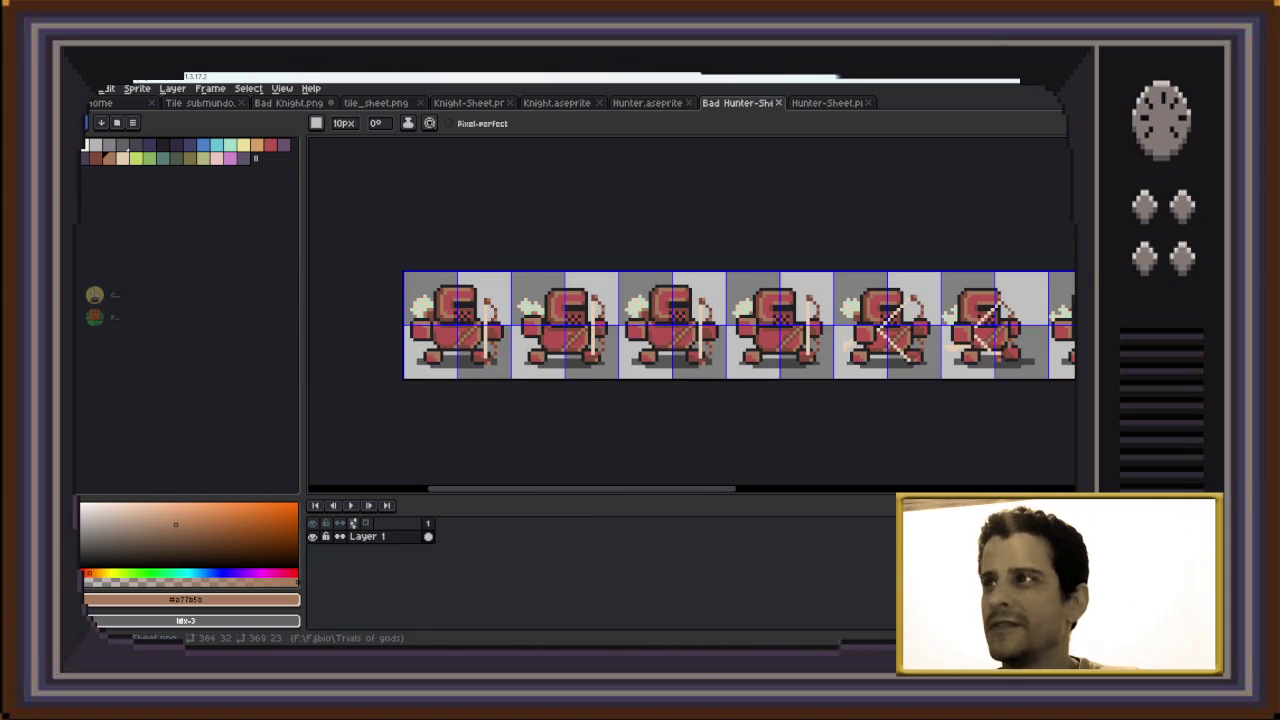
key(ctrl+Tab)
key(ctrl+Tab)
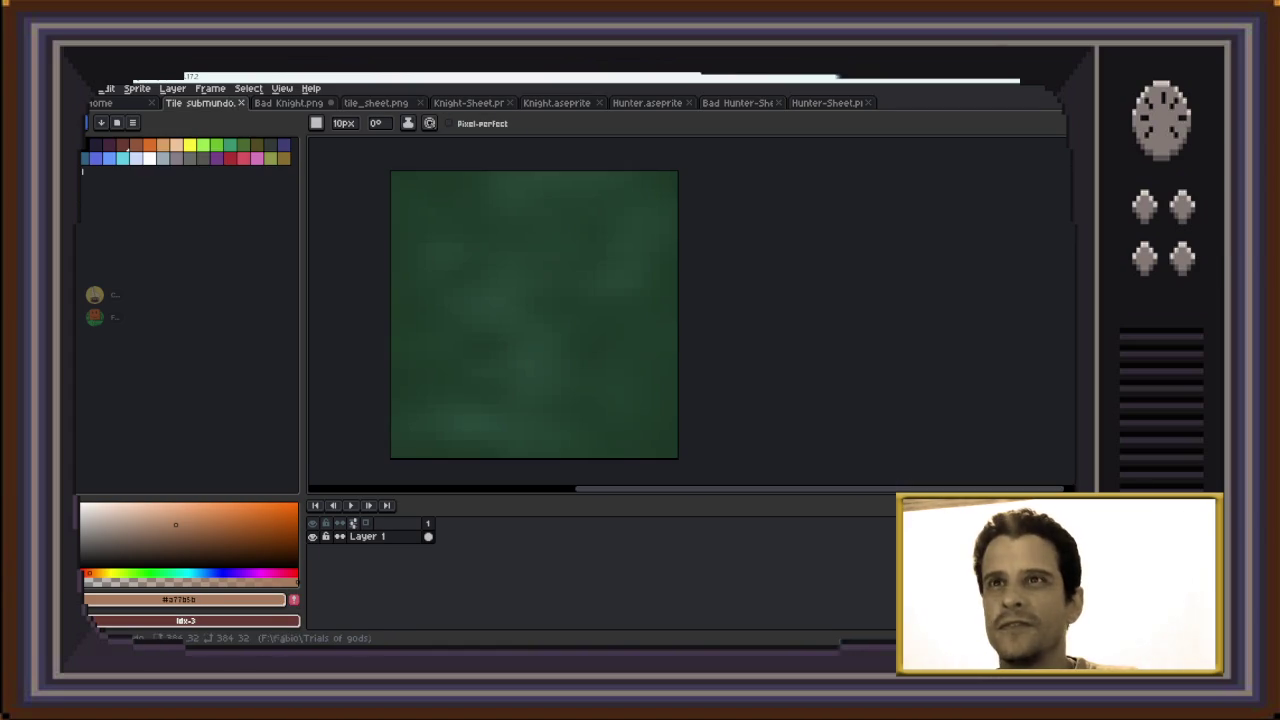
key(ctrl+Tab)
key(minus)
key(minus)
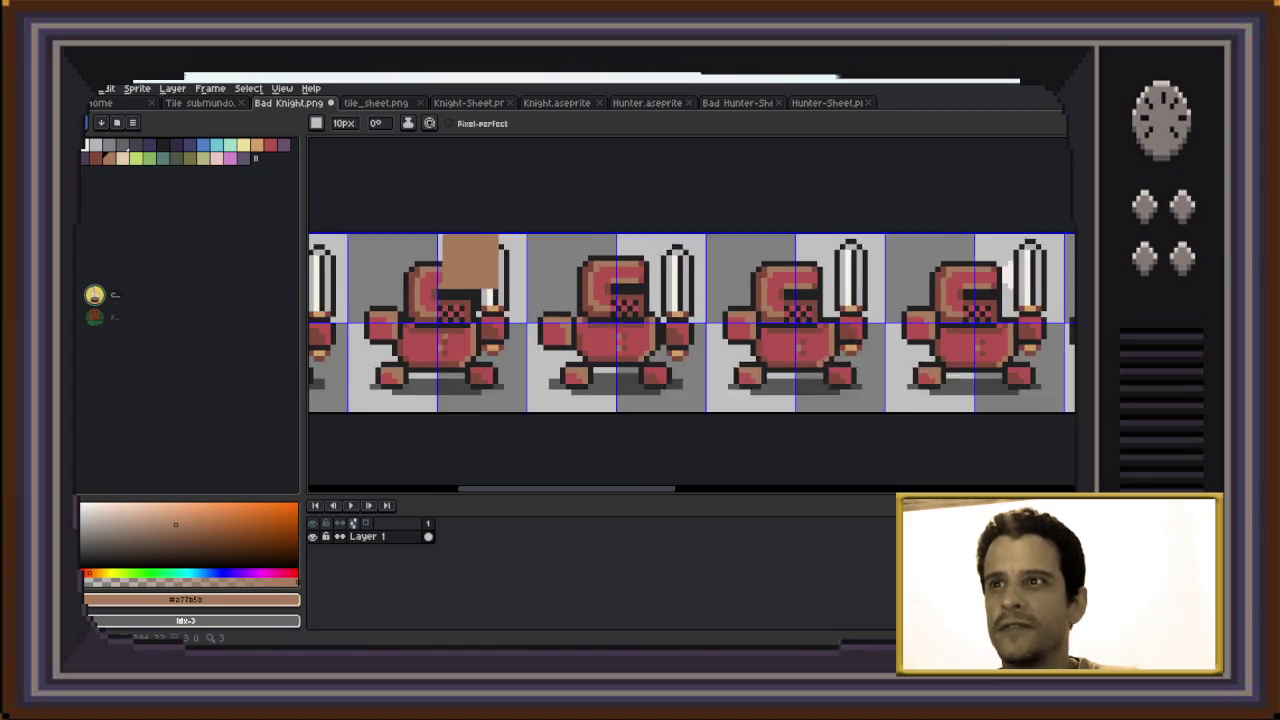
key(minus)
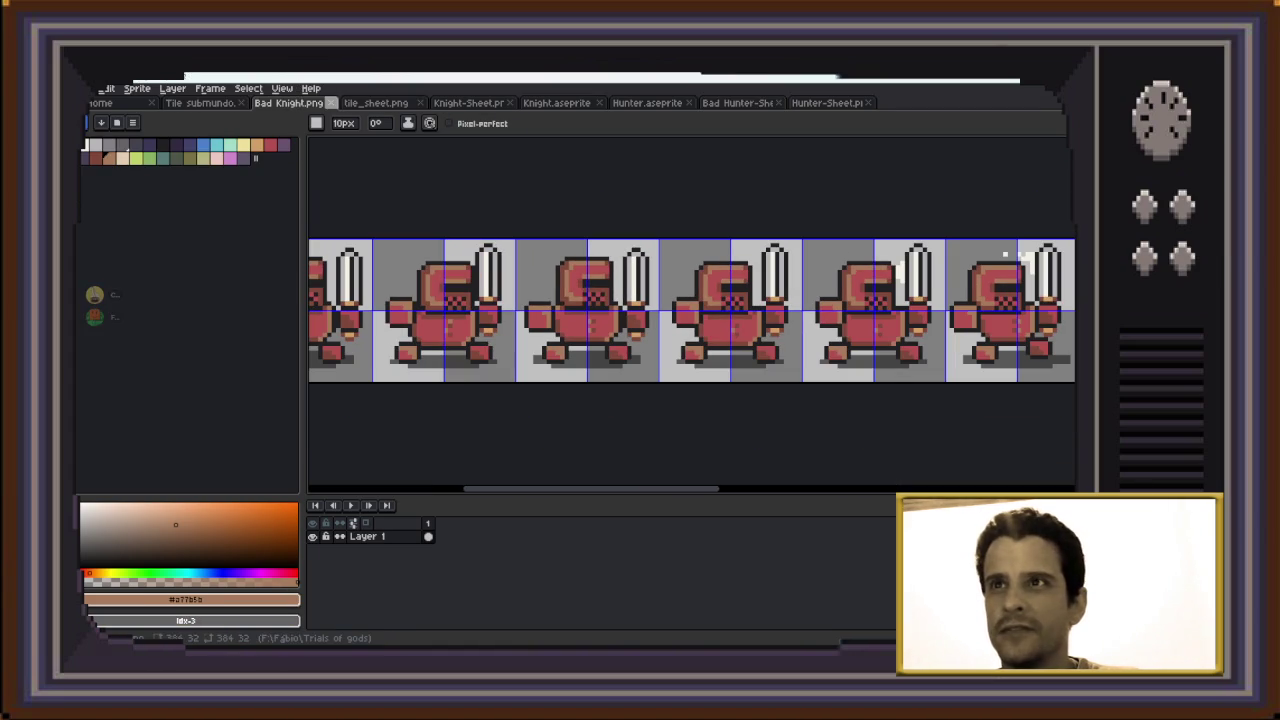
click(331, 102)
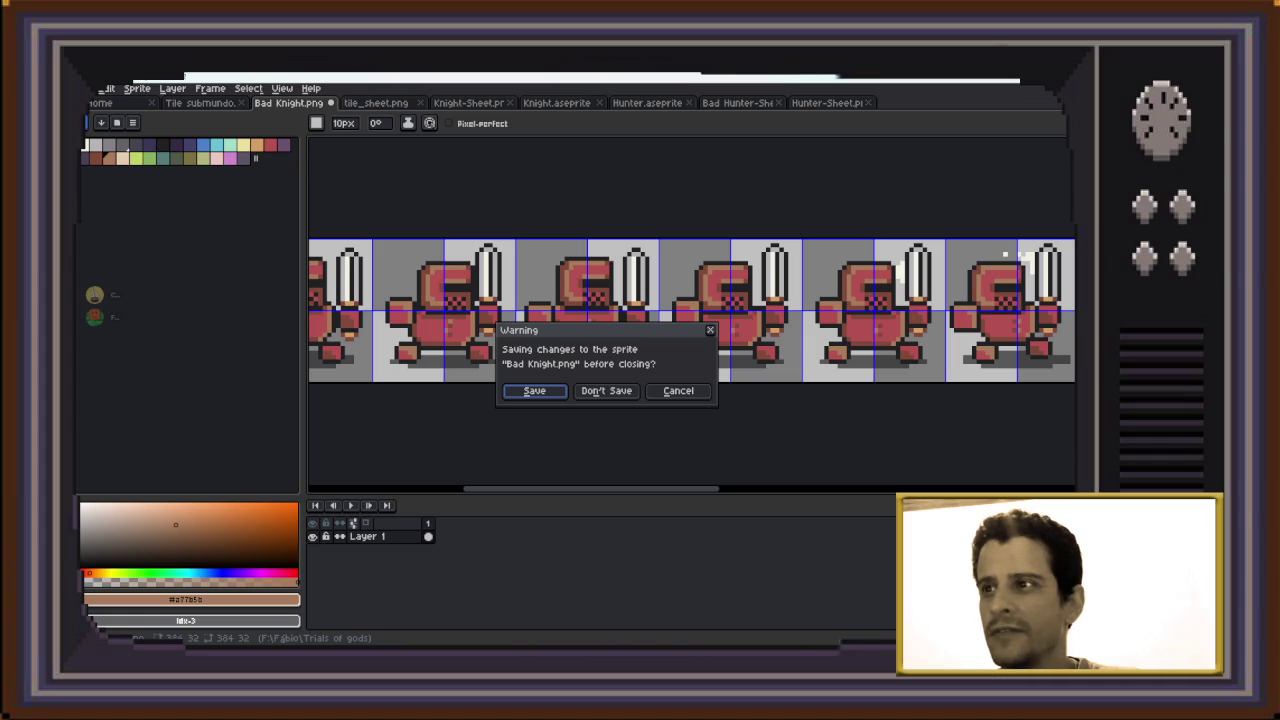
key(Return)
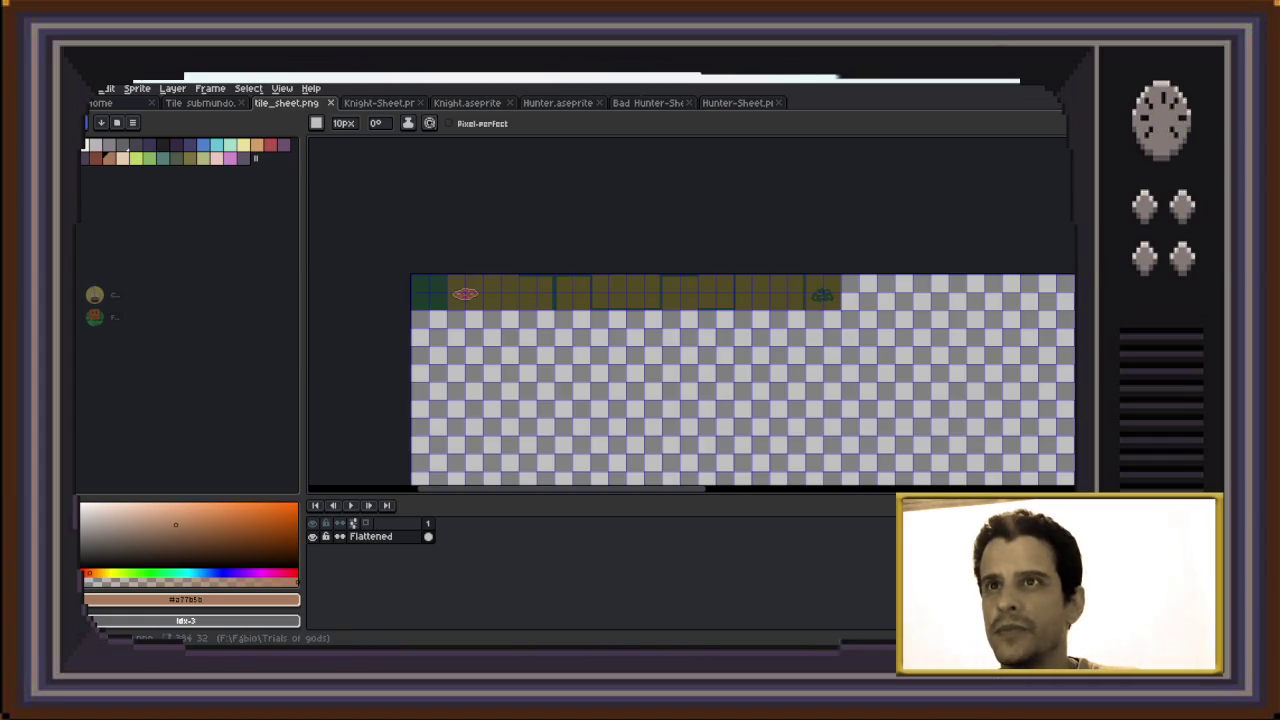
Close Knight-Sheet.png, Bad Hunter-Sheet, Hunter-Sheet.png and Tile submundo
key(ctrl+Tab)
click(420, 103)
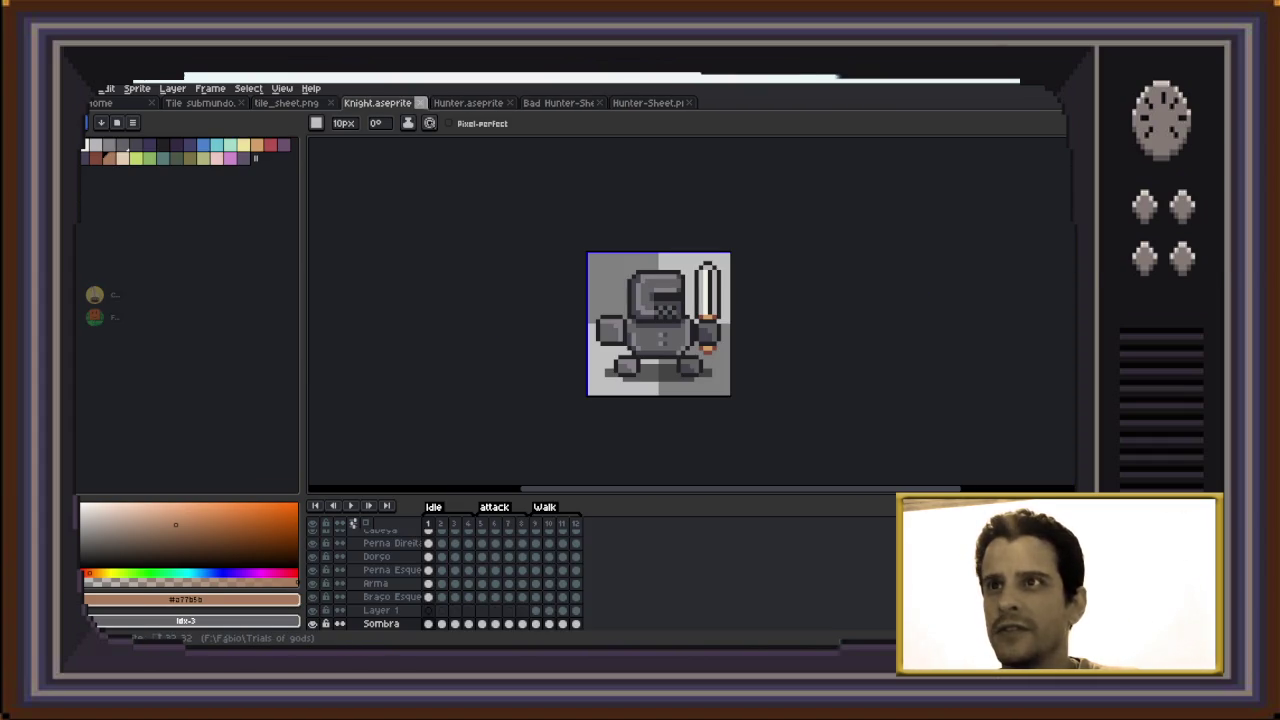
key(ctrl+Tab)
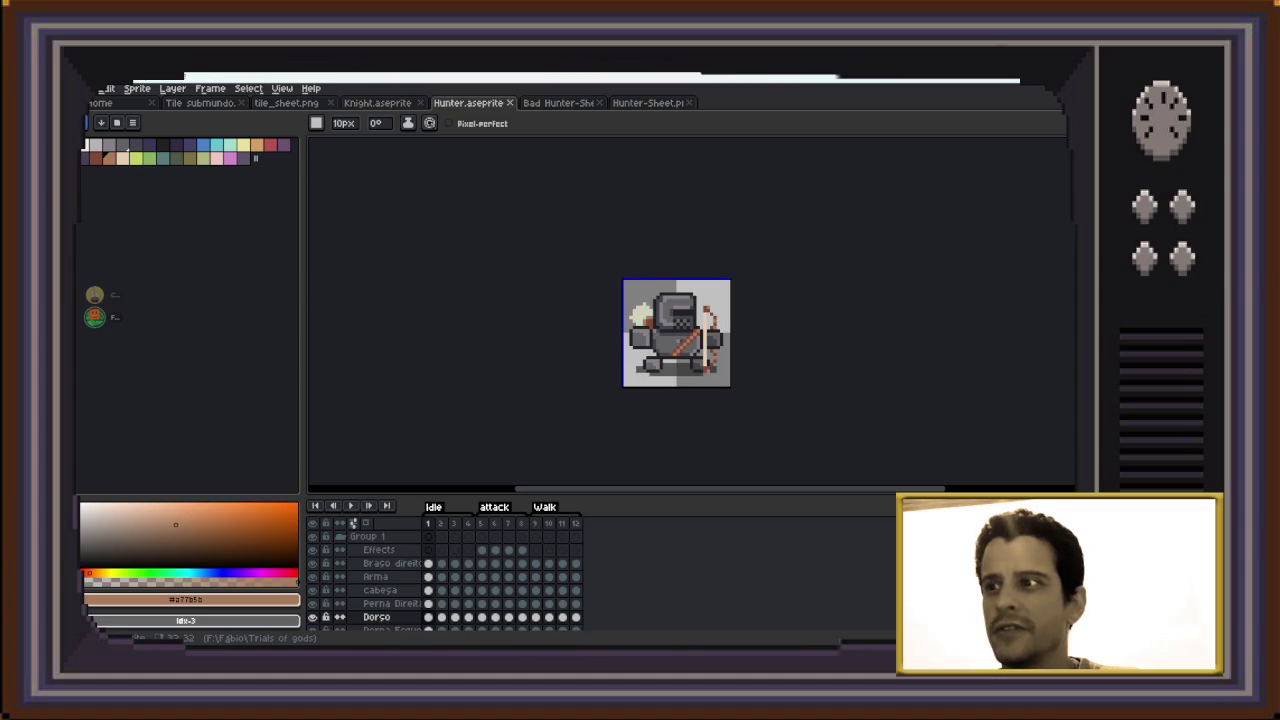
key(ctrl+shift+Tab)
key(ctrl+Tab)
key(ctrl+Tab)
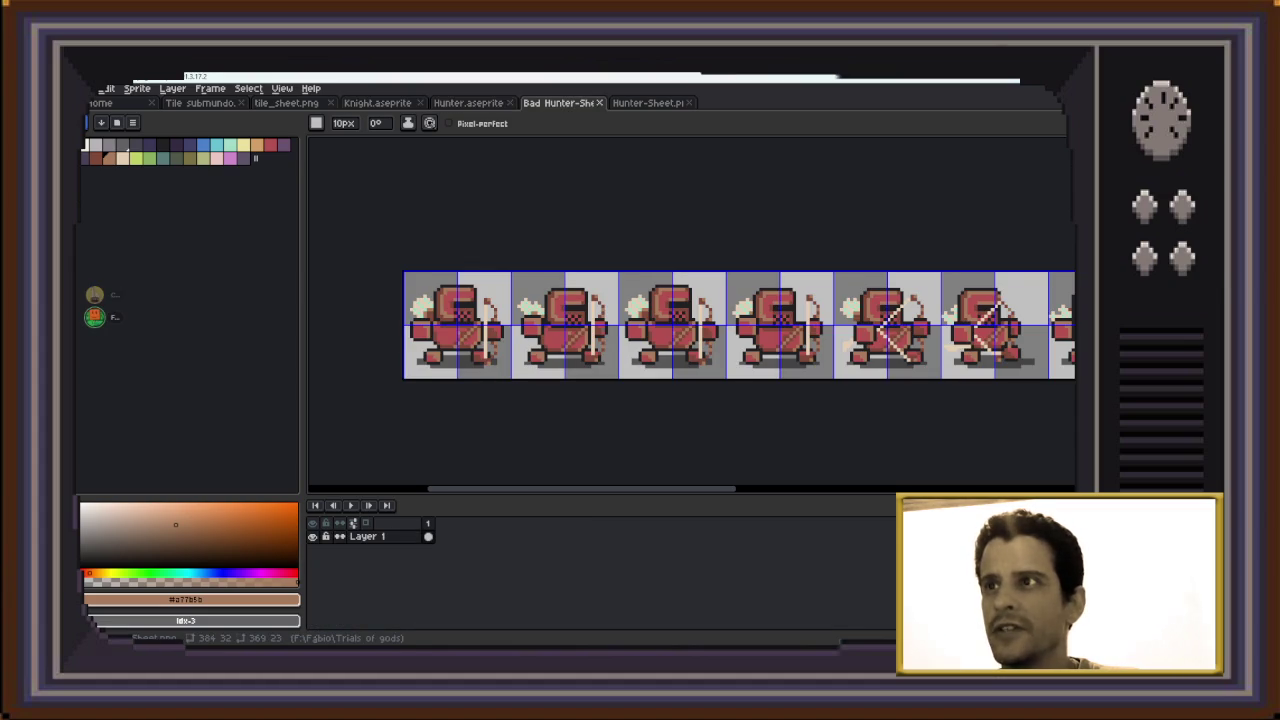
click(599, 103)
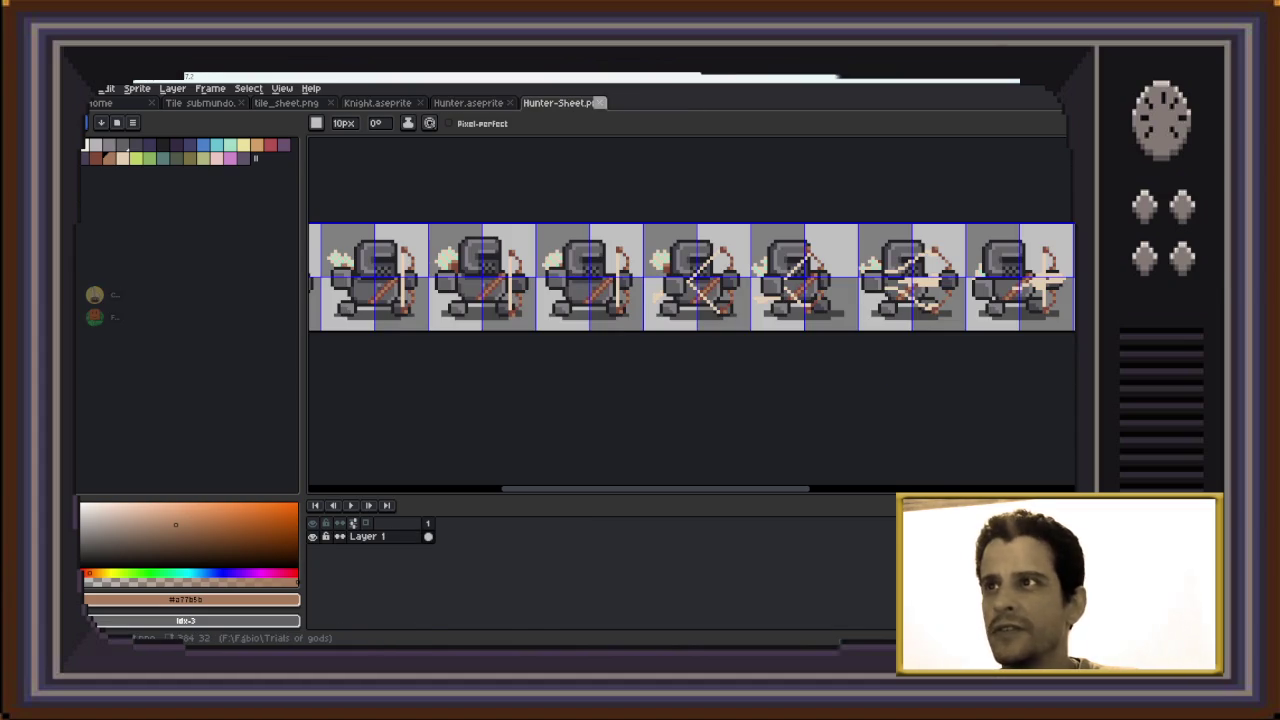
click(599, 103)
click(200, 103)
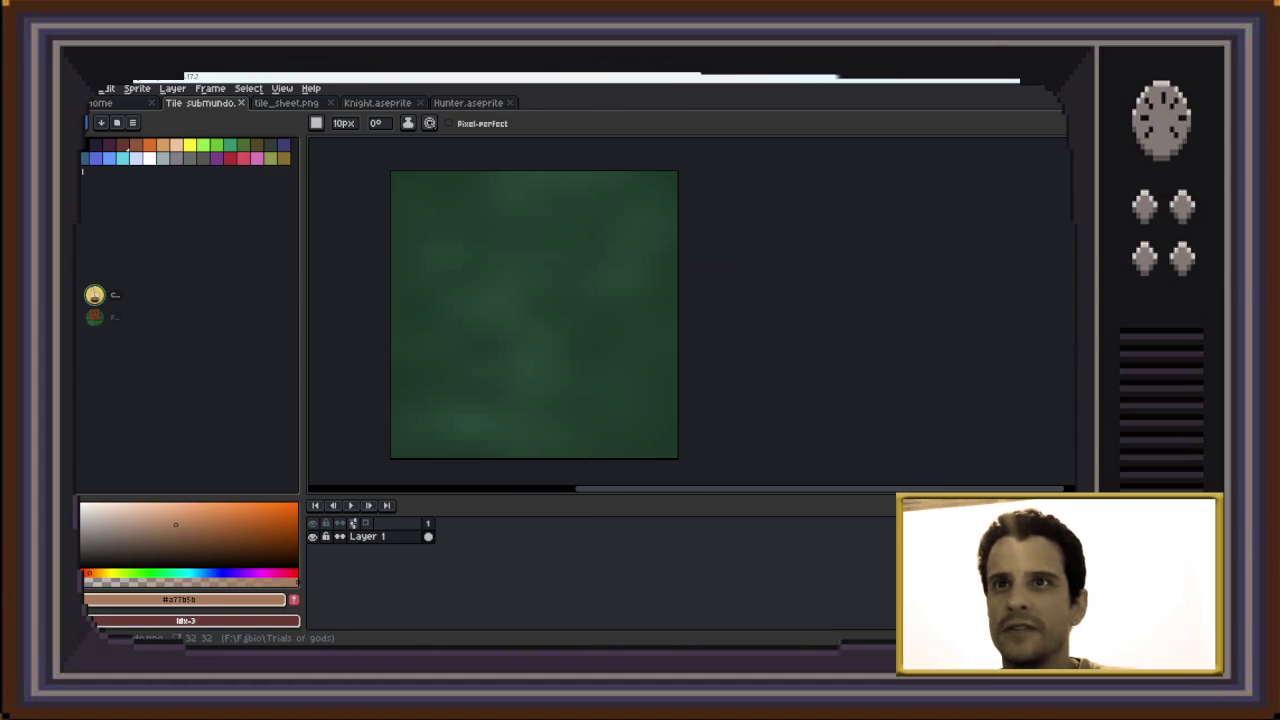
click(241, 103)
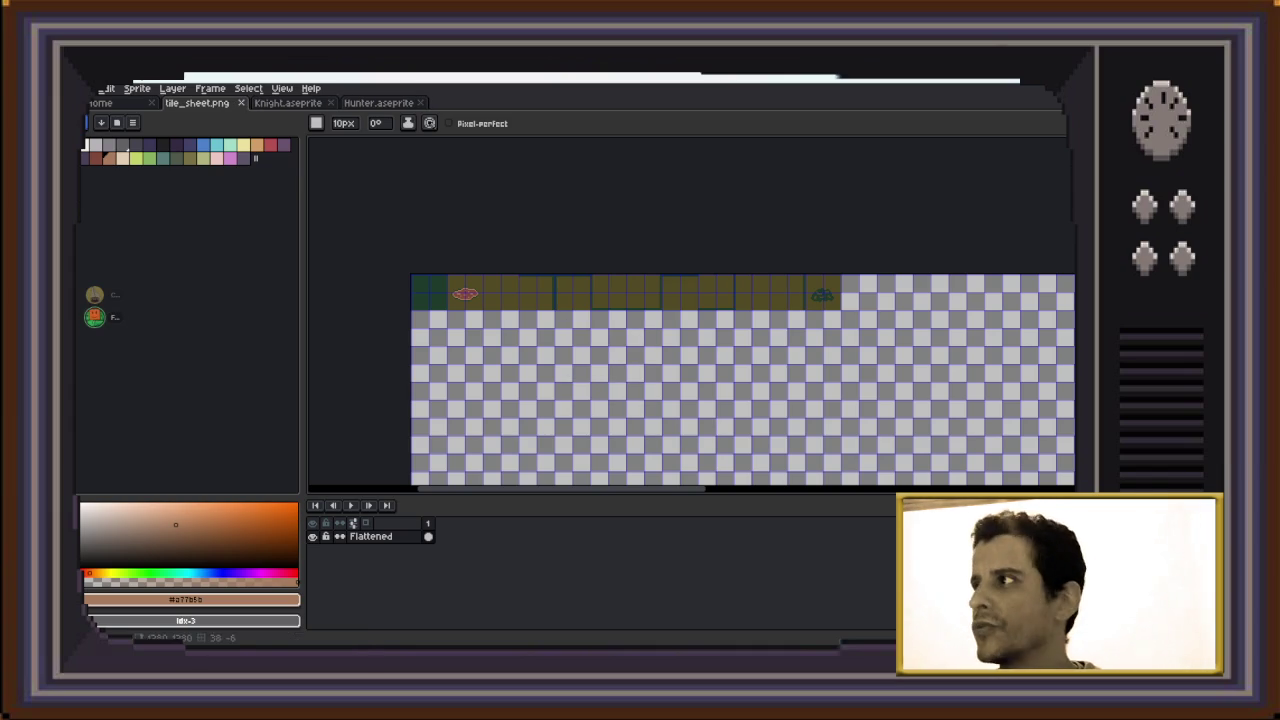
Look over tile_sheet.png, then switch to Knight.aseprite with the sword-holding knight
scroll(743, 400, up, 1)
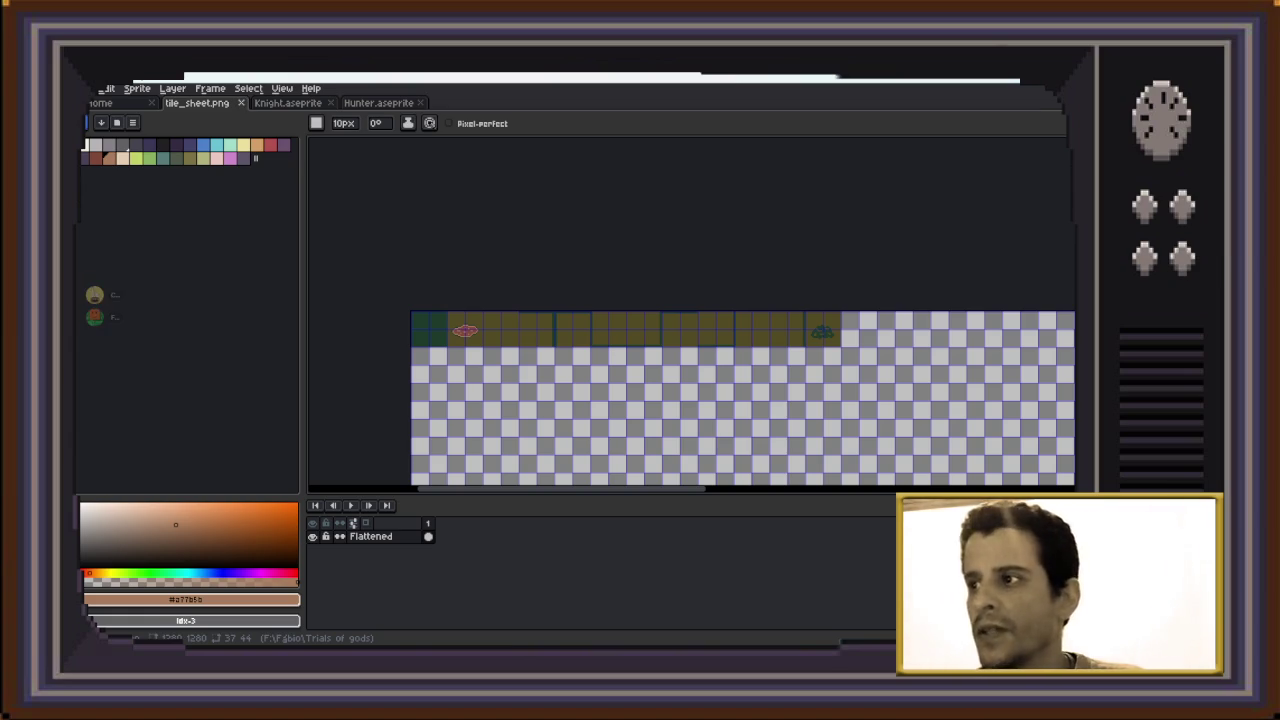
scroll(748, 322, down, 2)
scroll(748, 322, up, 1)
scroll(748, 322, up, 1)
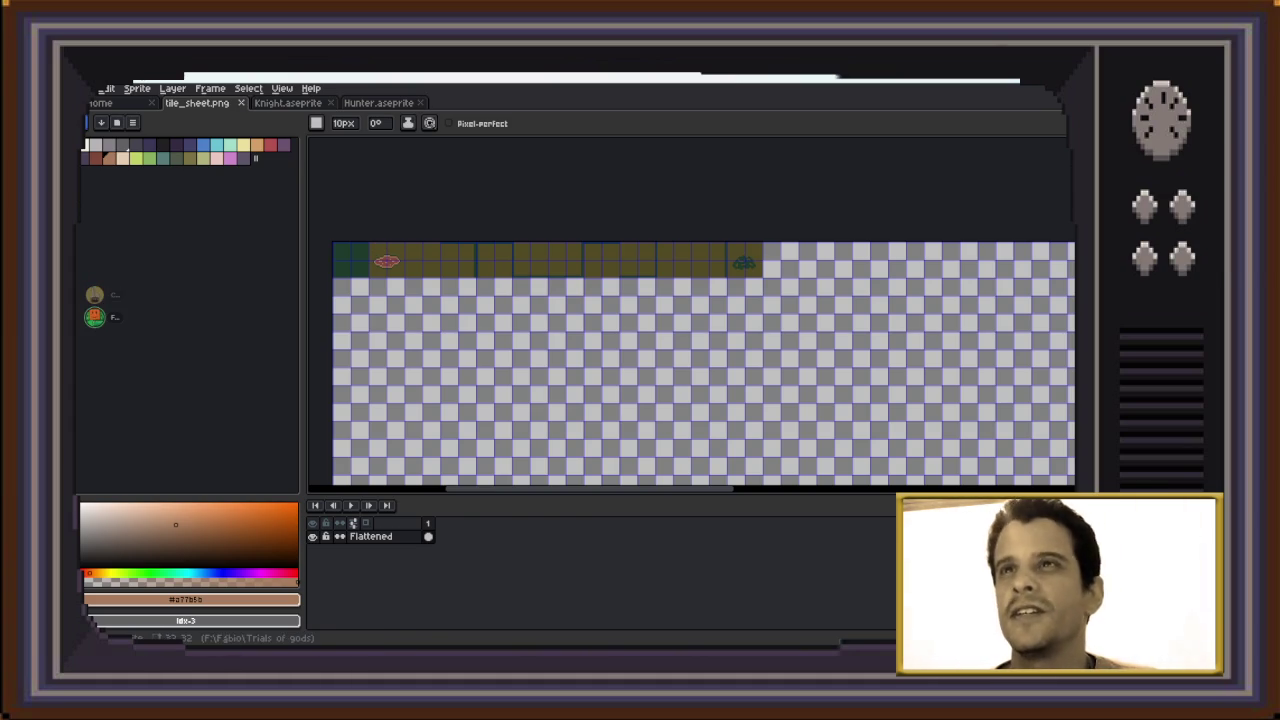
key(ctrl+Tab)
scroll(728, 339, up, 1)
scroll(728, 339, up, 1)
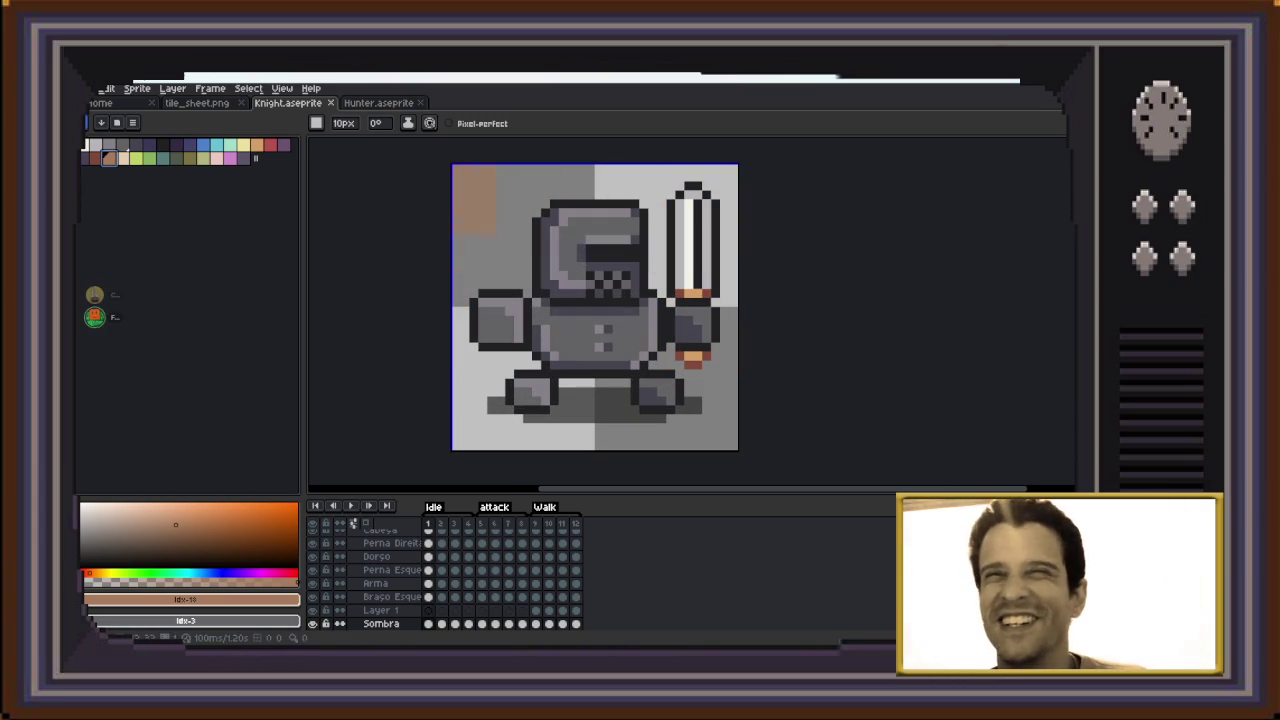
Scroll the timeline down past Cabeça and Dorso and select the Arma layer
scroll(380, 575, up, 2)
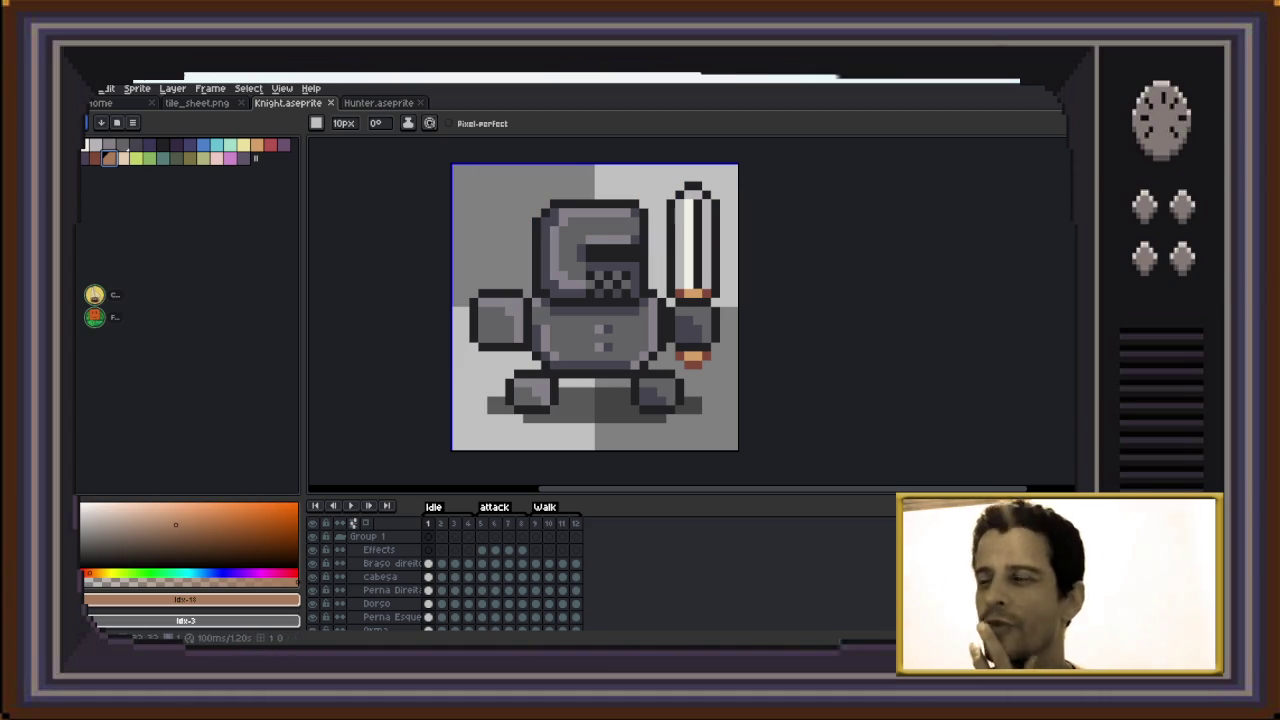
scroll(735, 433, down, 1)
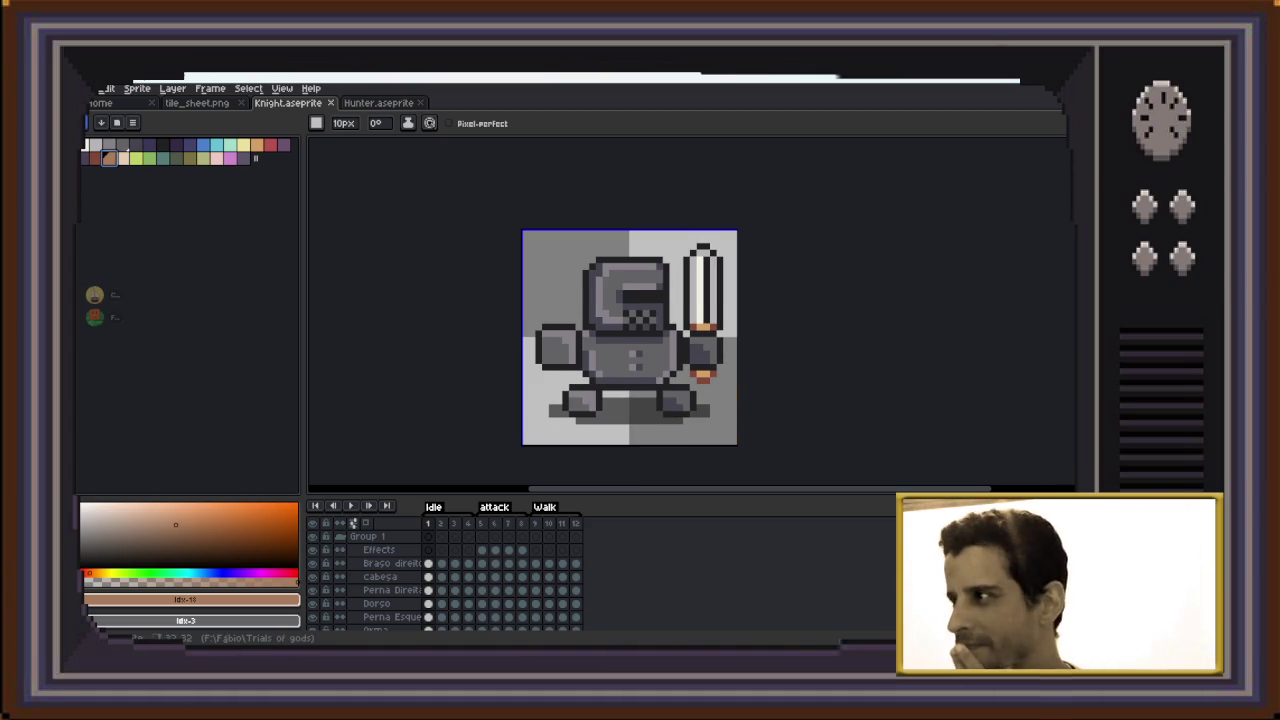
scroll(730, 400, down, 1)
scroll(735, 400, down, 1)
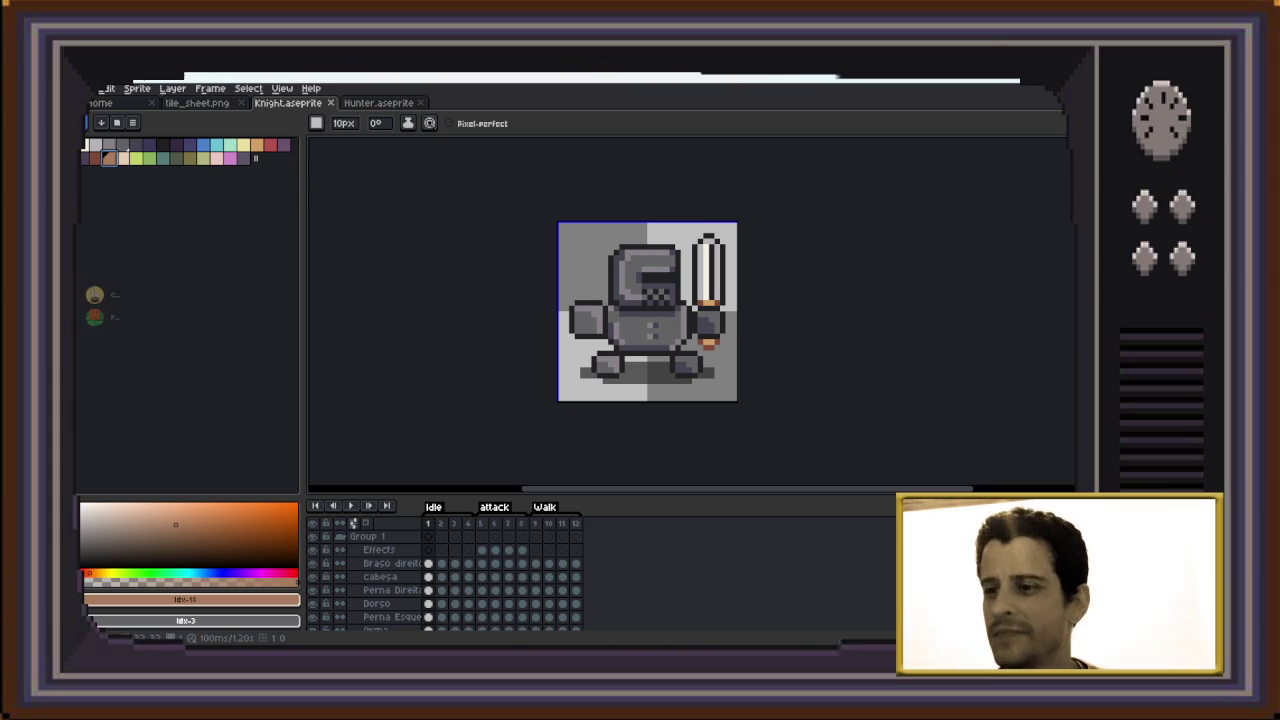
scroll(370, 580, down, 2)
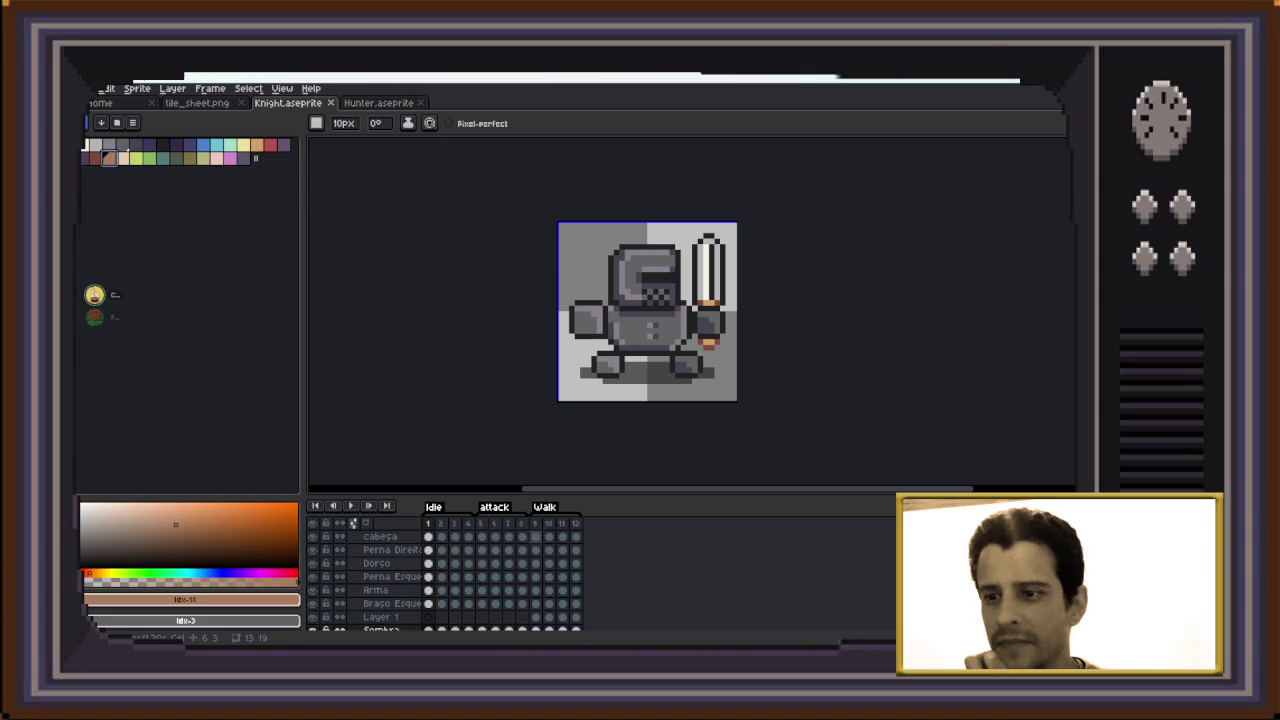
scroll(370, 570, down, 2)
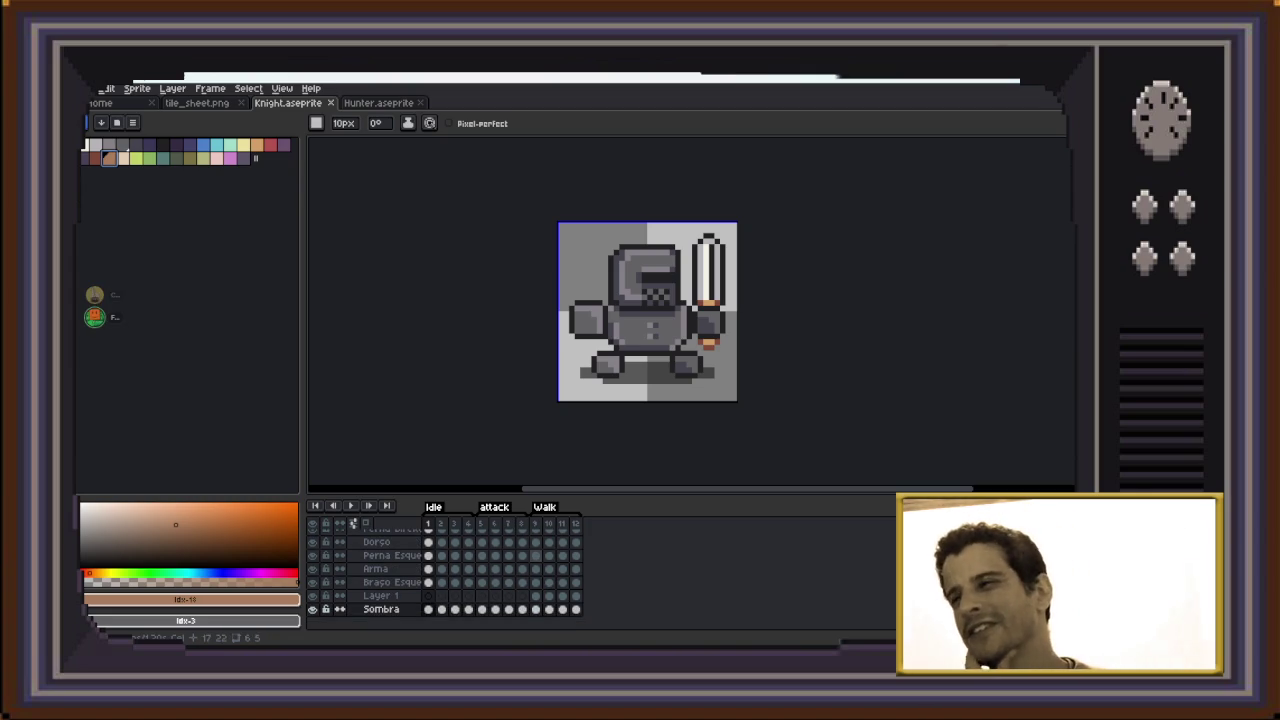
click(375, 568)
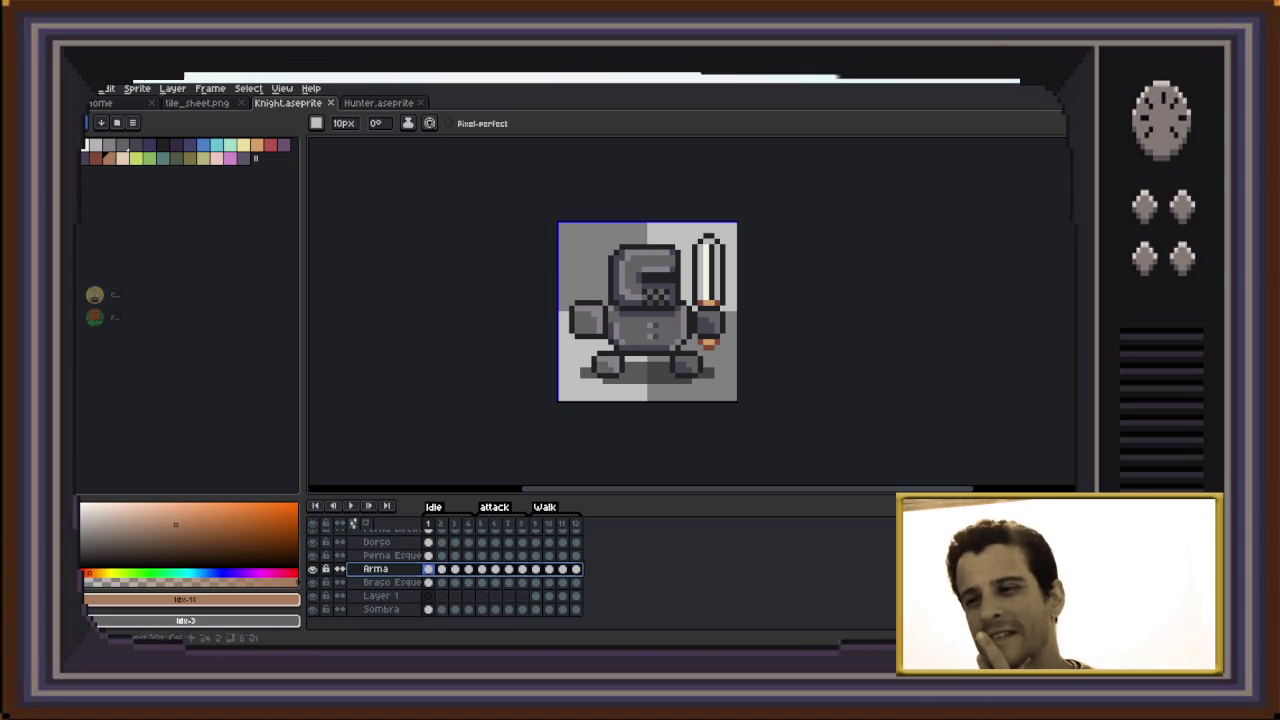
On the Arma layer, marquee-select the knight's sword and delete its pixels
drag(568, 360, 568, 396)
key(ctrl+z)
key(m)
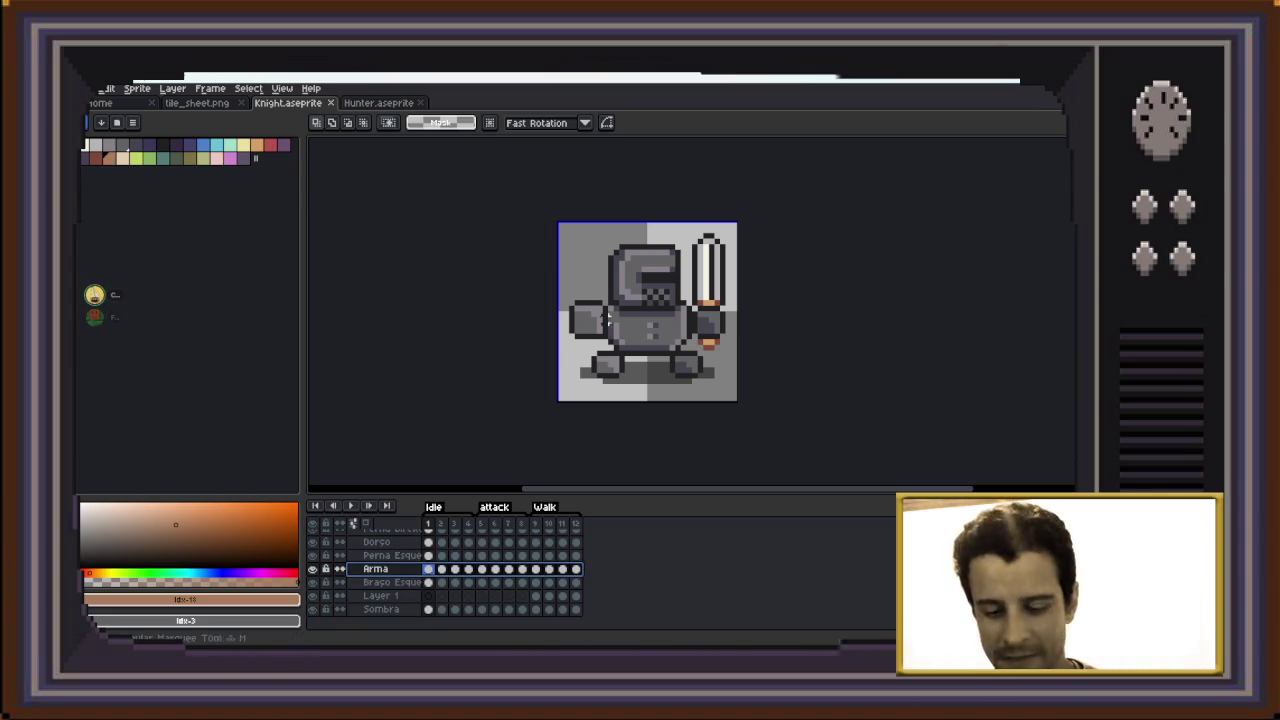
drag(738, 220, 679, 363)
key(Delete)
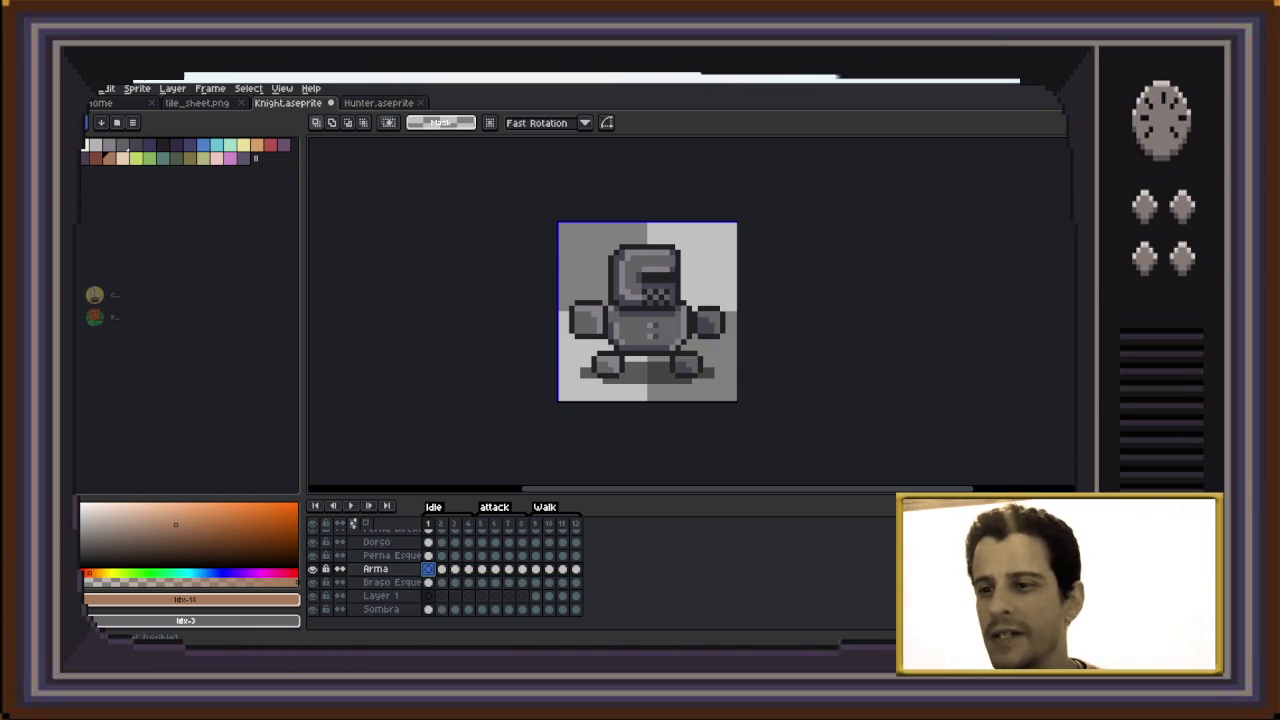
Move the Arma layer up the stack, above Cabeça and just below Effects
click(375, 568)
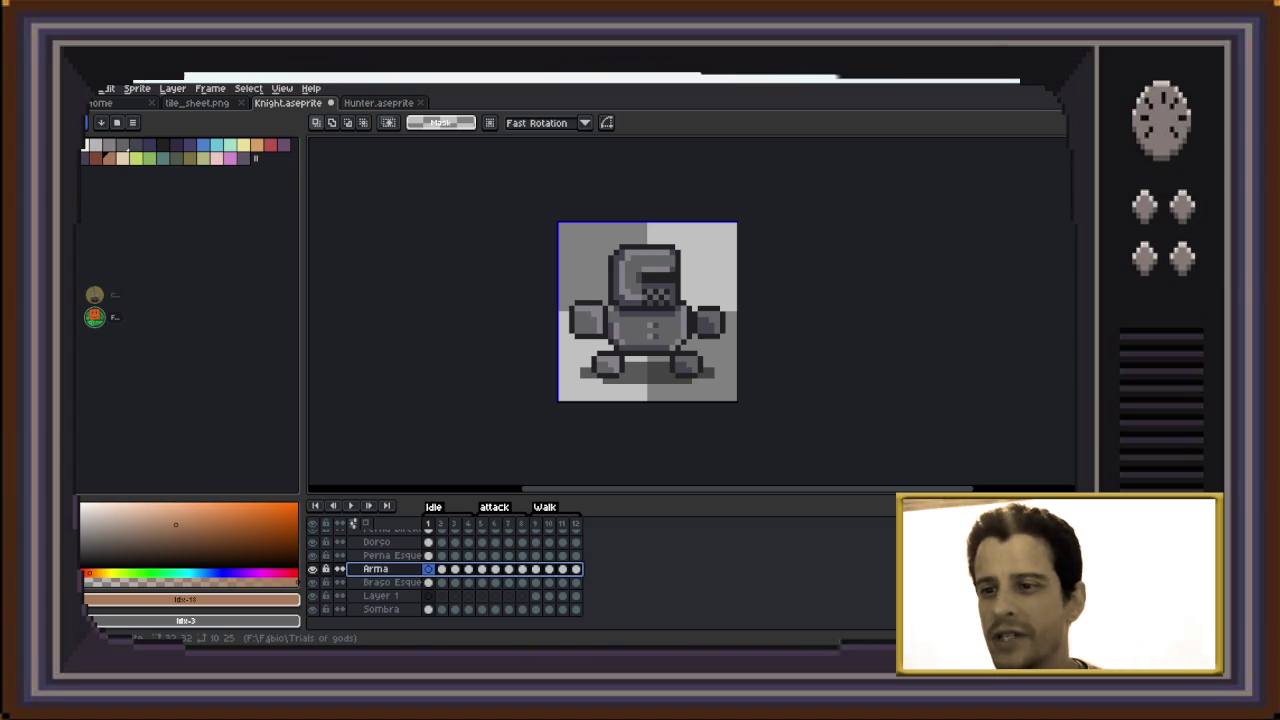
scroll(352, 523, up, 1)
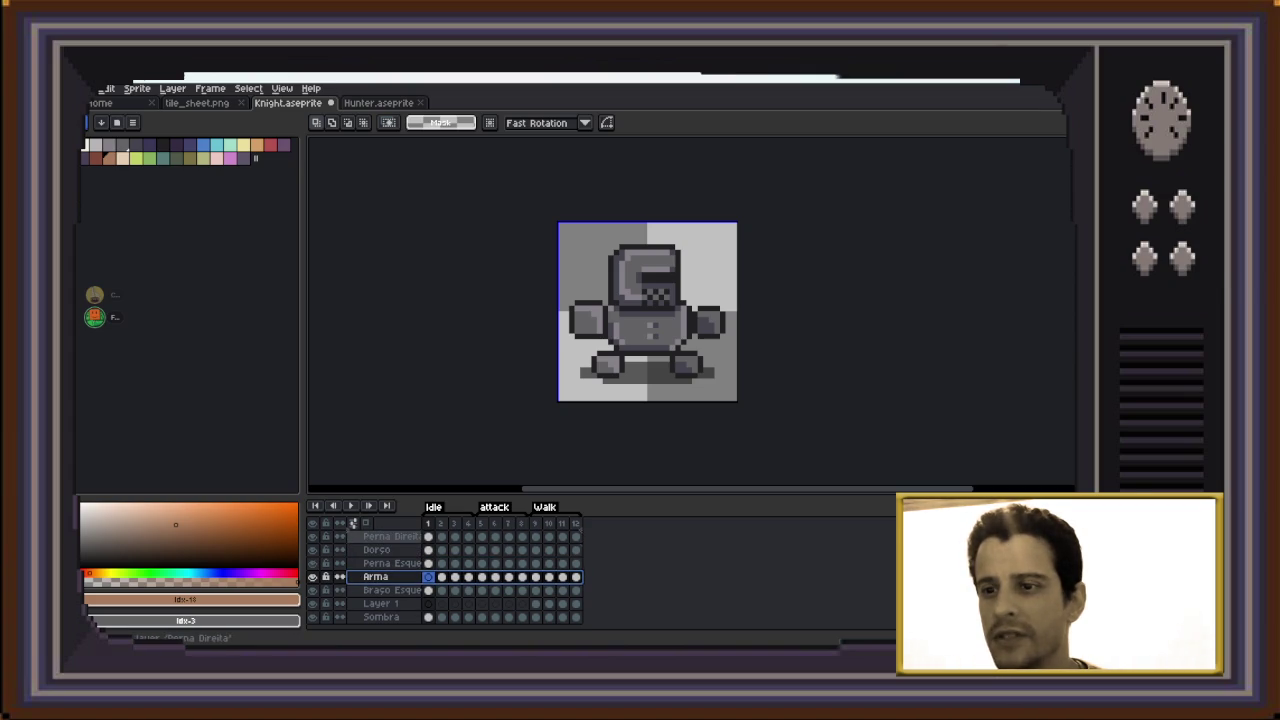
drag(375, 577, 375, 550)
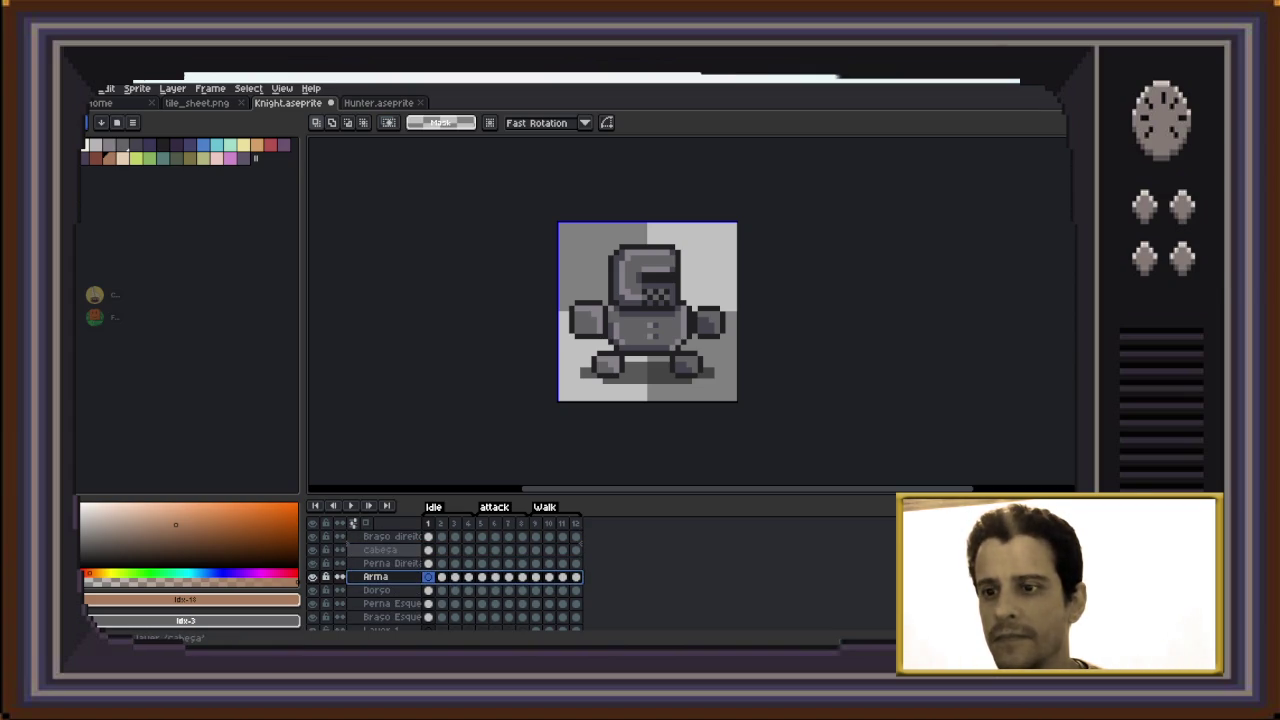
mouse_move(375, 577)
mouse_down()
mouse_move(375, 548)
mouse_move(375, 563)
mouse_up()
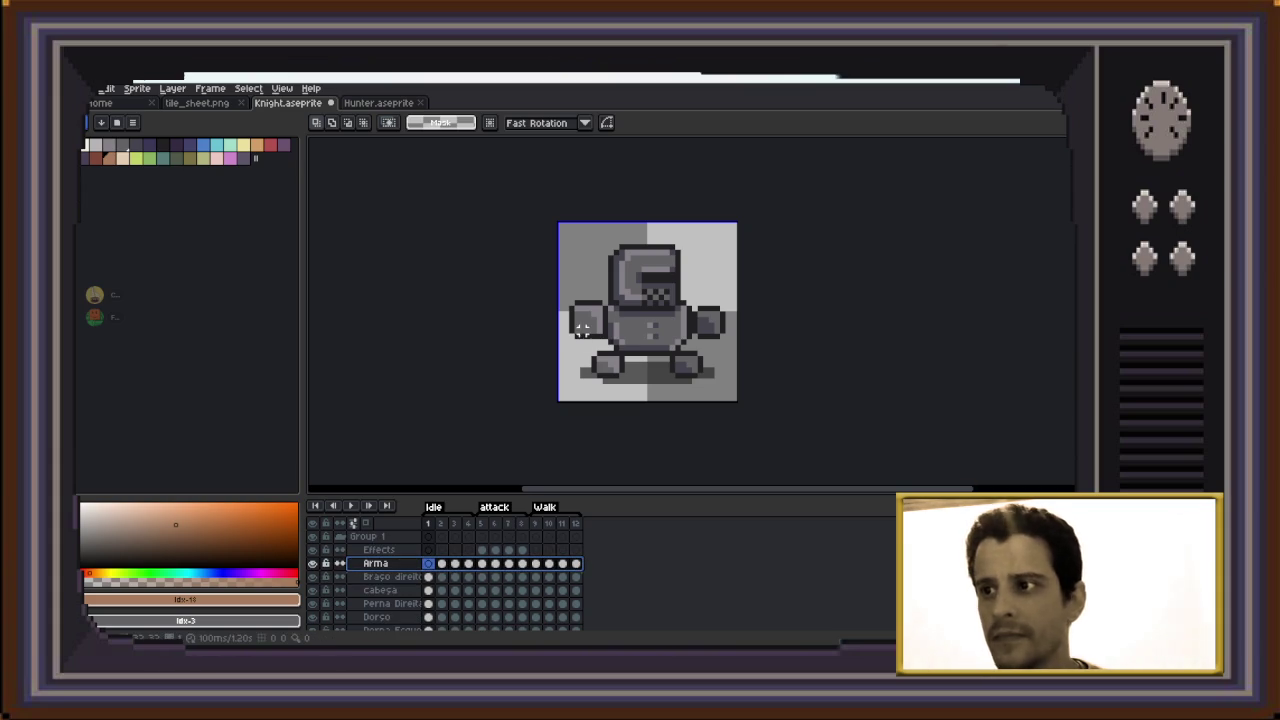
Zoom in on the knight and pick the grey-purple palette swatch (Idx-1)
scroll(597, 302, up, 1)
scroll(594, 301, up, 1)
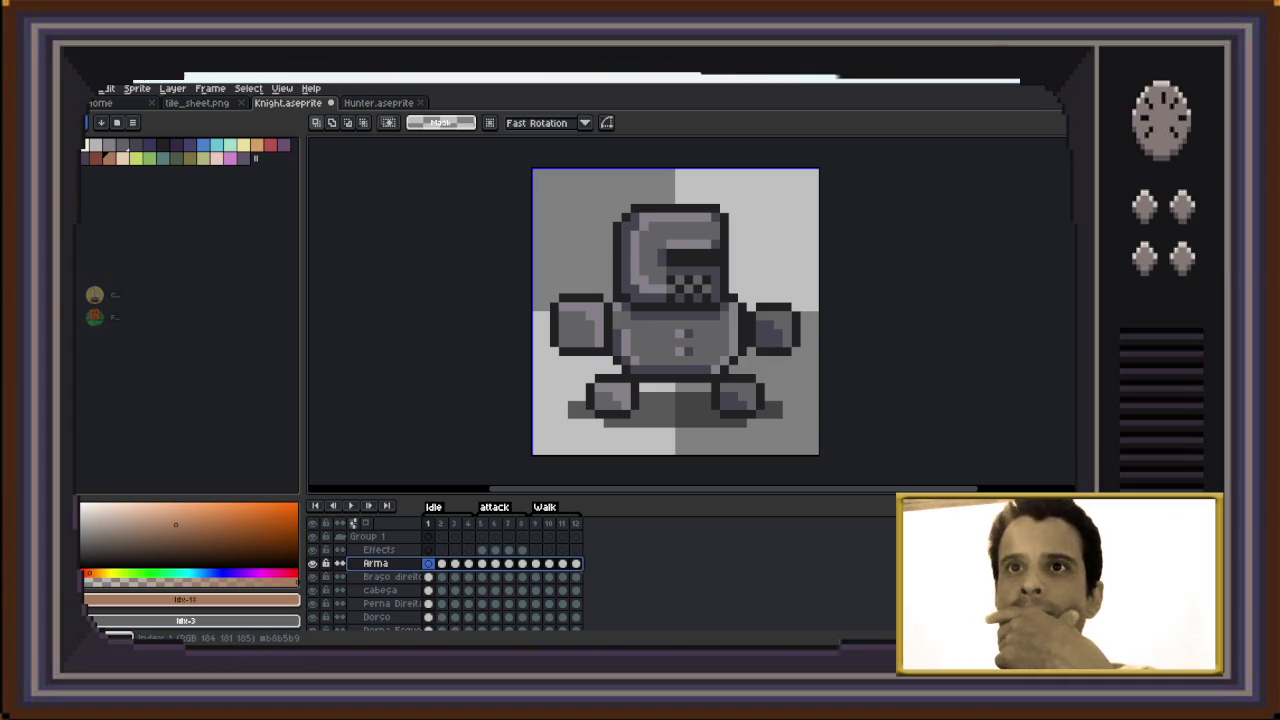
click(96, 145)
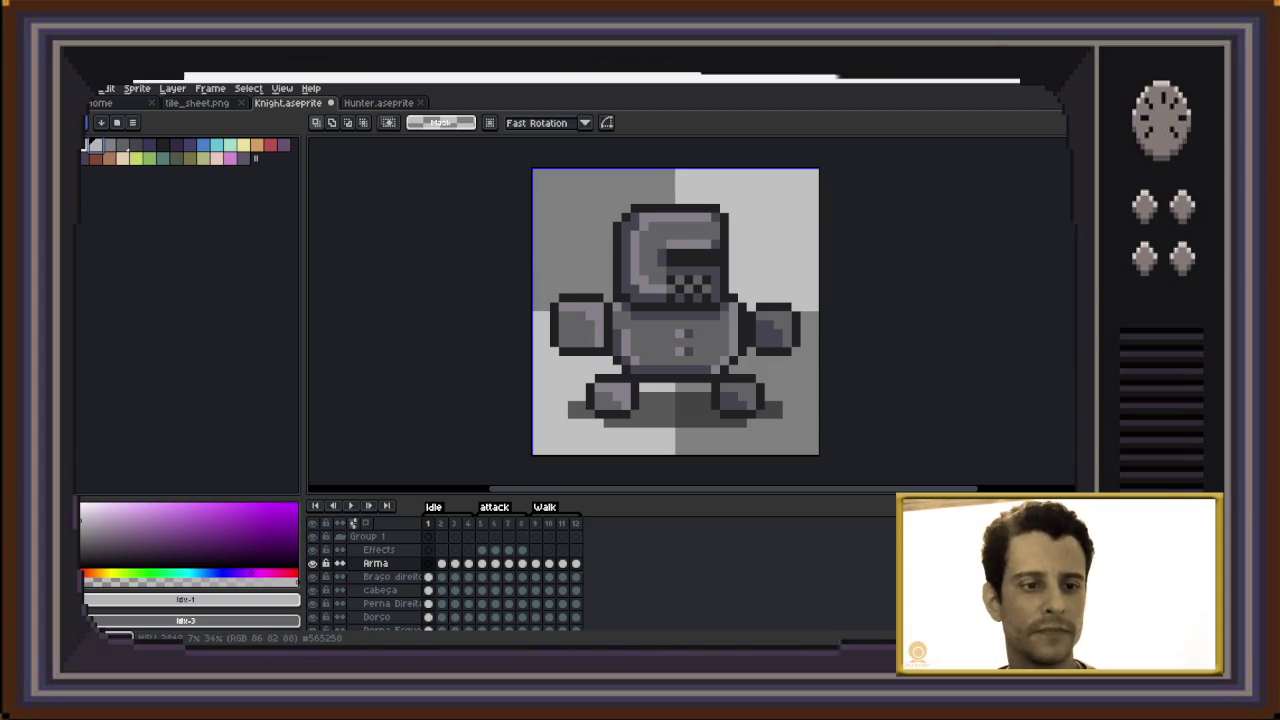
scroll(572, 310, up, 1)
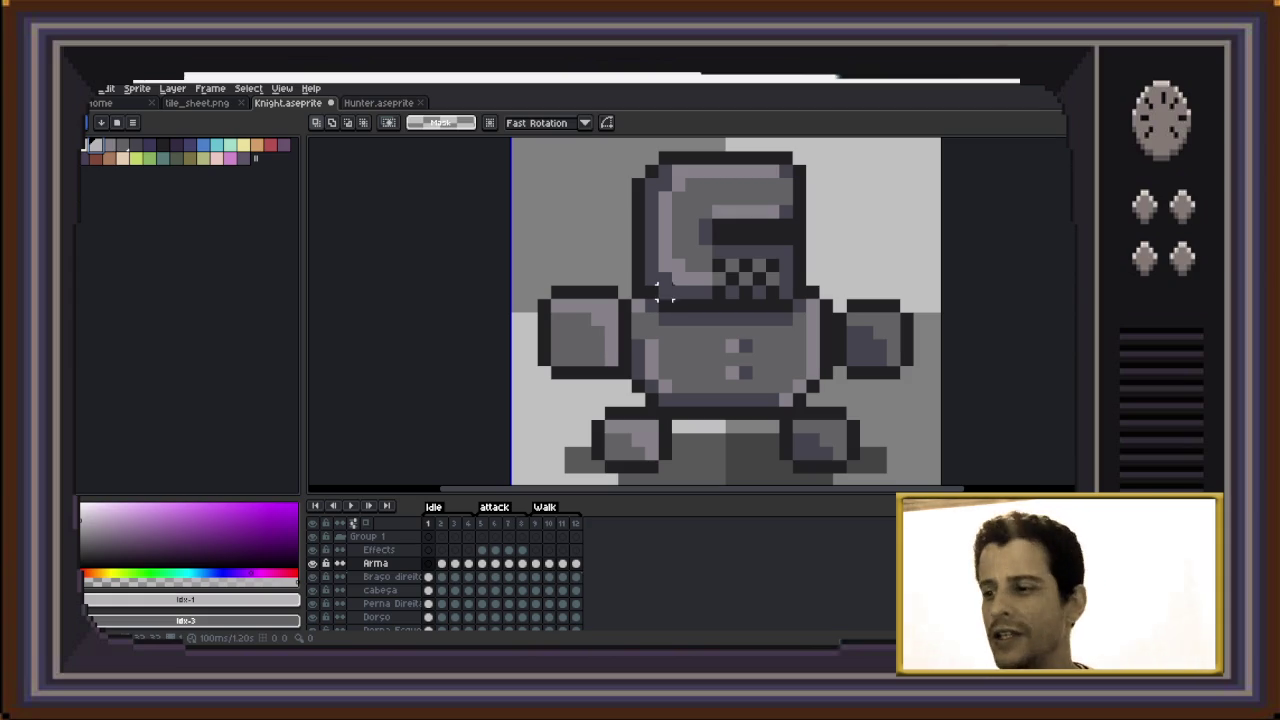
Switch from Aseprite to the Discord arts-trial-of-gods channel
key(alt+Tab)
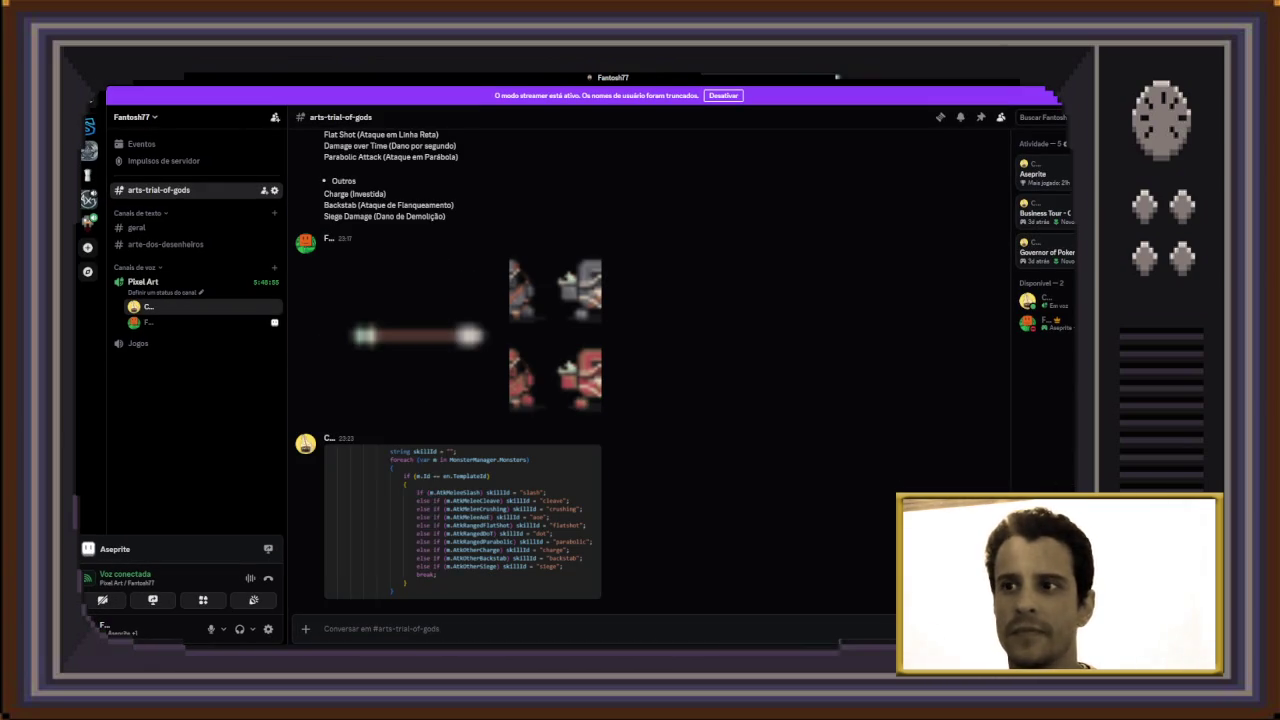
Enlarge the posted skill-ID code screenshot, then scroll arts-trial-of-gods back to its first messages
click(305, 443)
click(462, 520)
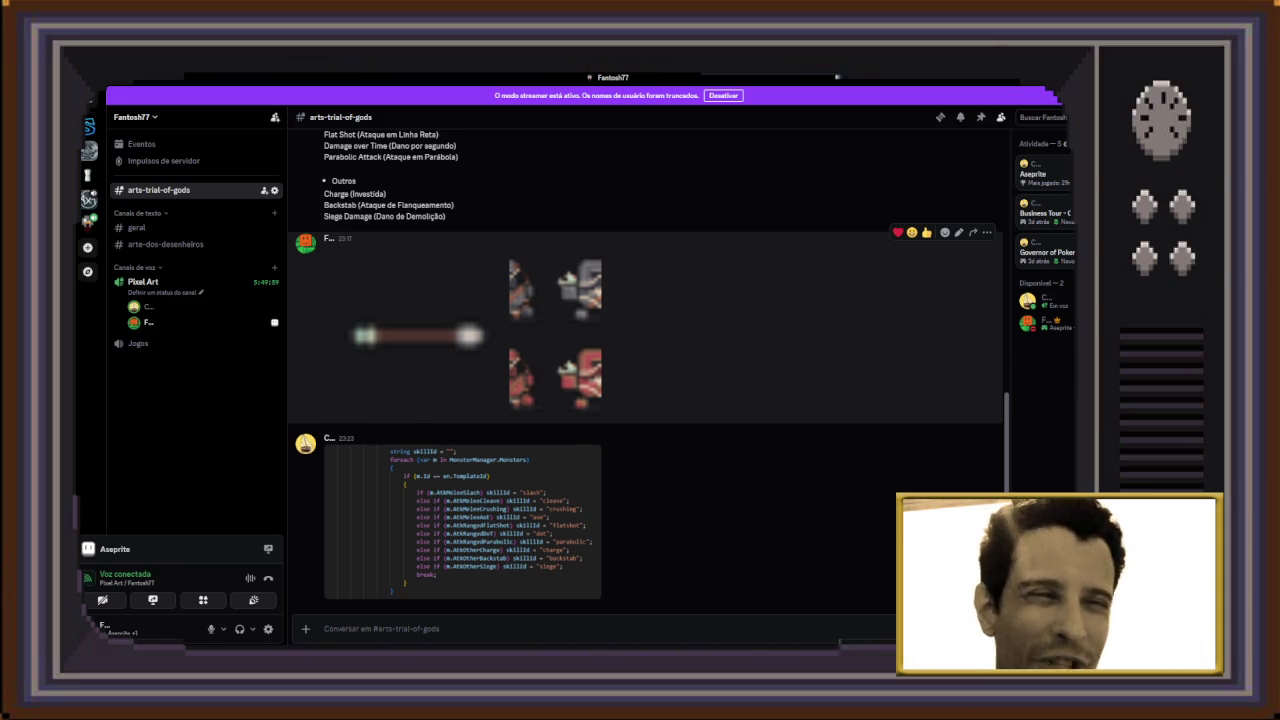
scroll(645, 330, up, 3)
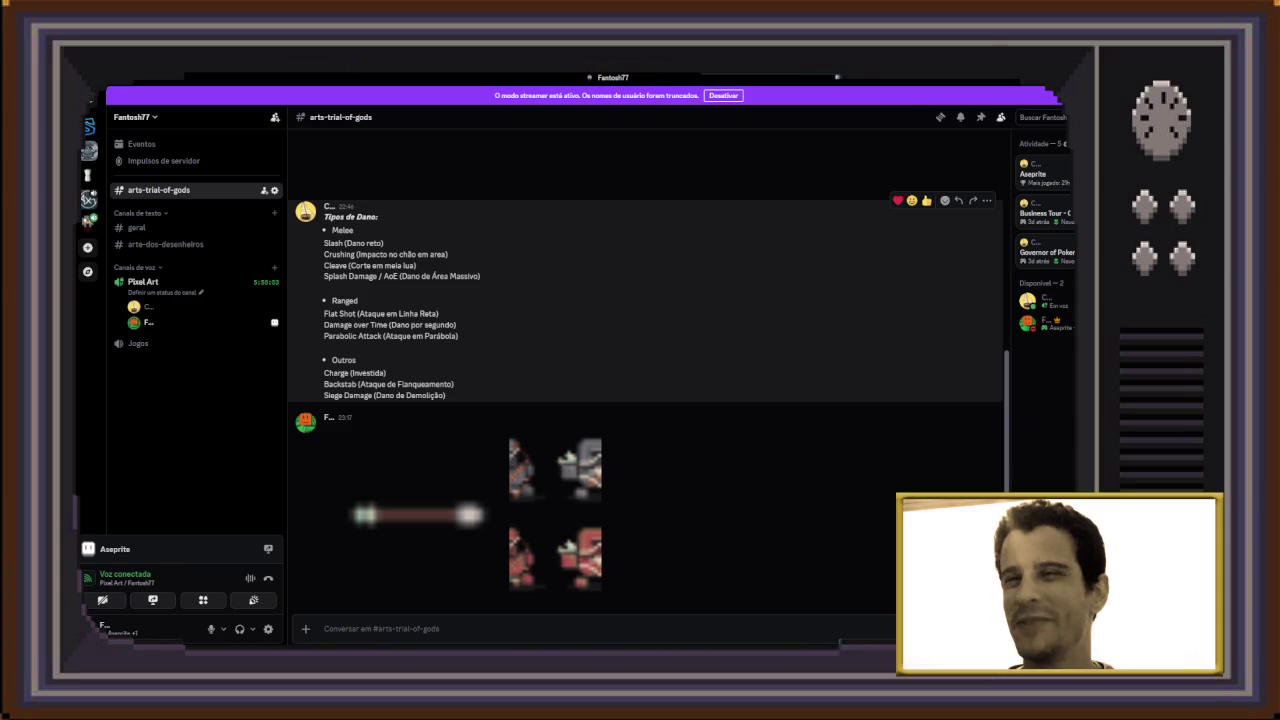
scroll(645, 330, up, 3)
scroll(645, 330, up, 4)
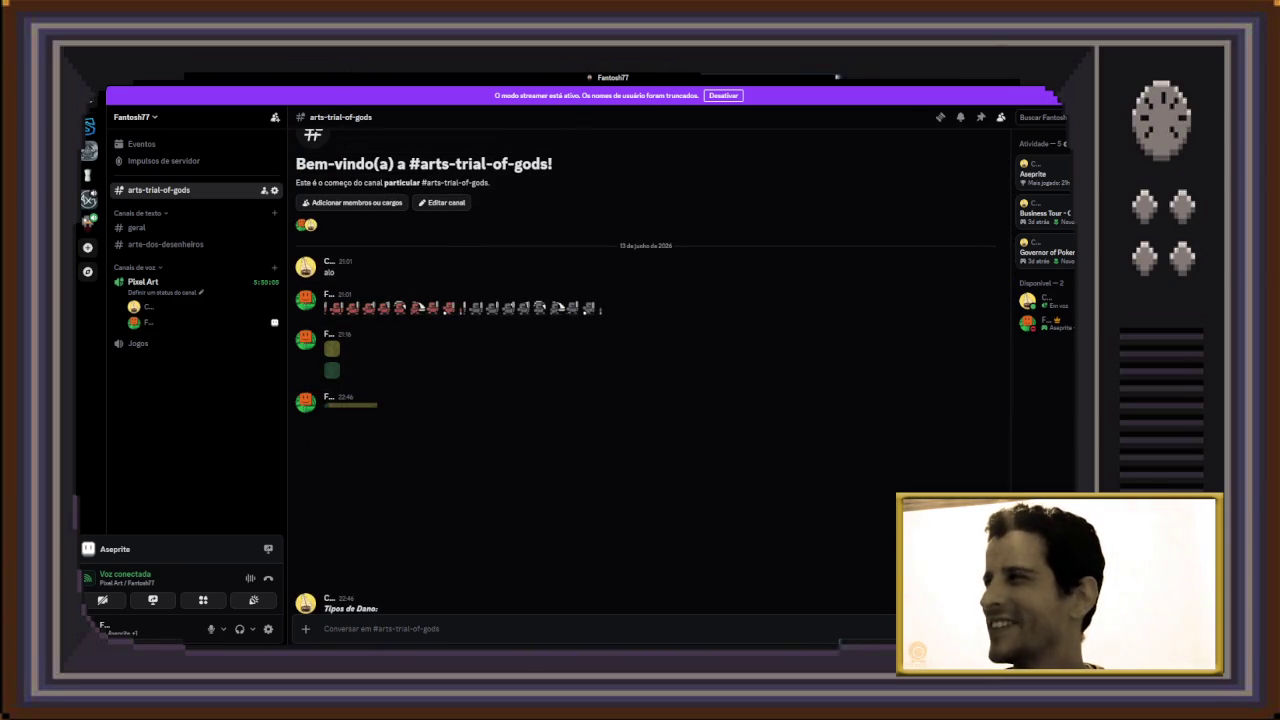
Switch from Discord back to Knight.aseprite in Aseprite
key(alt+Tab)
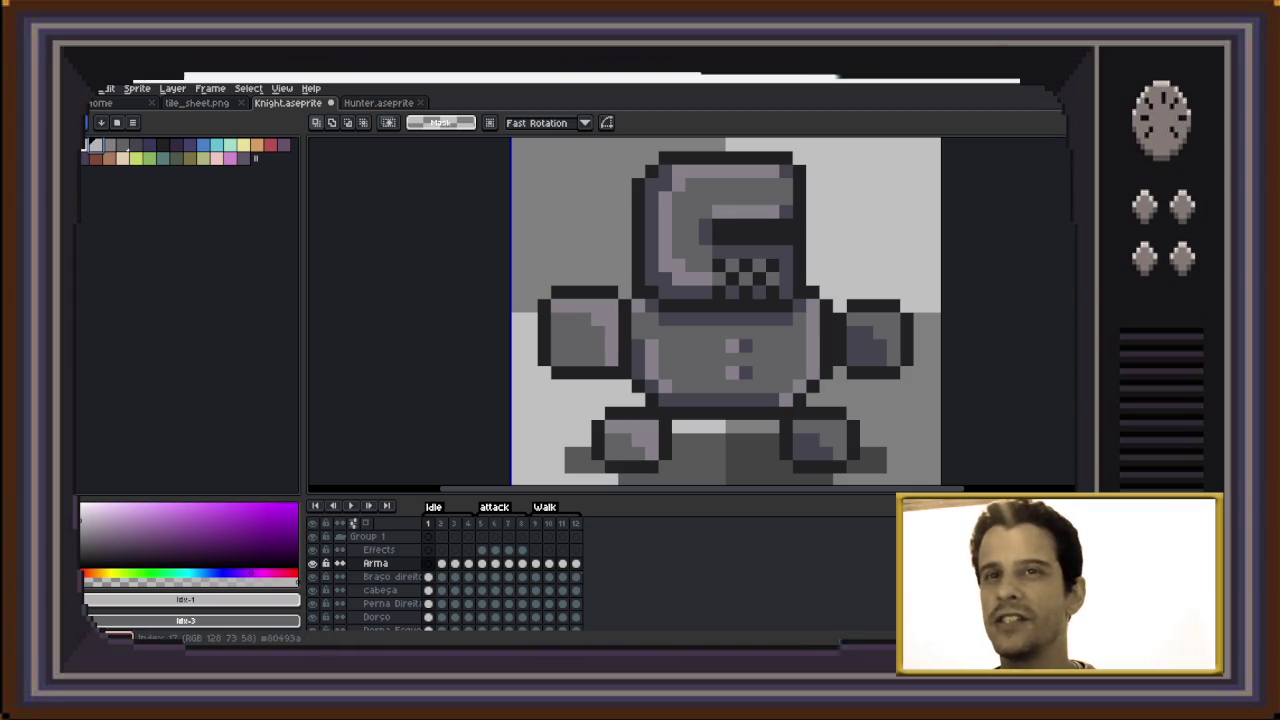
With a 1-pixel brownish-red pencil, draw the shield's top edge and left edge
click(96, 157)
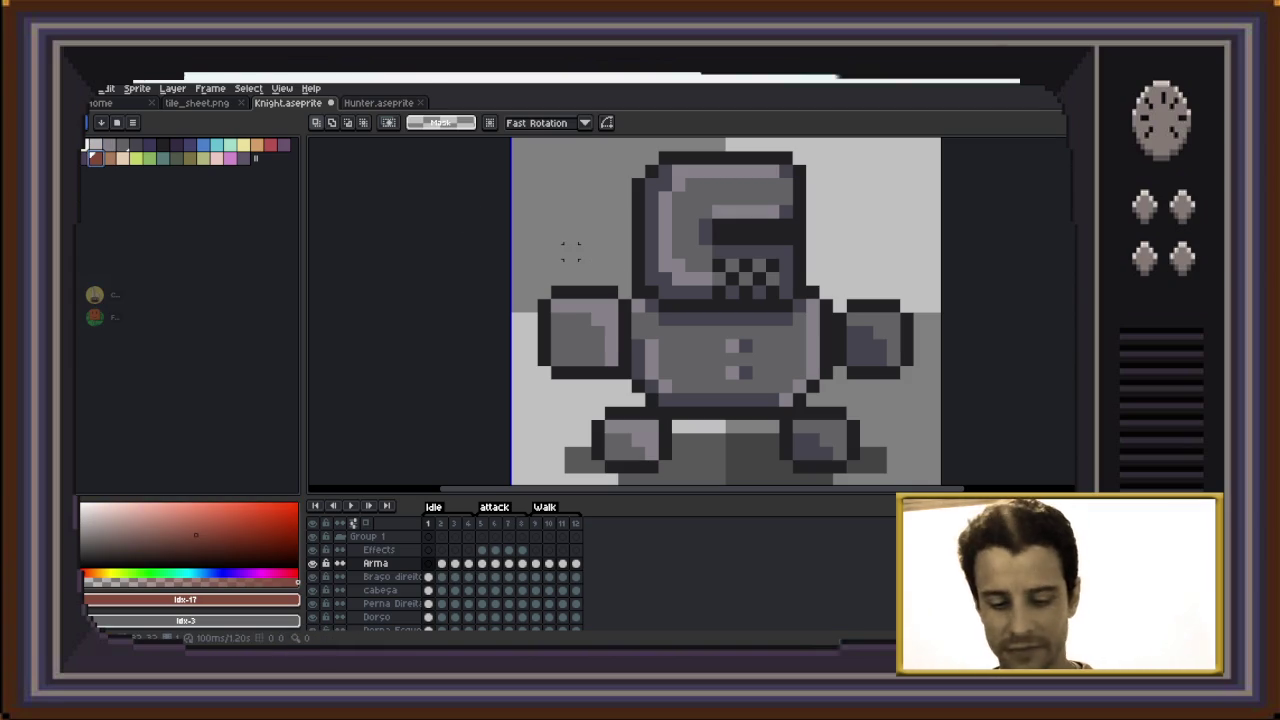
key(b)
key(minus)
key(minus)
key(minus)
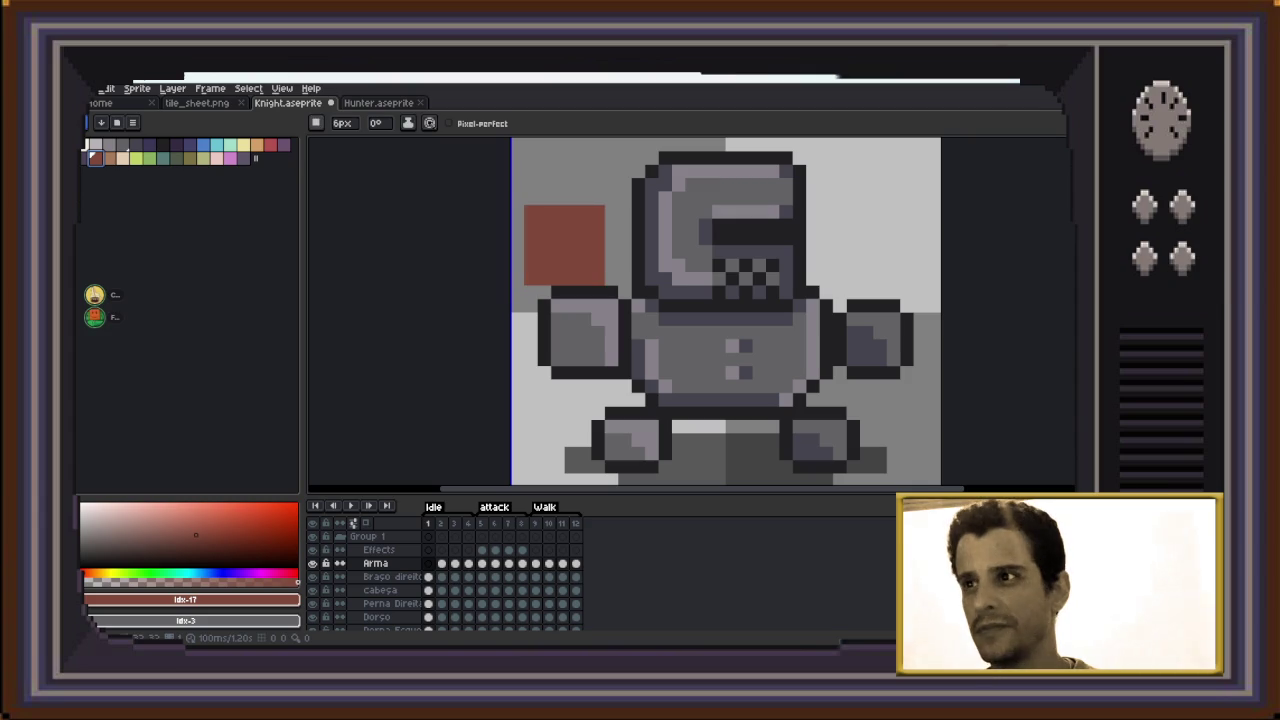
key(minus)
key(minus)
key(minus)
key(minus)
key(minus)
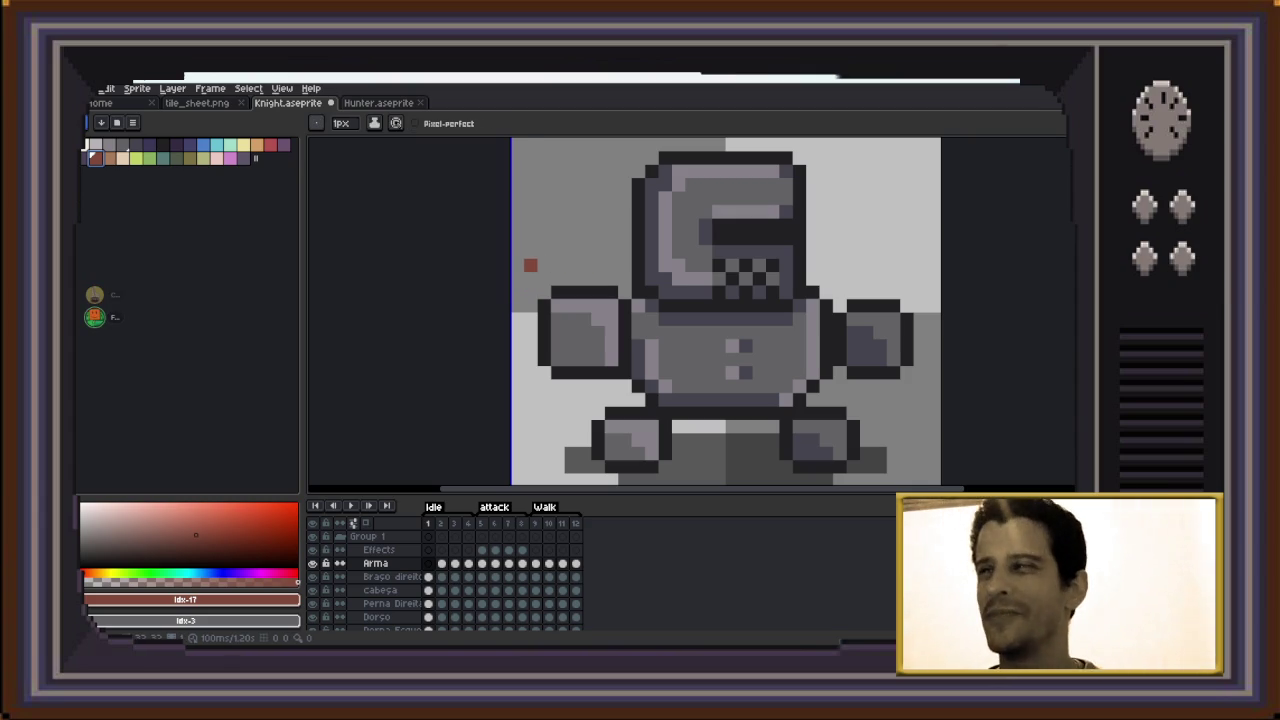
drag(530, 265, 670, 265)
drag(530, 272, 530, 338)
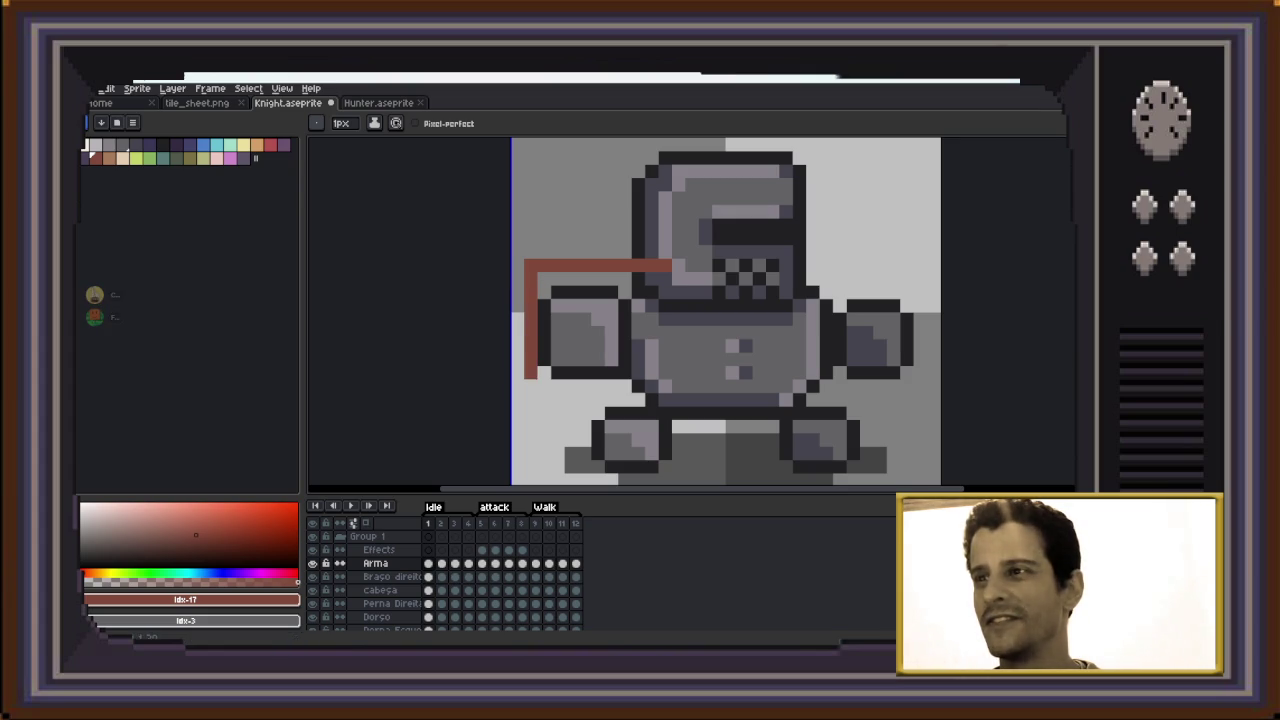
drag(530, 392, 571, 441)
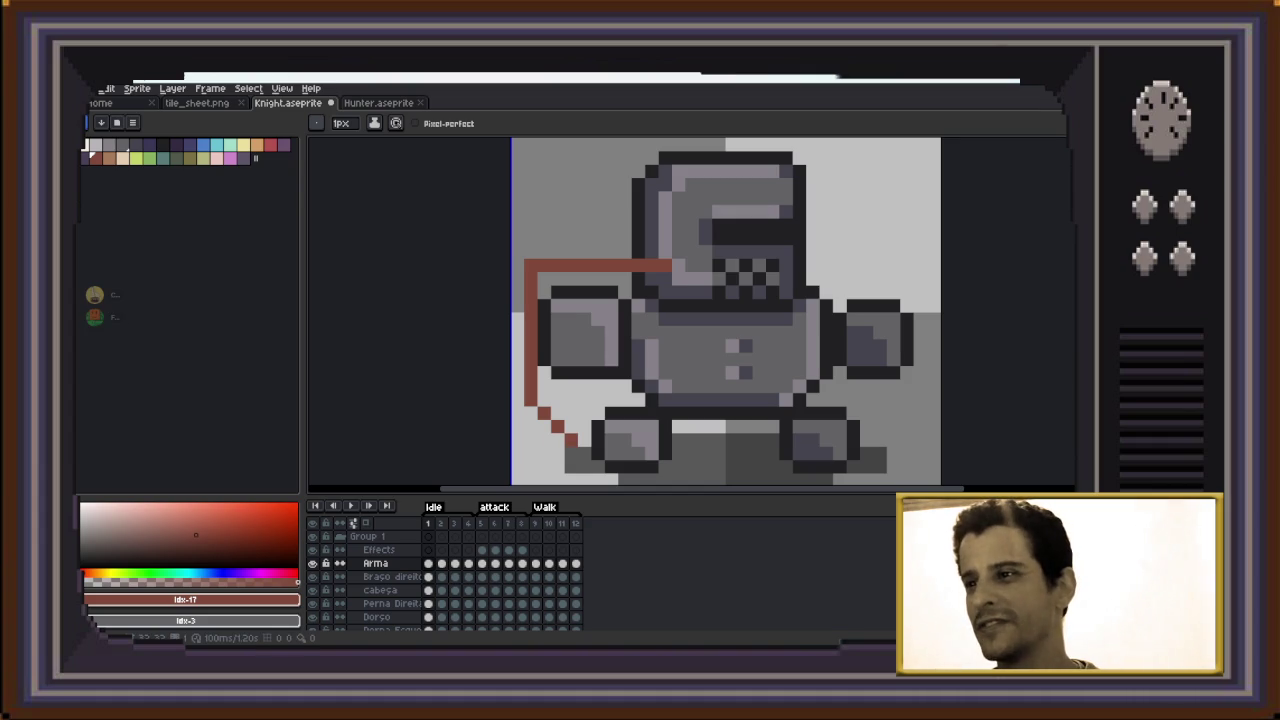
Draw the shield's right edge and diagonal point pixels, closing the outline at the shoulder
drag(665, 272, 665, 340)
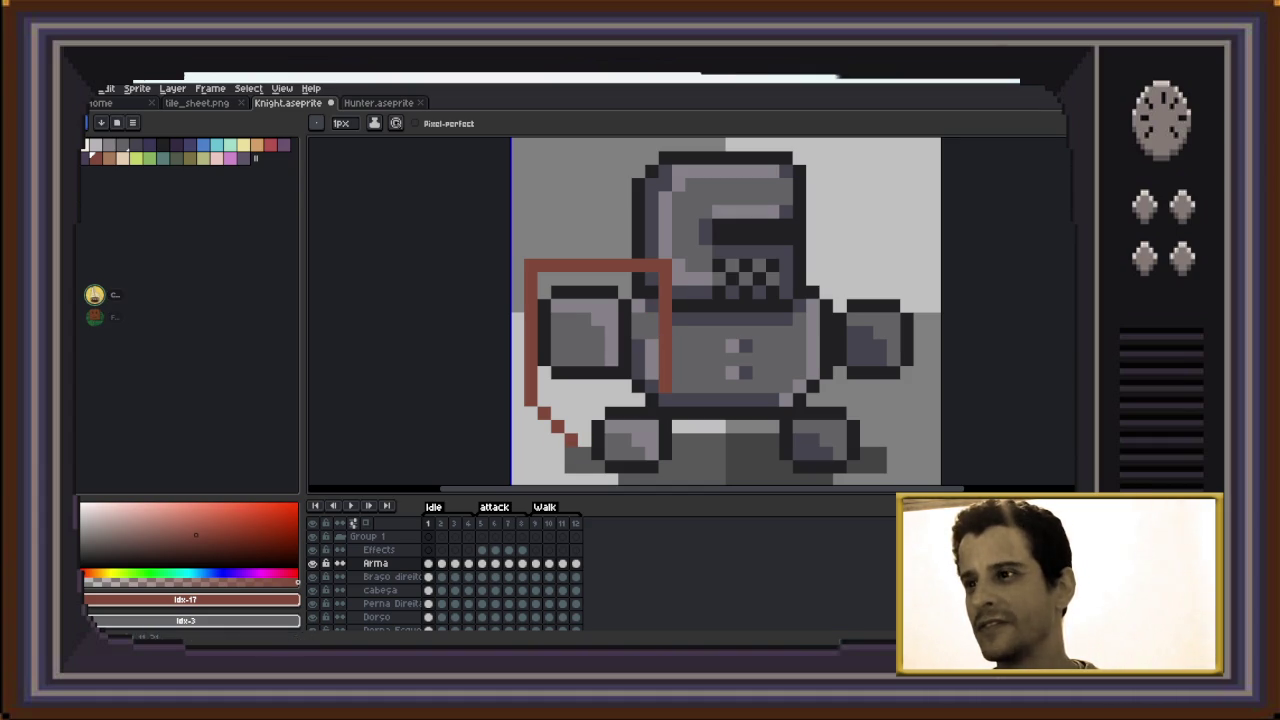
click(665, 400)
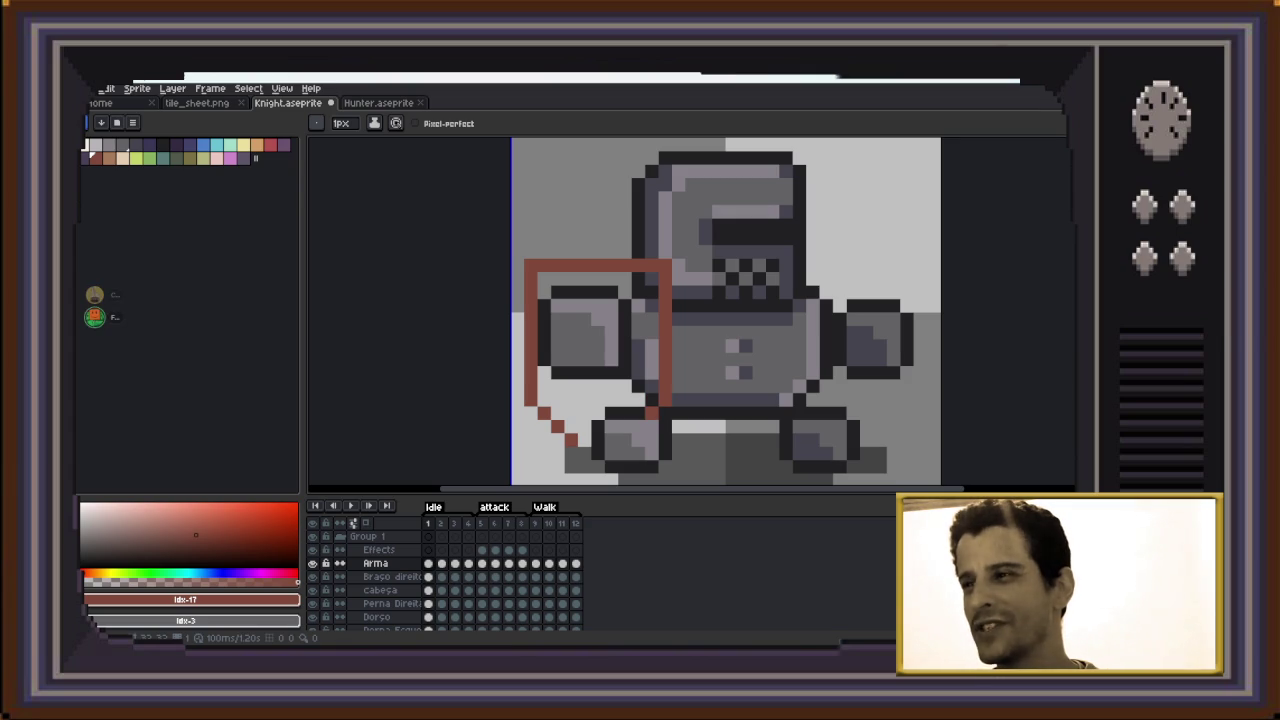
click(638, 425)
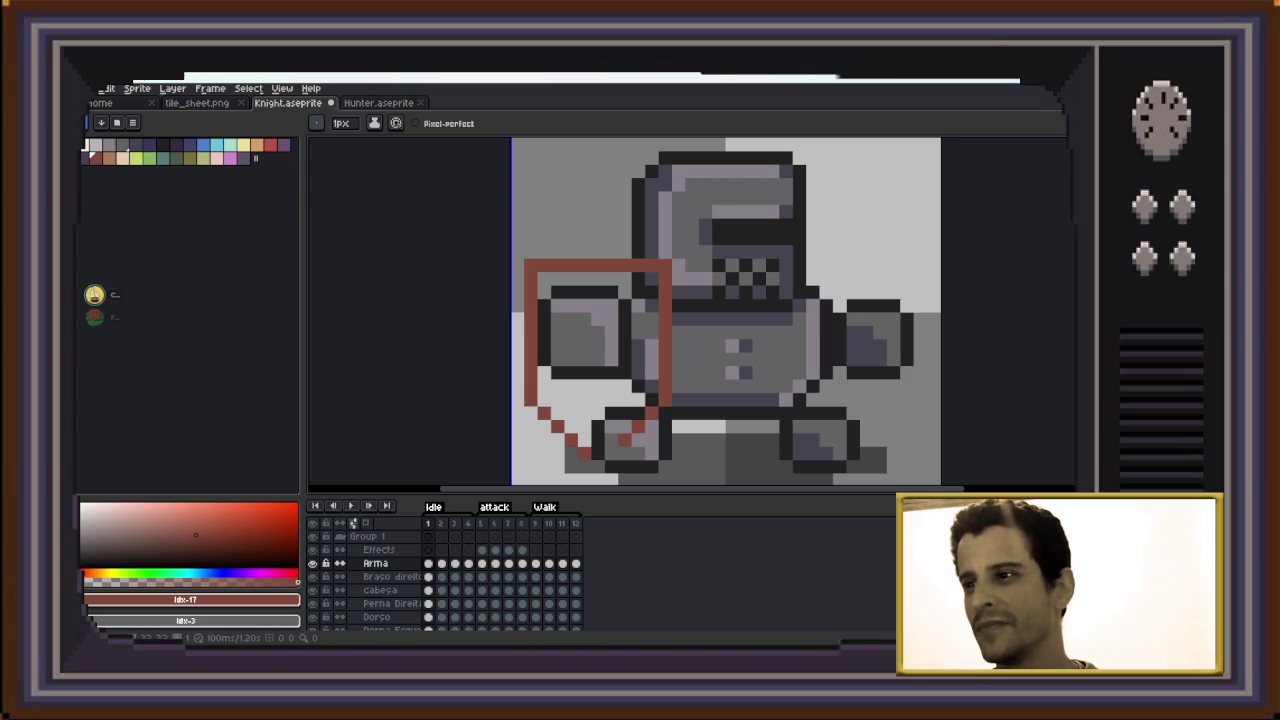
click(611, 453)
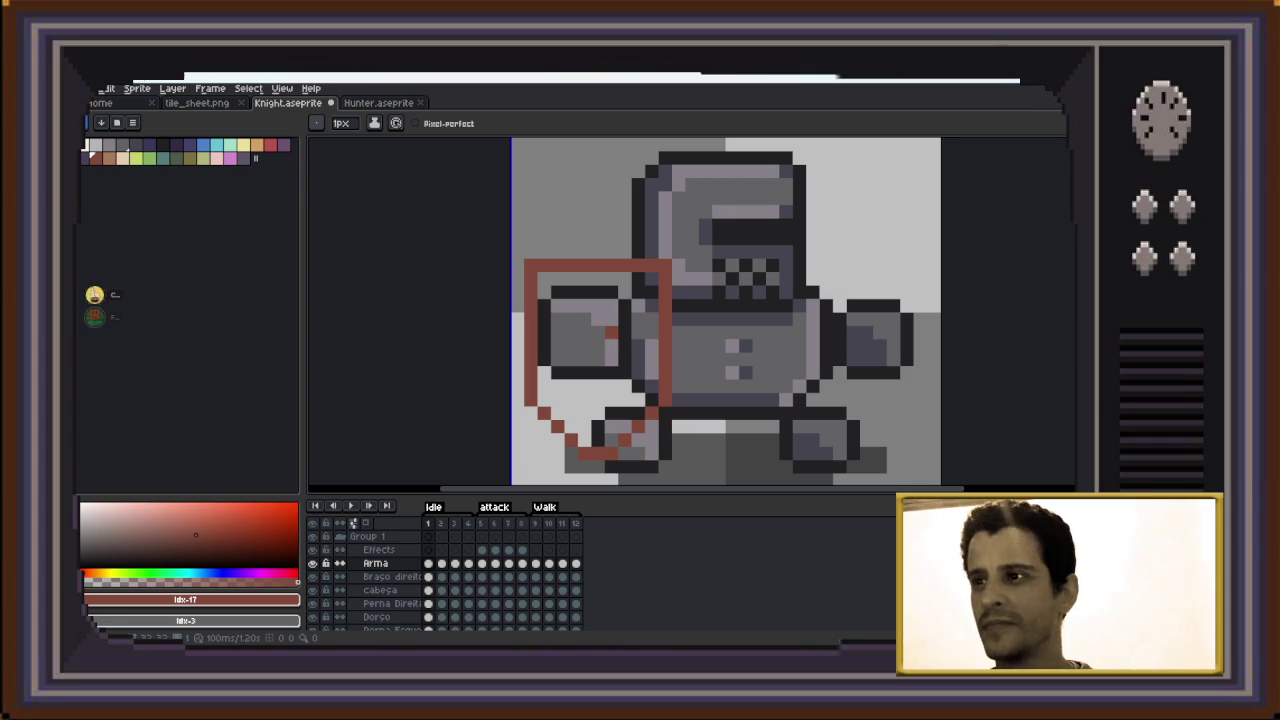
click(544, 319)
Bucket-fill the shield solid red, then draw a grey vertical line down its left side
key(g)
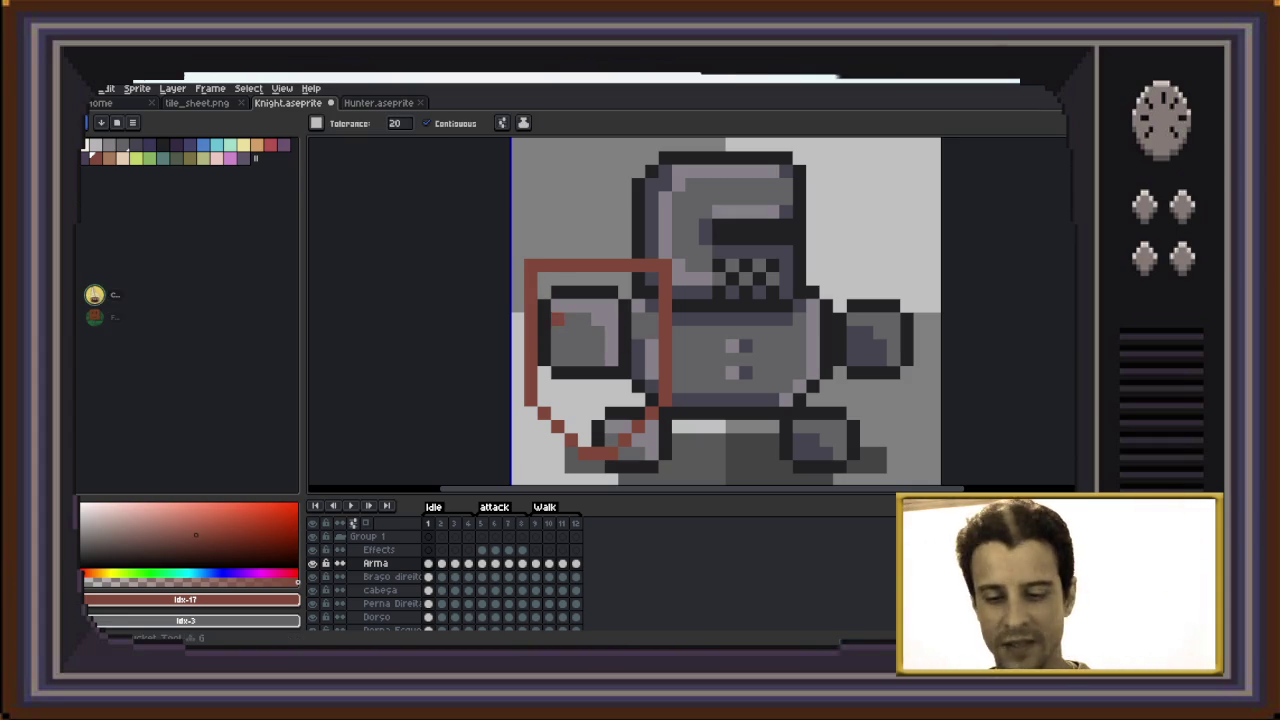
click(595, 340)
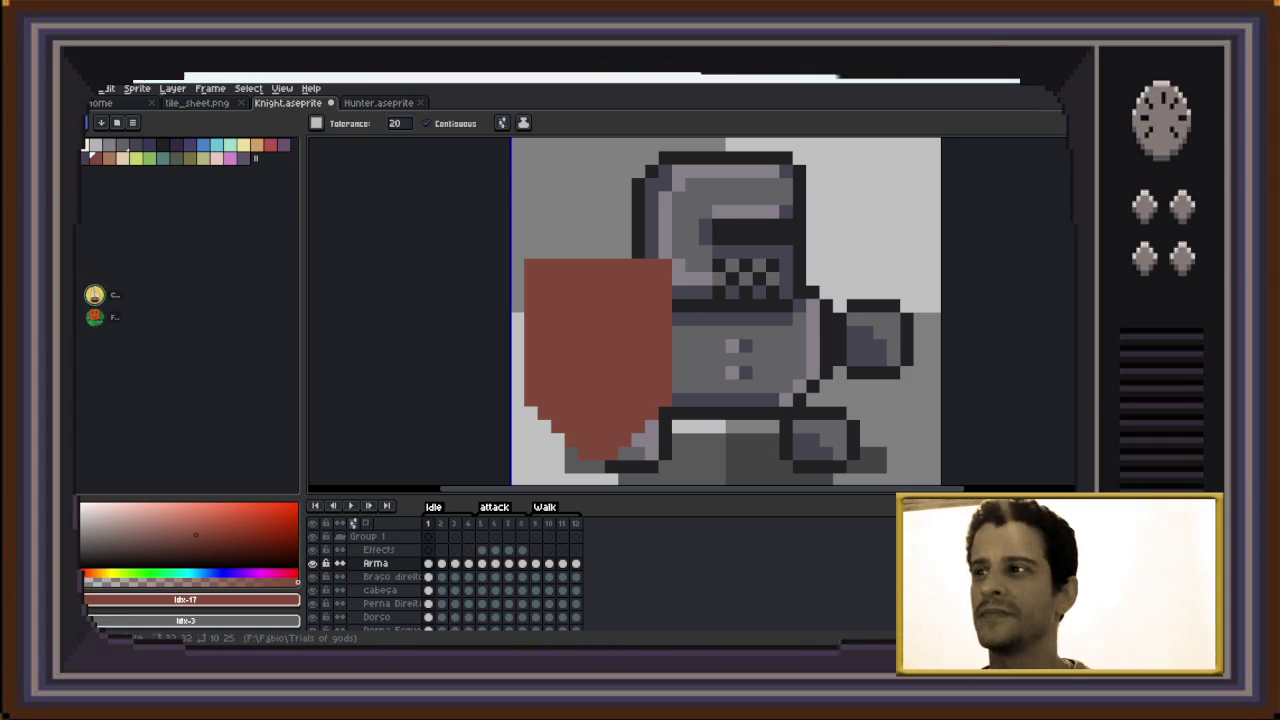
click(122, 145)
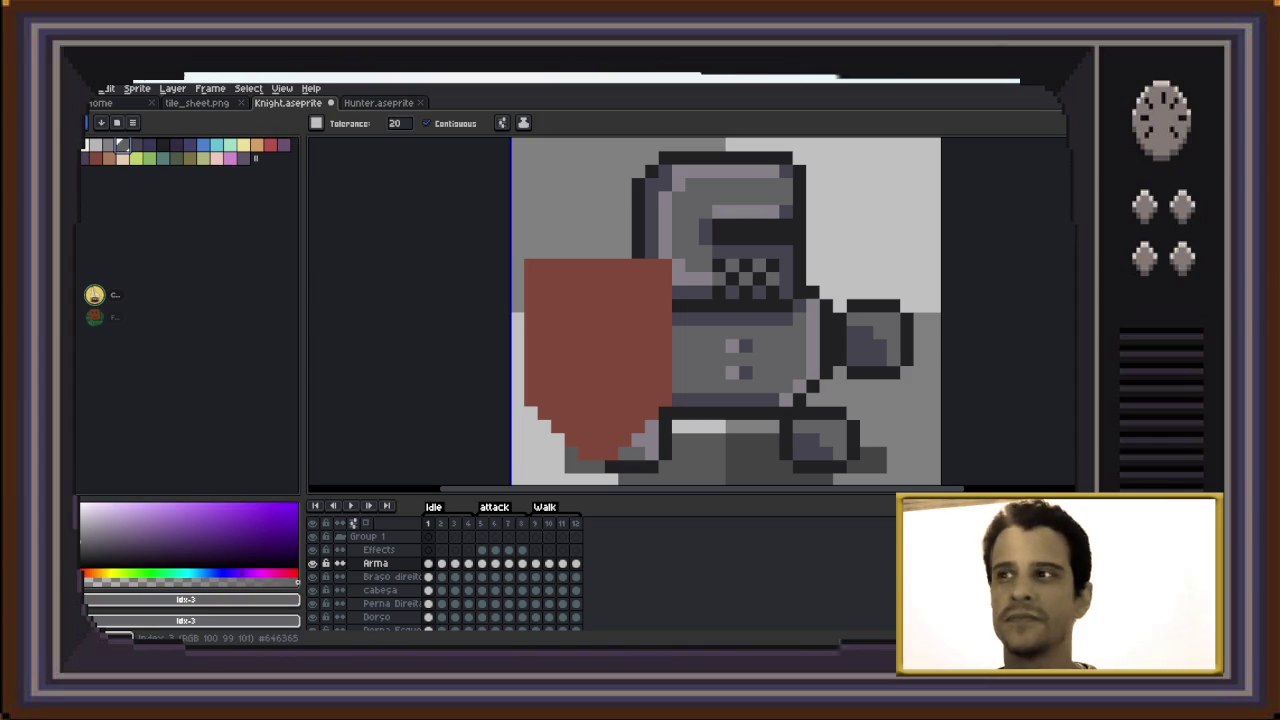
click(544, 280)
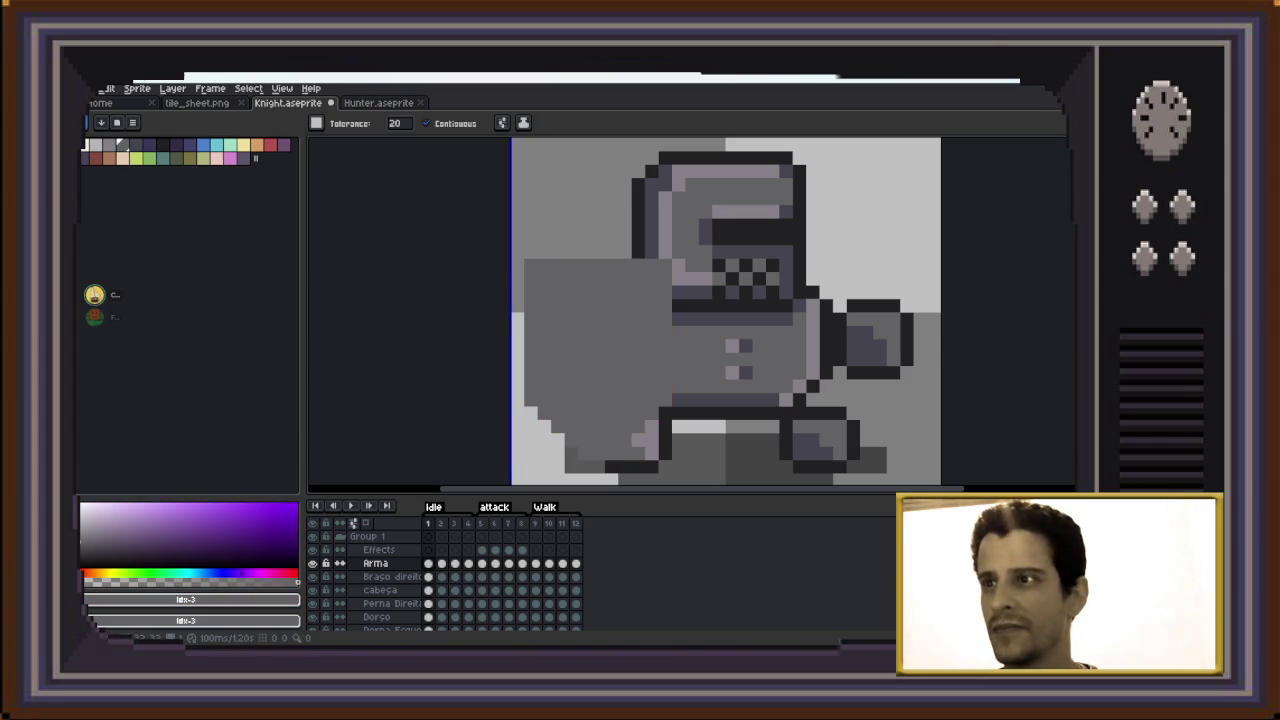
key(ctrl+z)
key(b)
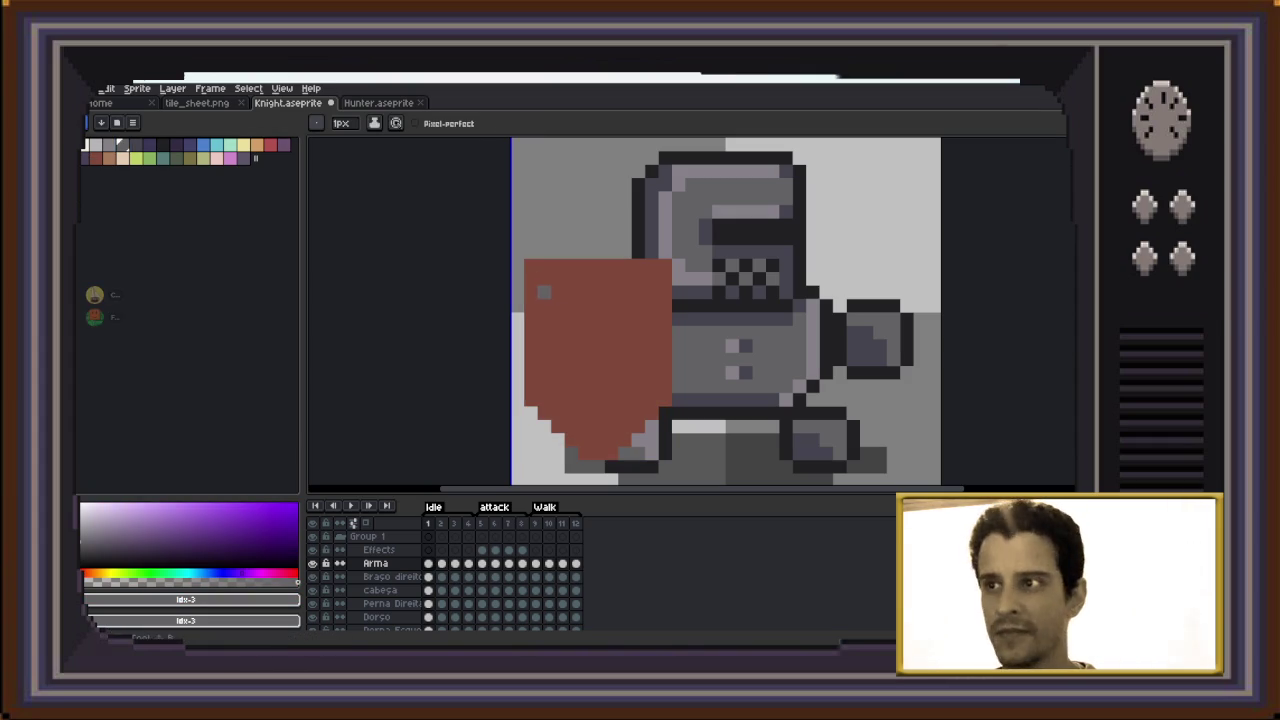
drag(544, 279, 544, 345)
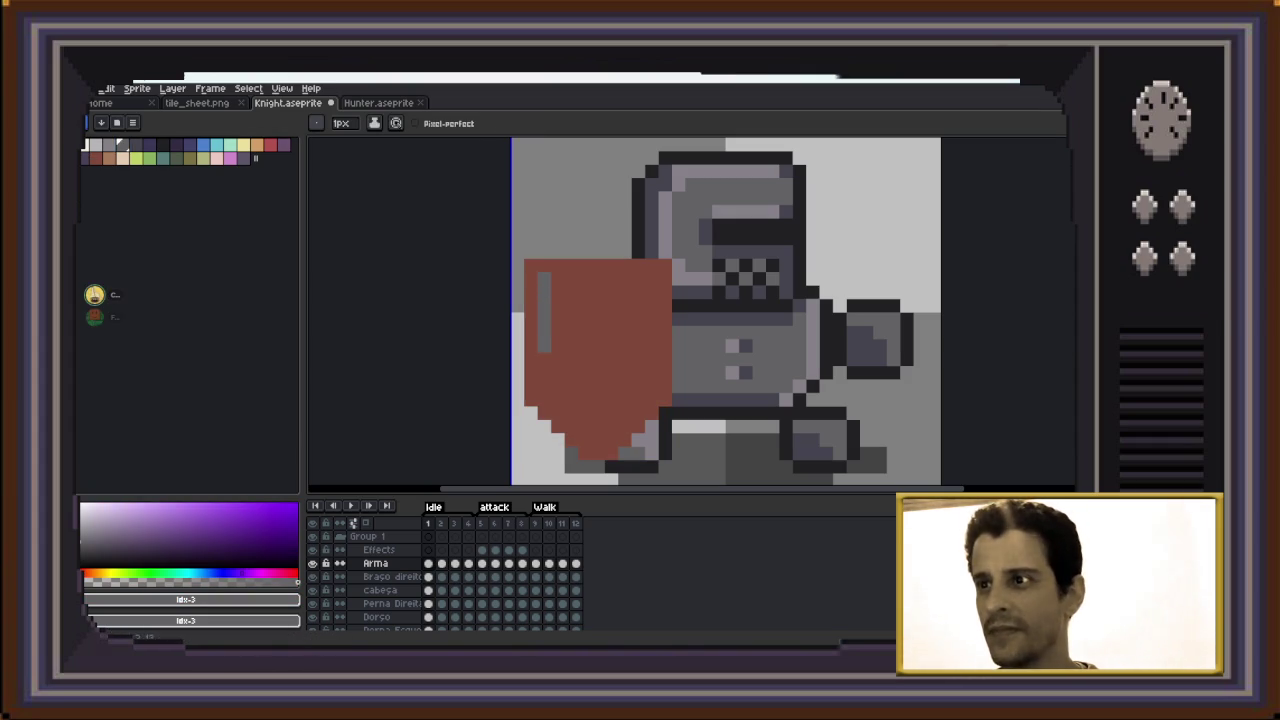
Extend the grey left line and add light grey highlights along the shield's inner top edge and corners
click(557, 399)
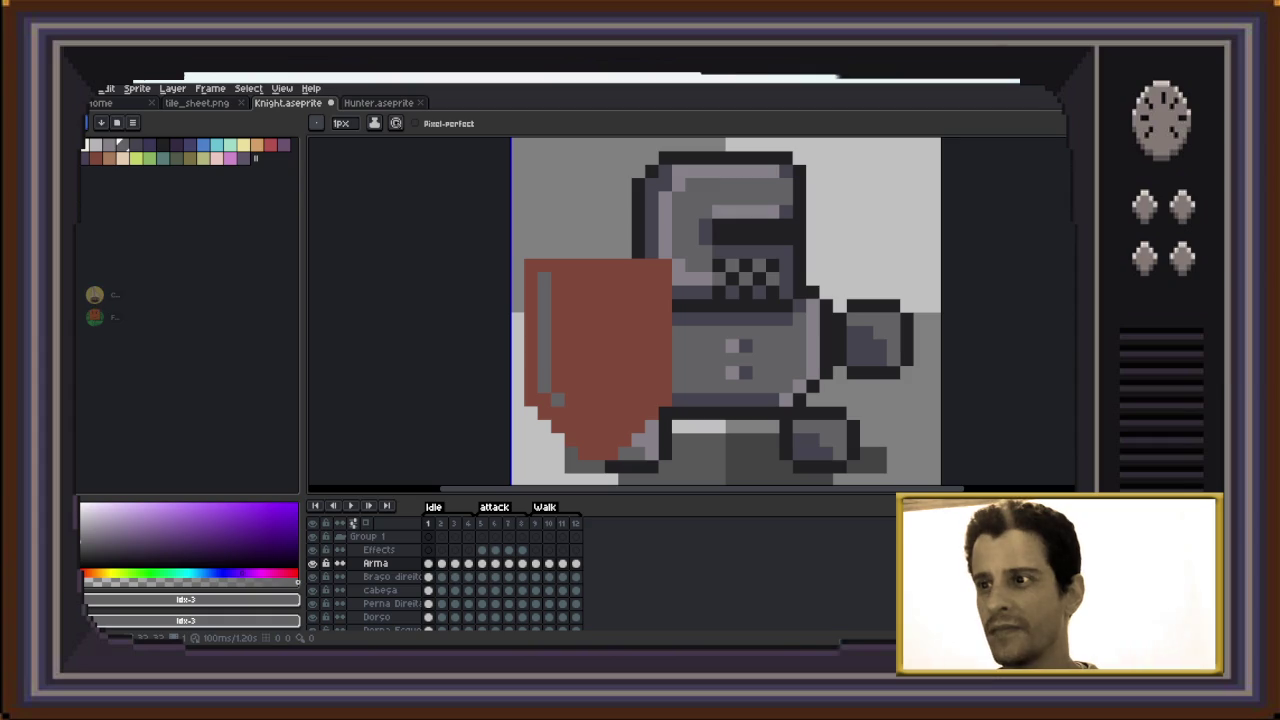
key(ctrl+z)
click(544, 400)
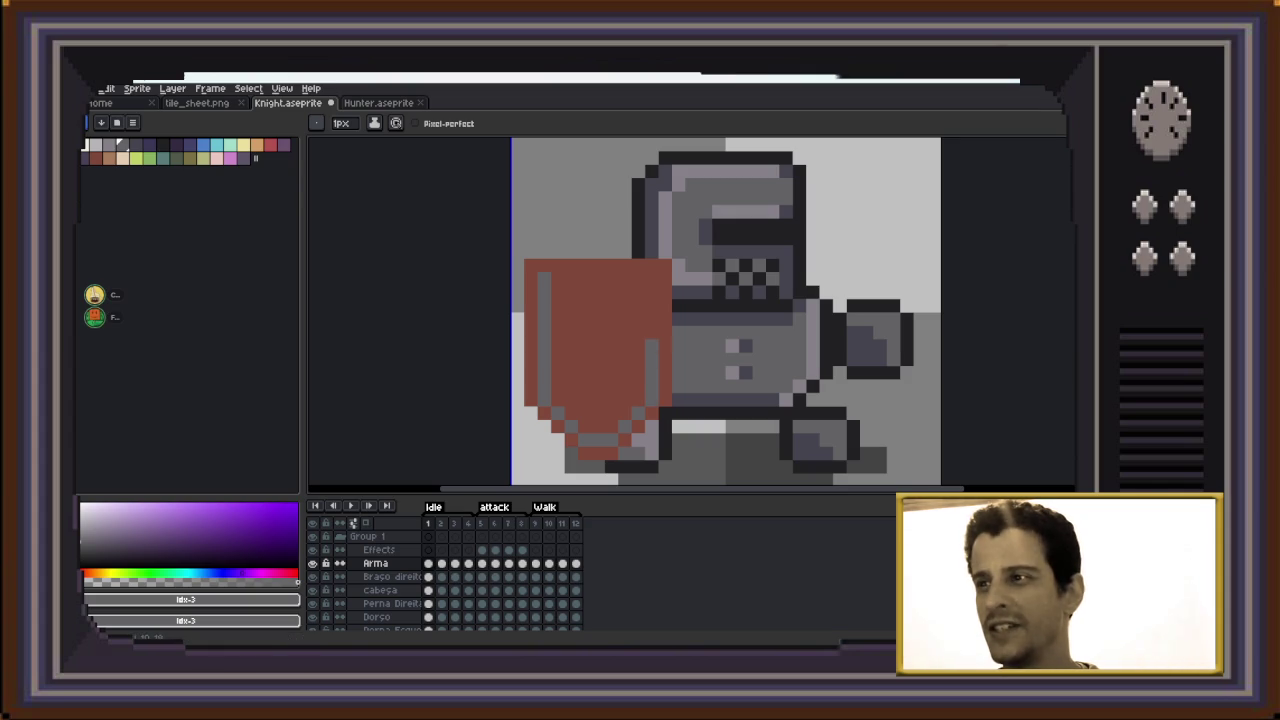
drag(557, 279, 598, 279)
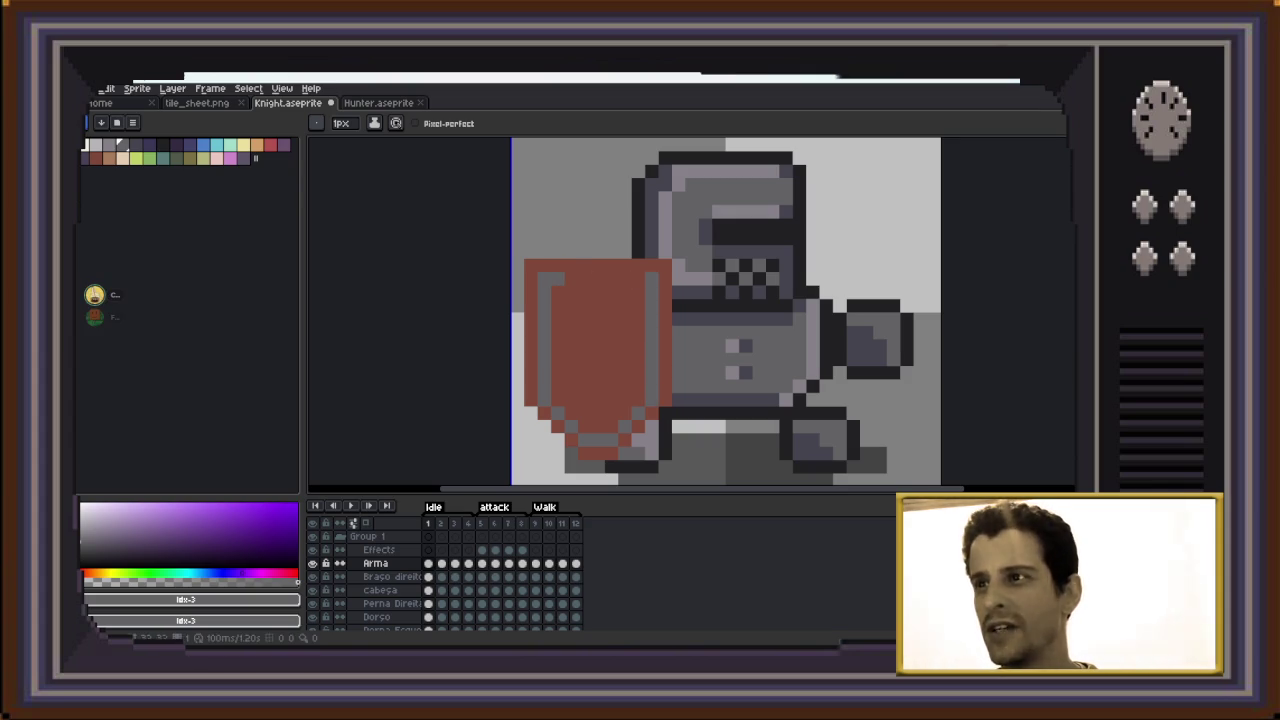
click(625, 279)
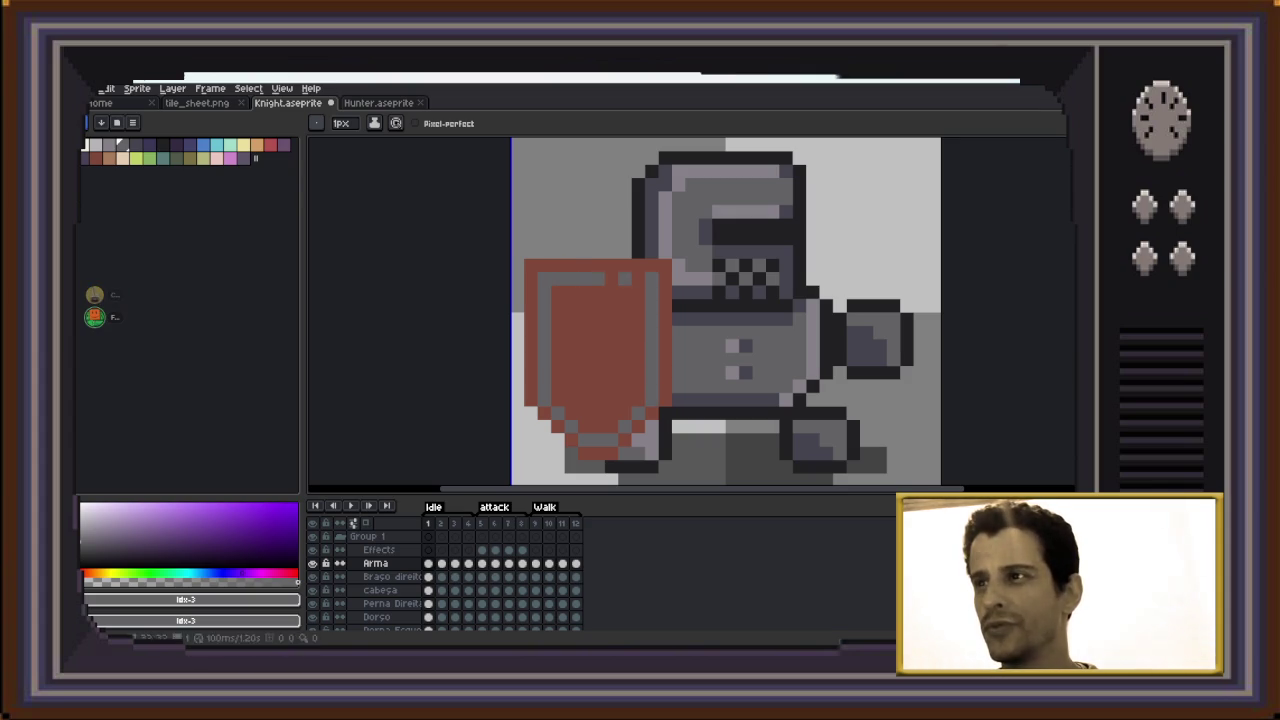
click(571, 292)
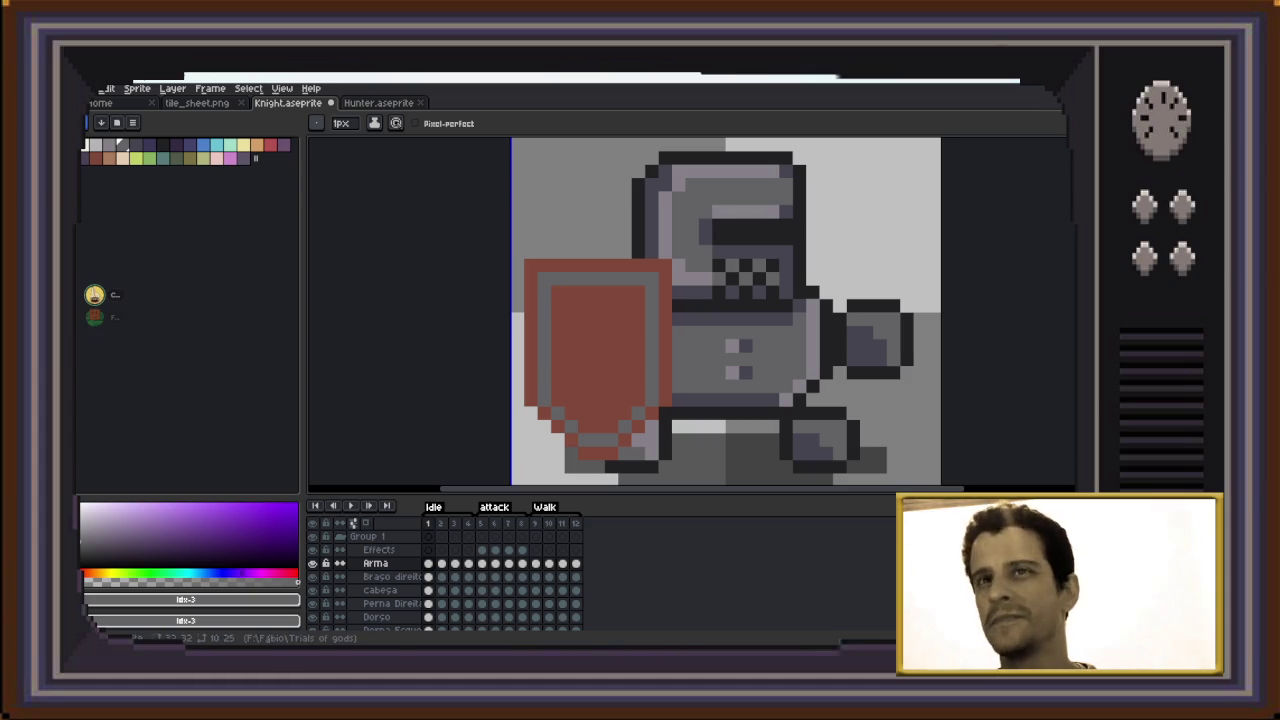
click(108, 145)
click(557, 292)
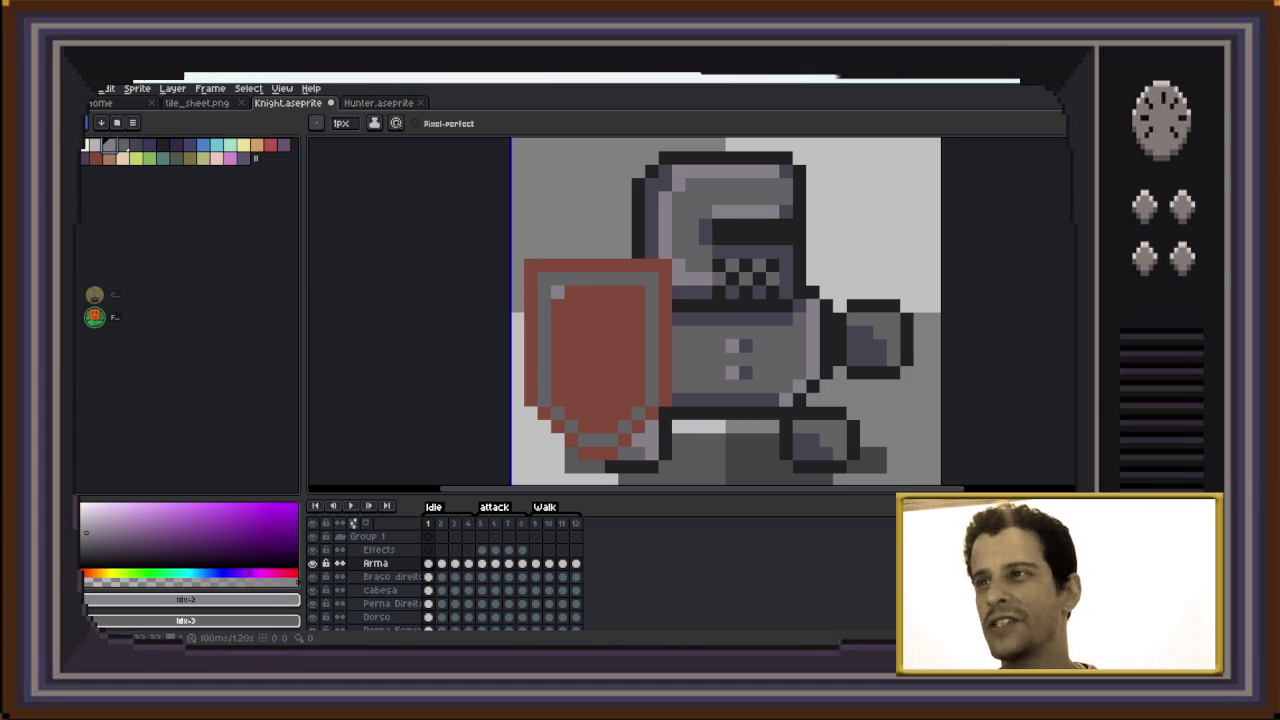
Add light grey pixels along the shield's bottom edge and up its inner right edge
click(552, 406)
click(625, 400)
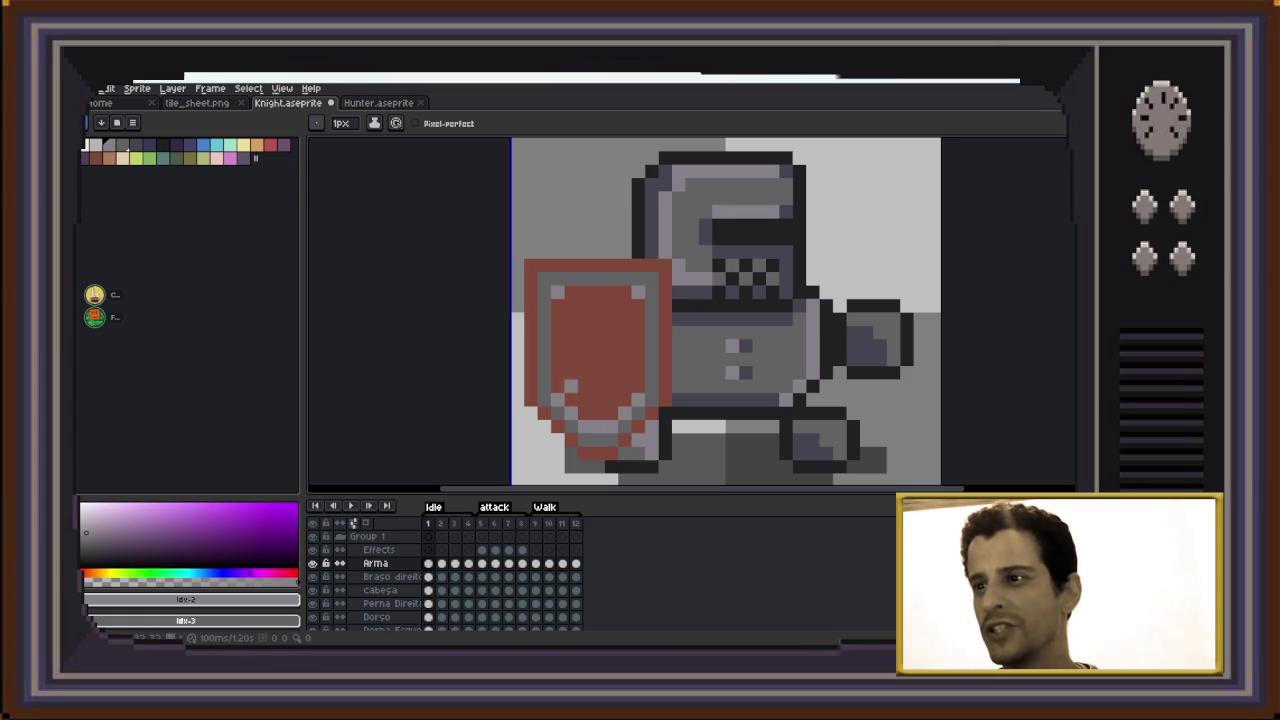
drag(558, 373, 558, 319)
key(ctrl+z)
drag(638, 392, 638, 333)
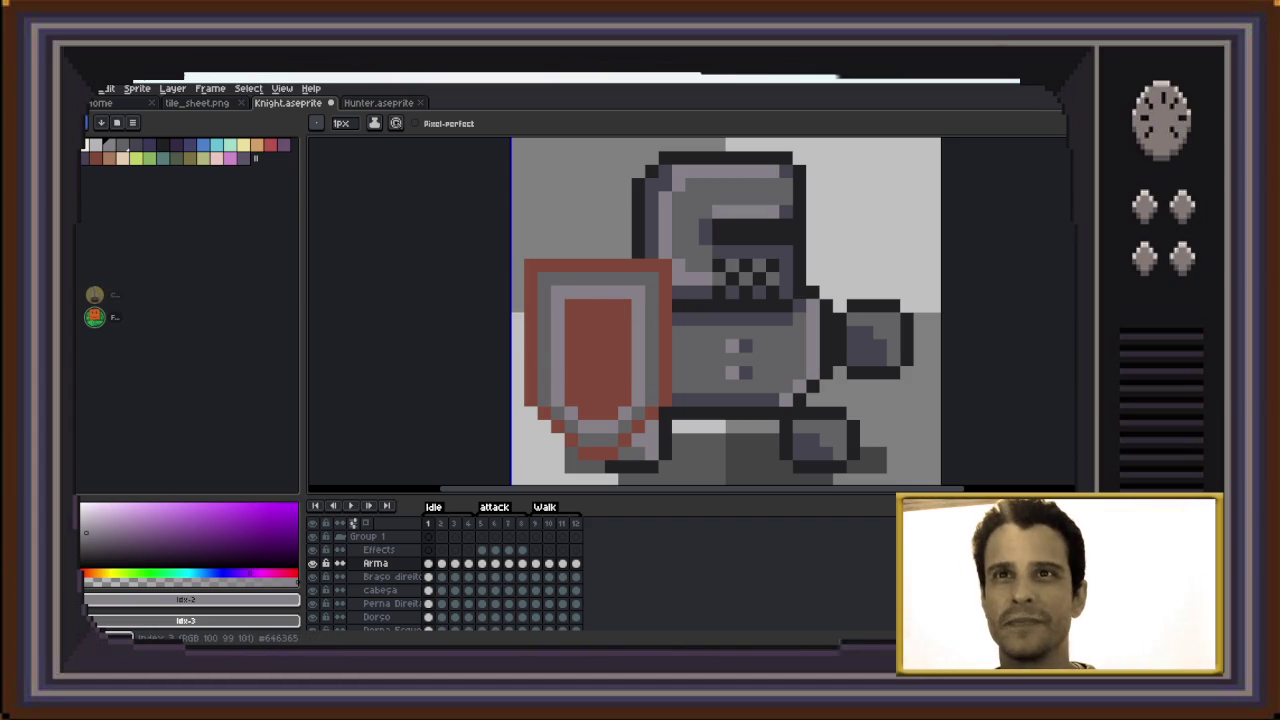
click(121, 145)
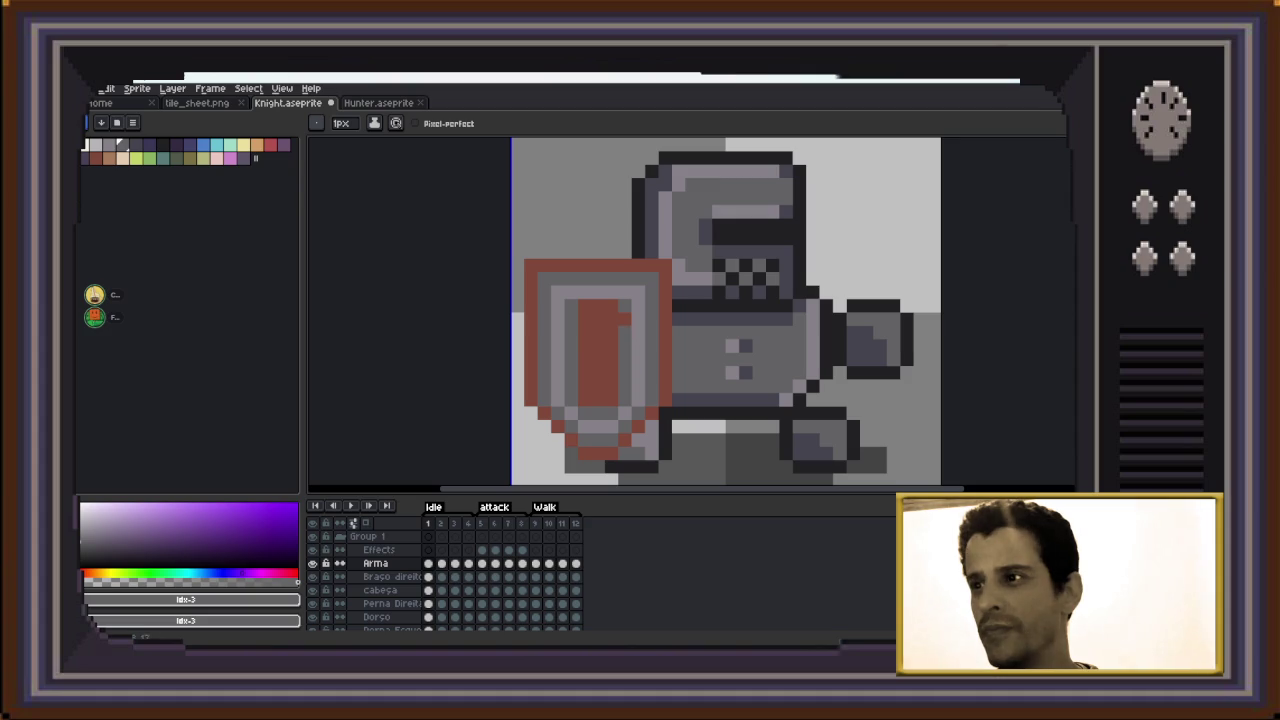
Paint grey over the shield's red centre stripe, leaving only the outer rim red
mouse_move(585, 305)
mouse_down()
mouse_move(611, 305)
mouse_move(585, 400)
mouse_up()
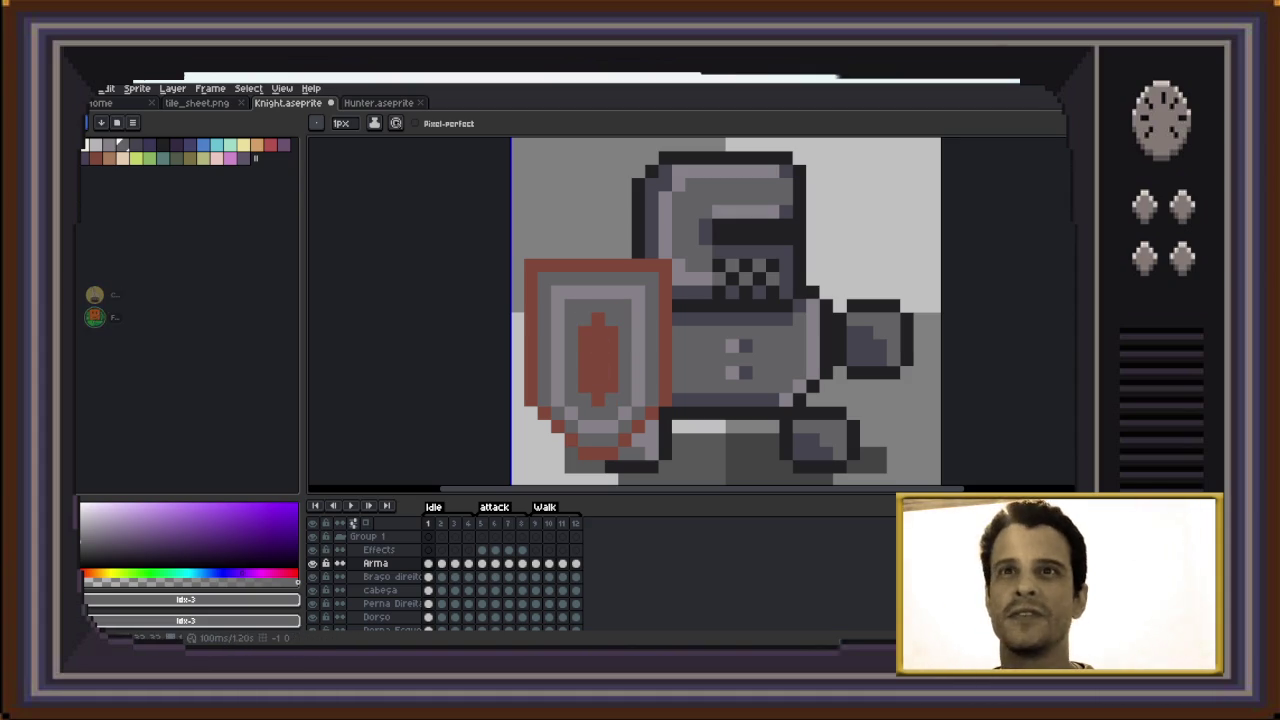
key(i)
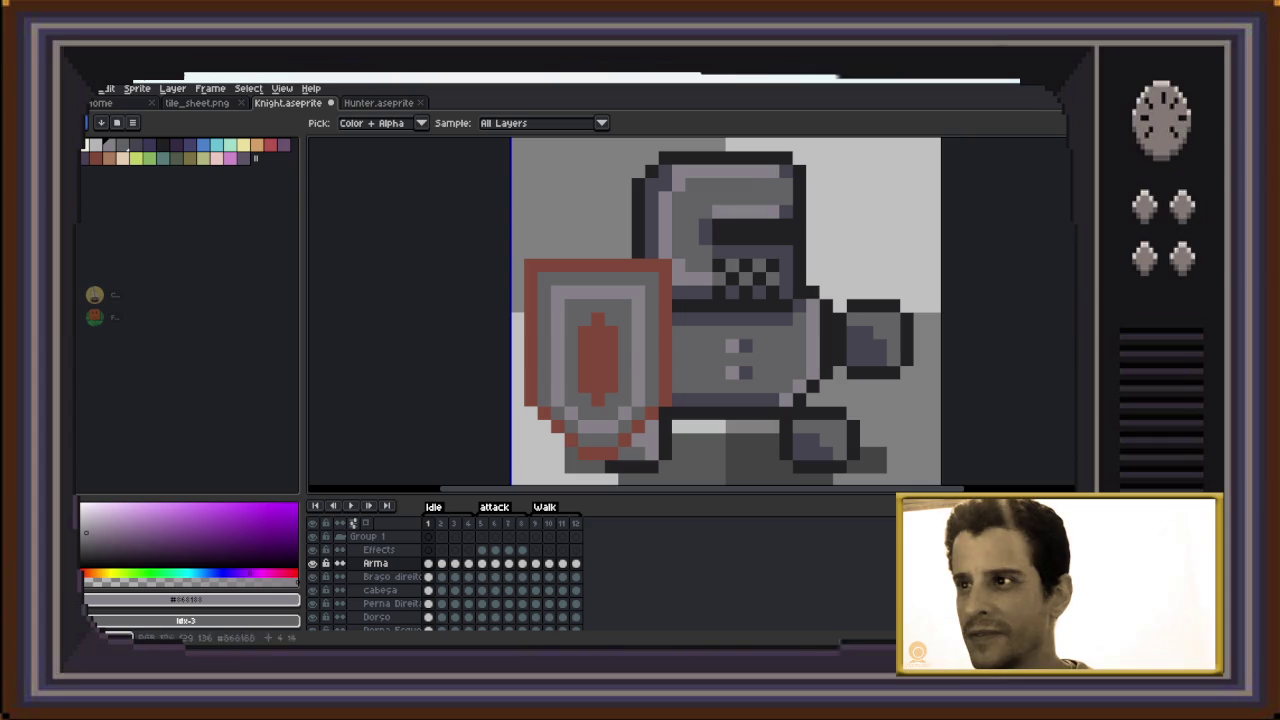
key(b)
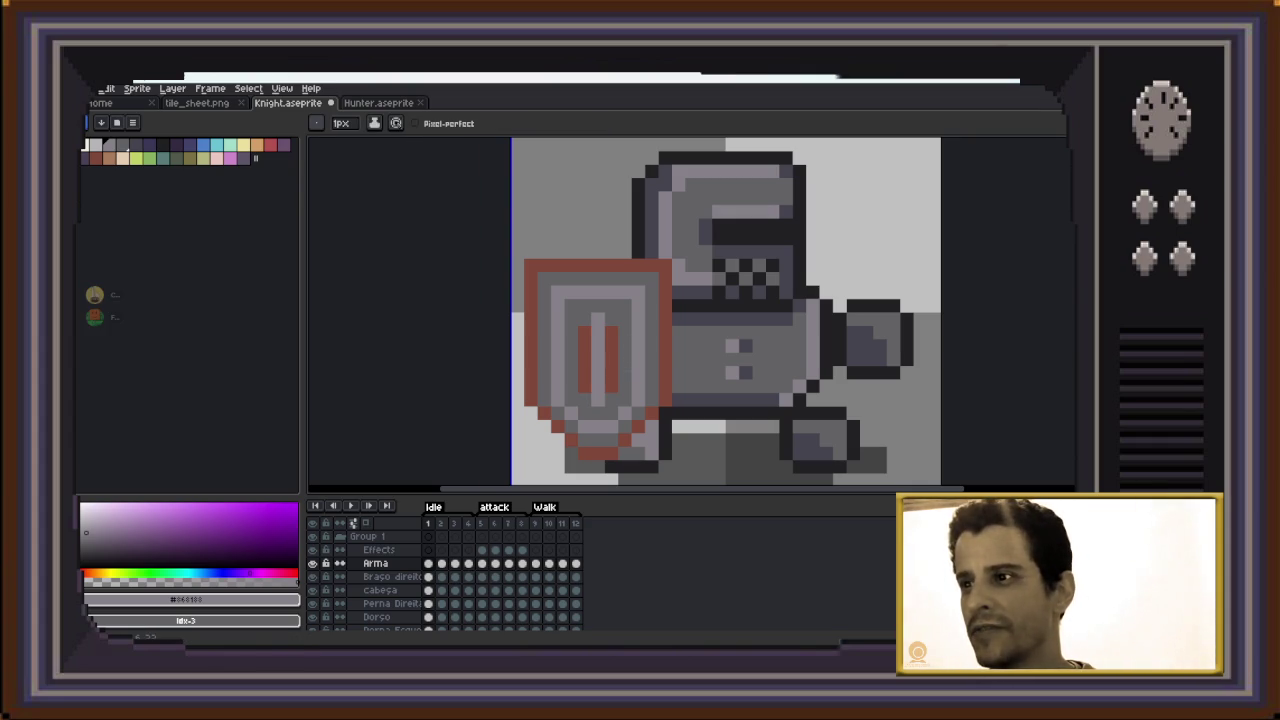
click(585, 386)
click(585, 373)
click(585, 346)
click(611, 333)
click(611, 346)
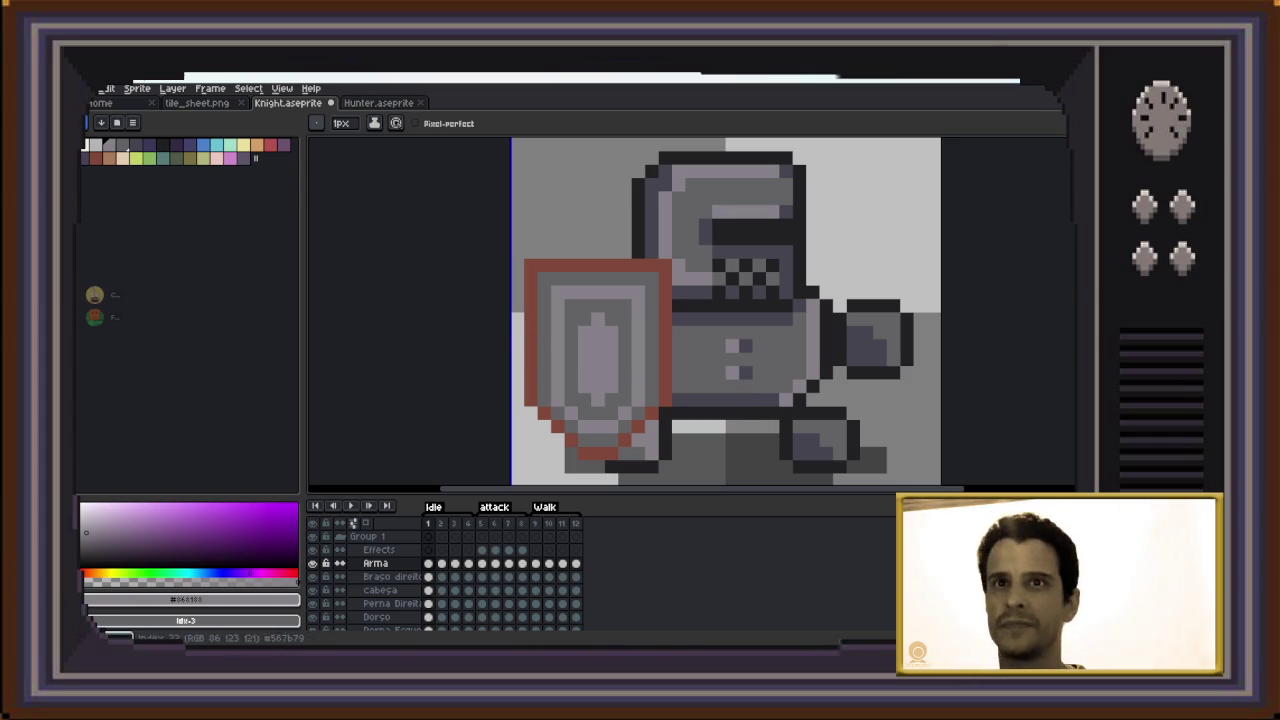
alt+click(638, 240)
Repaint every red pixel on the shield's top, side and bottom edges in dark palette colour idx-6
drag(537, 265, 639, 265)
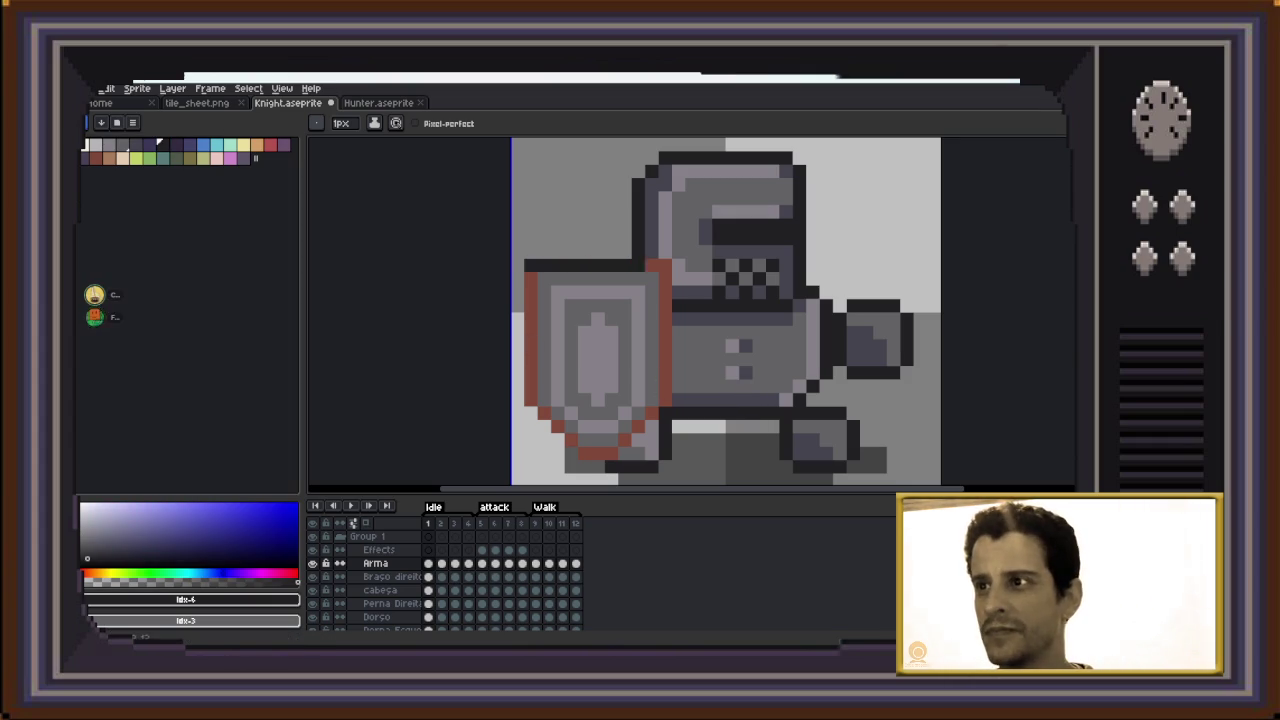
click(665, 292)
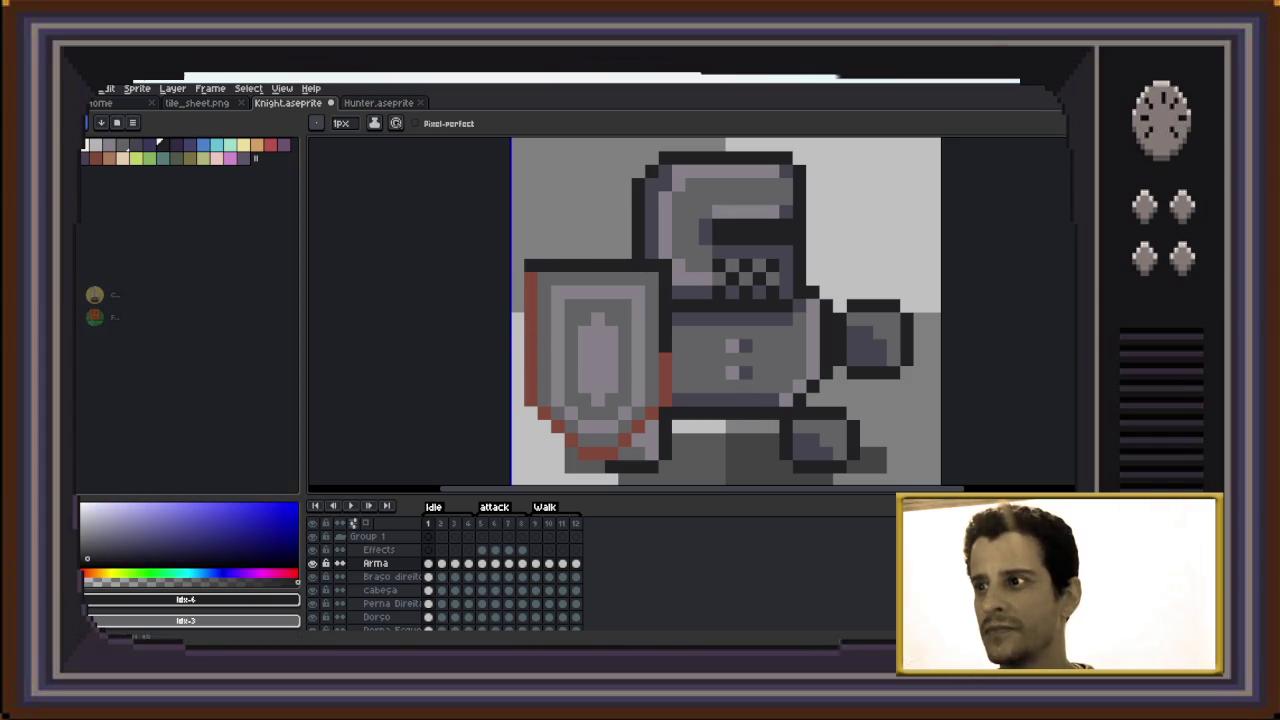
click(651, 413)
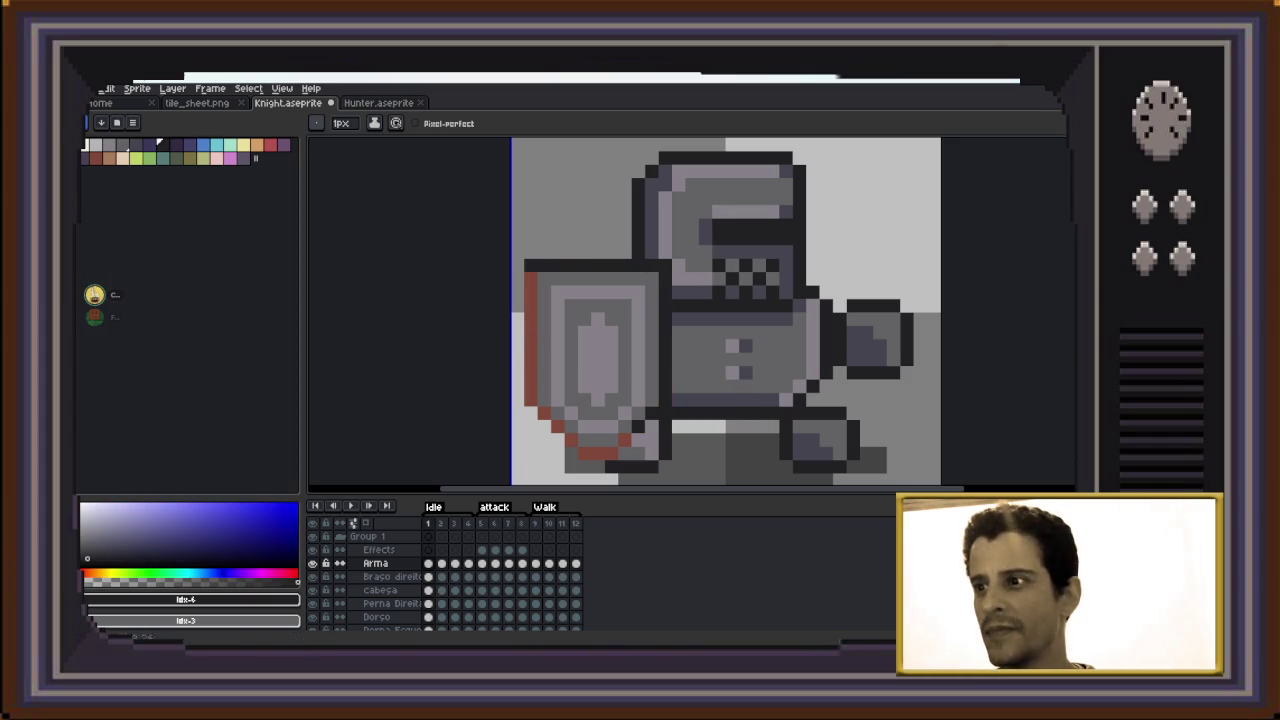
click(611, 450)
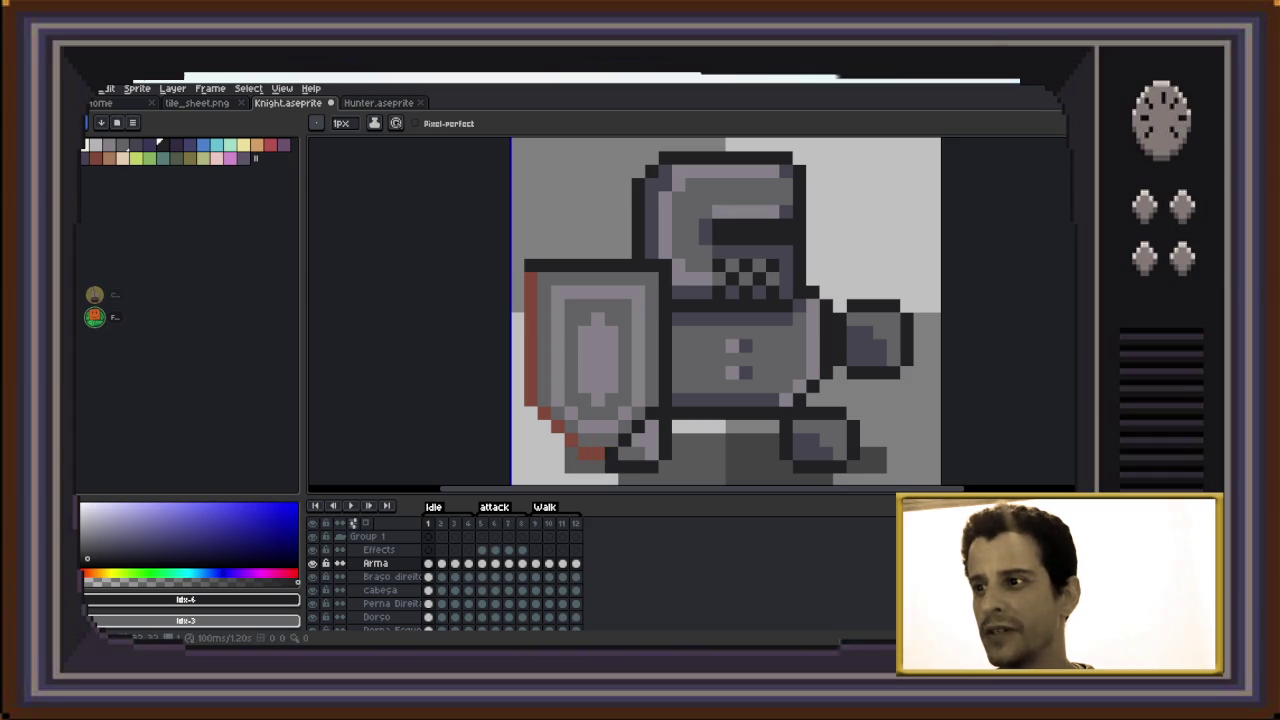
click(598, 453)
click(557, 426)
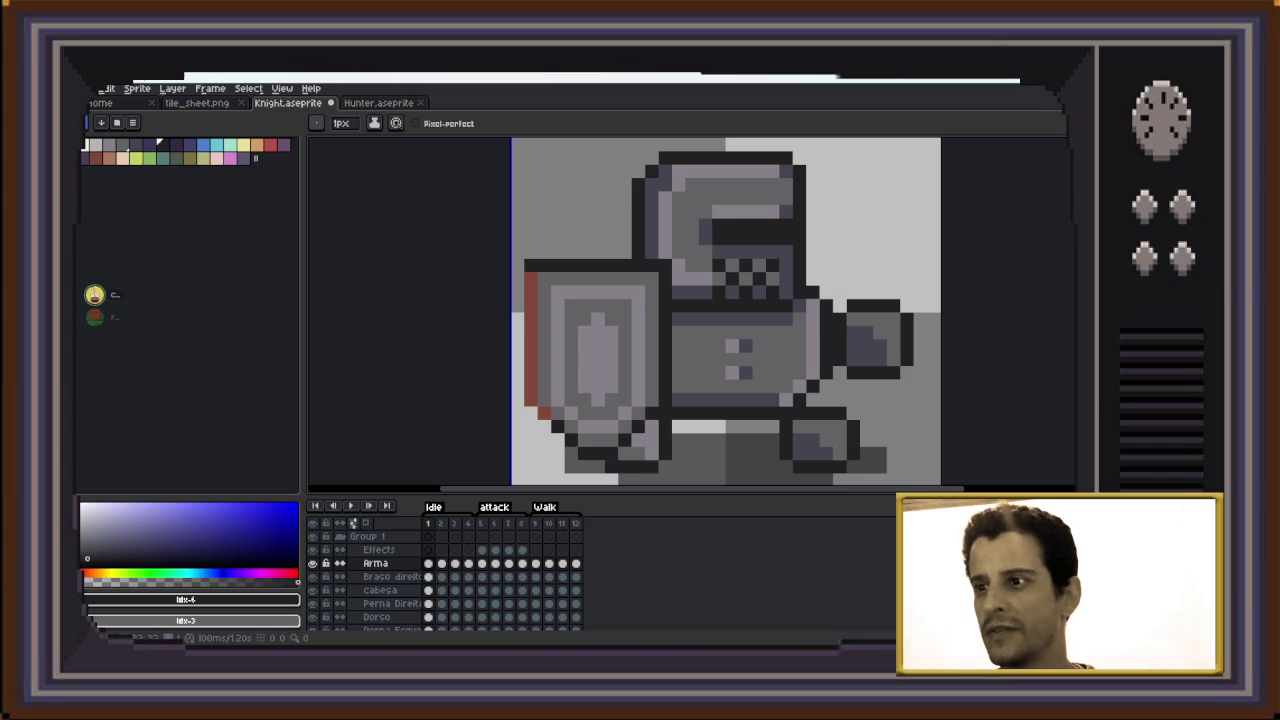
click(531, 399)
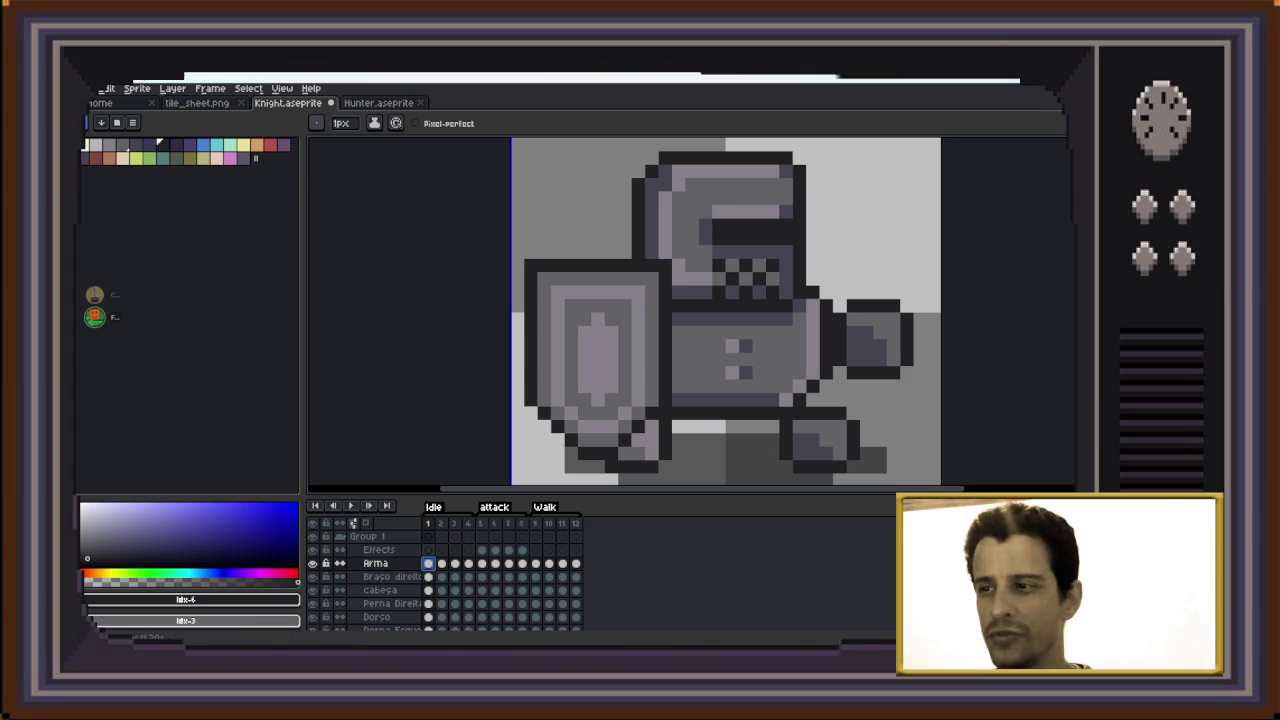
Marquee the shield, nudge it up two pixels, deselect and zoom out to view the sprite
key(m)
drag(509, 230, 687, 484)
key(Up)
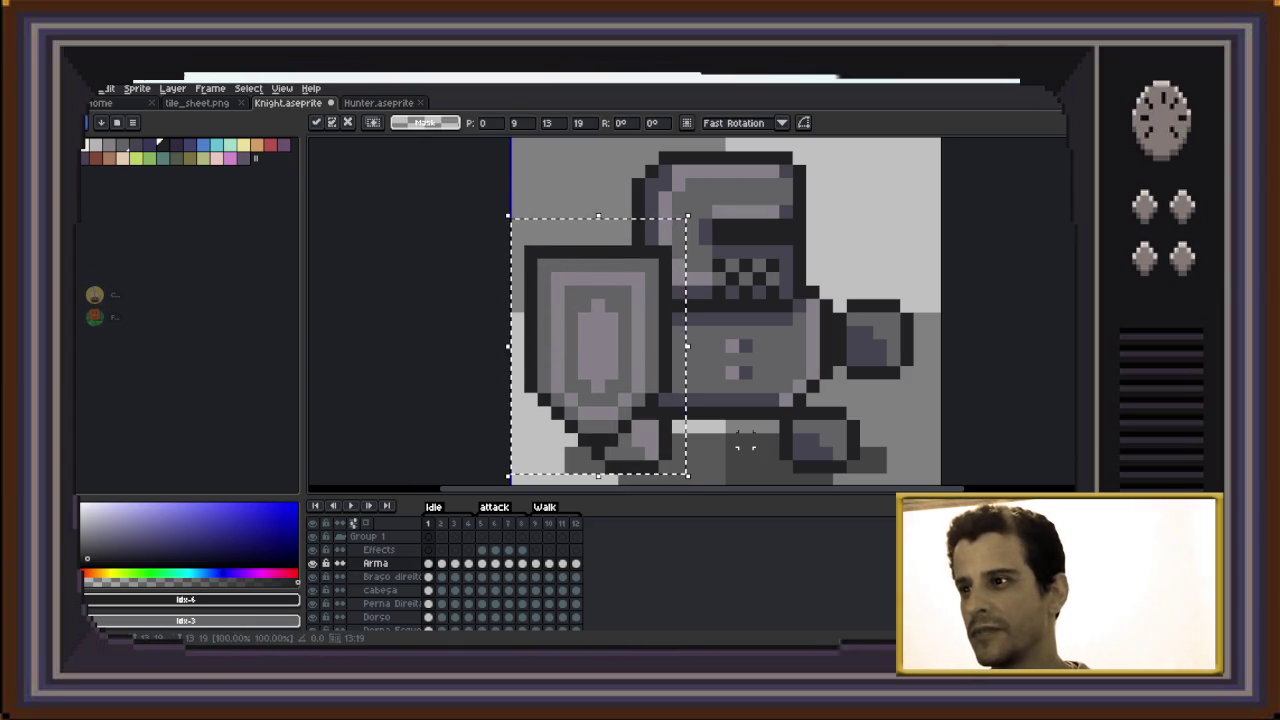
key(Up)
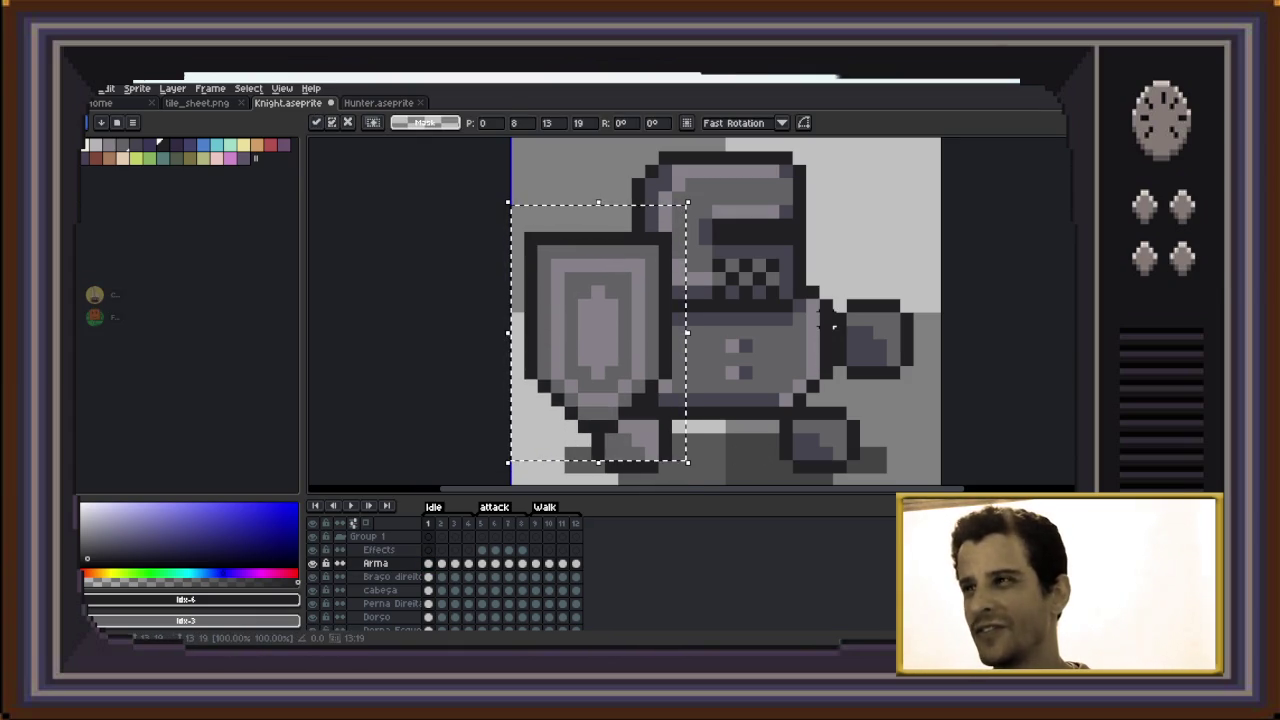
key(ctrl+d)
key(minus)
key(z)
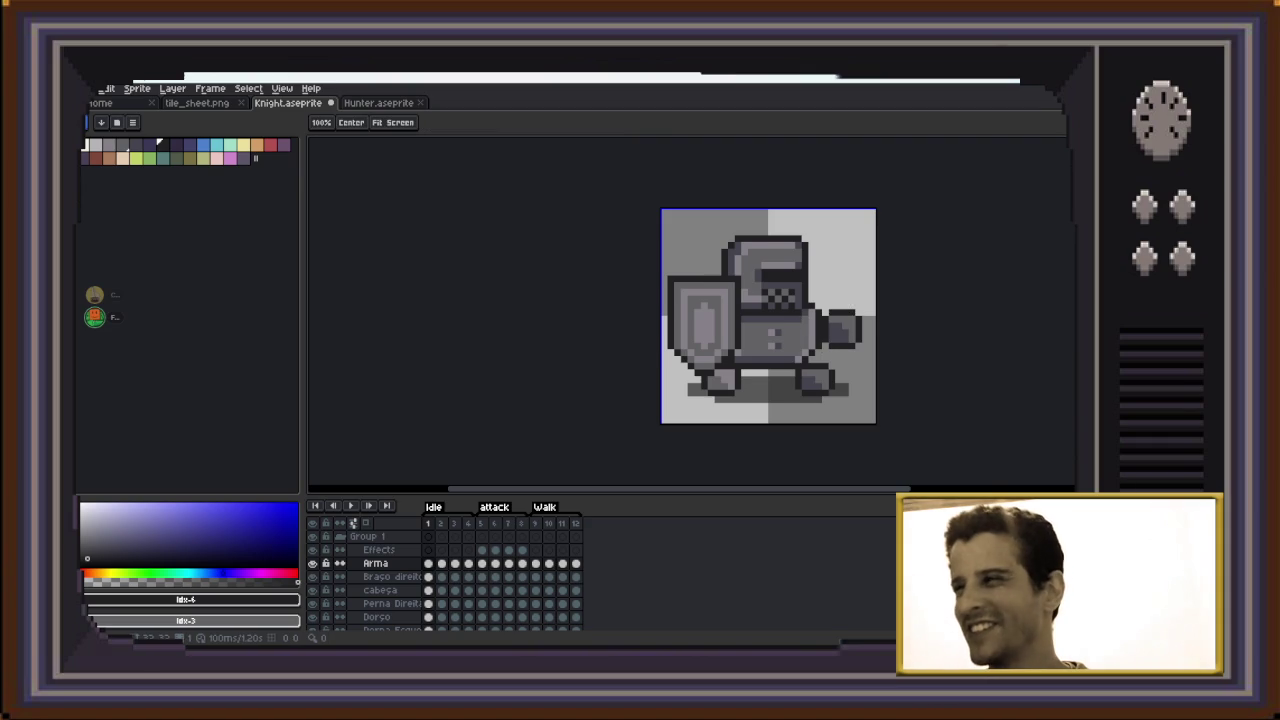
key(m)
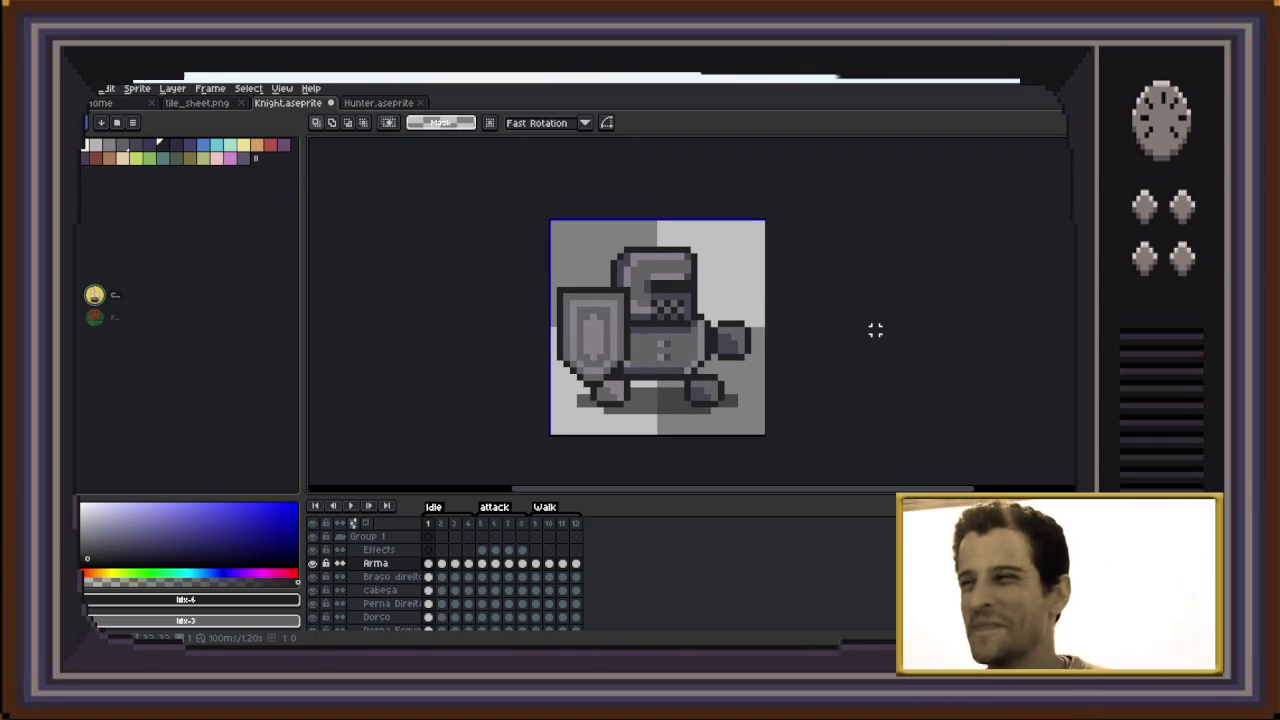
Choose green palette swatch idx-21 and the Pencil for drawing the shield's cross and corner dots
scroll(572, 330, up, 1)
scroll(628, 384, up, 2)
scroll(628, 384, down, 1)
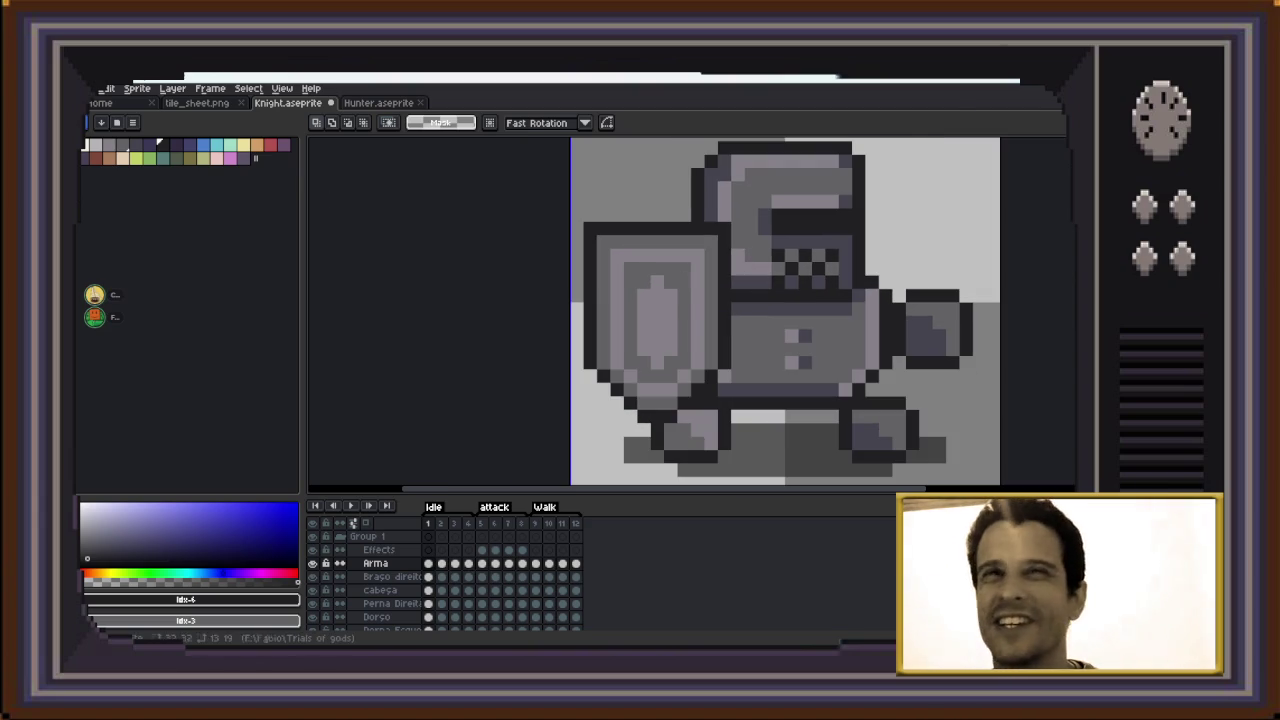
click(149, 157)
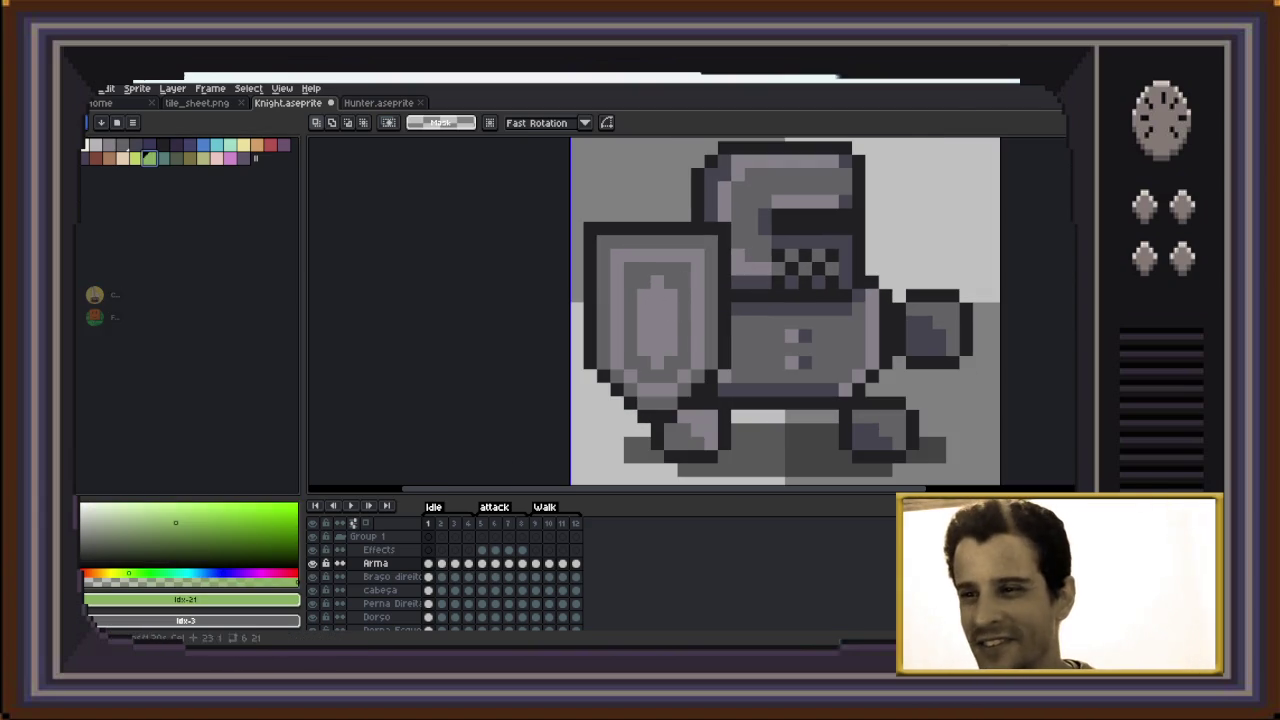
key(b)
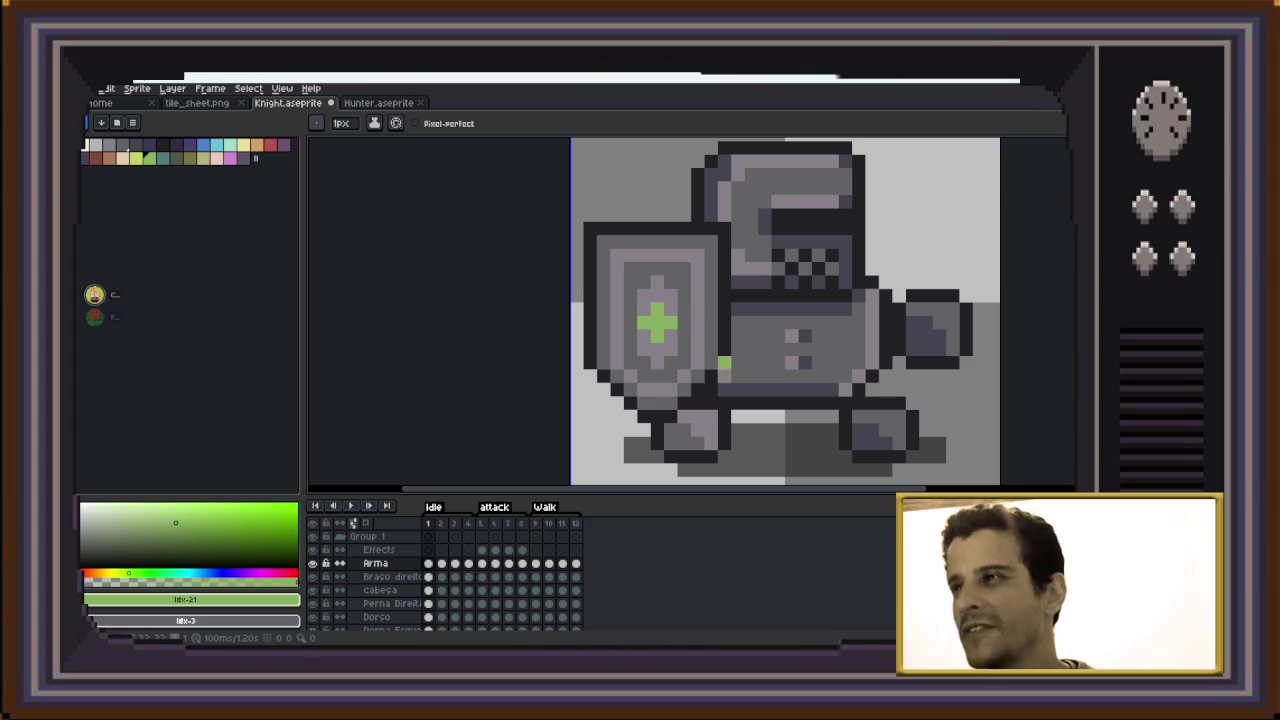
scroll(712, 376, down, 1)
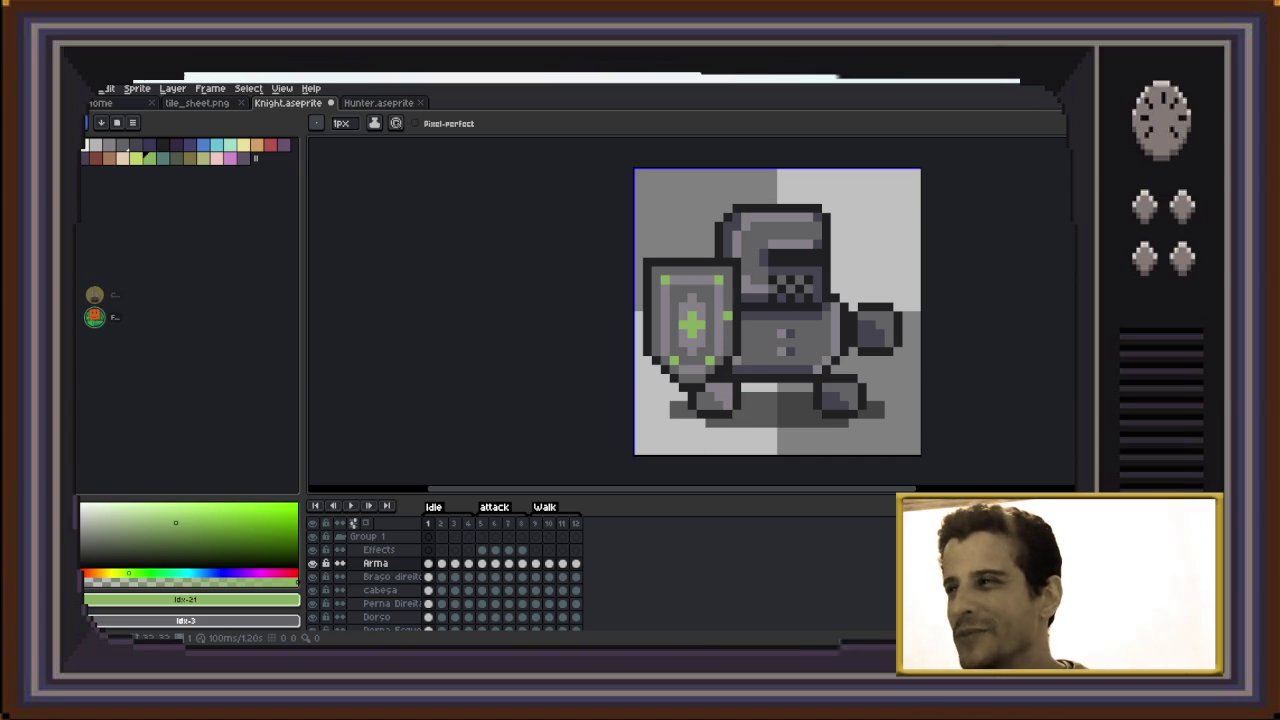
scroll(857, 376, down, 1)
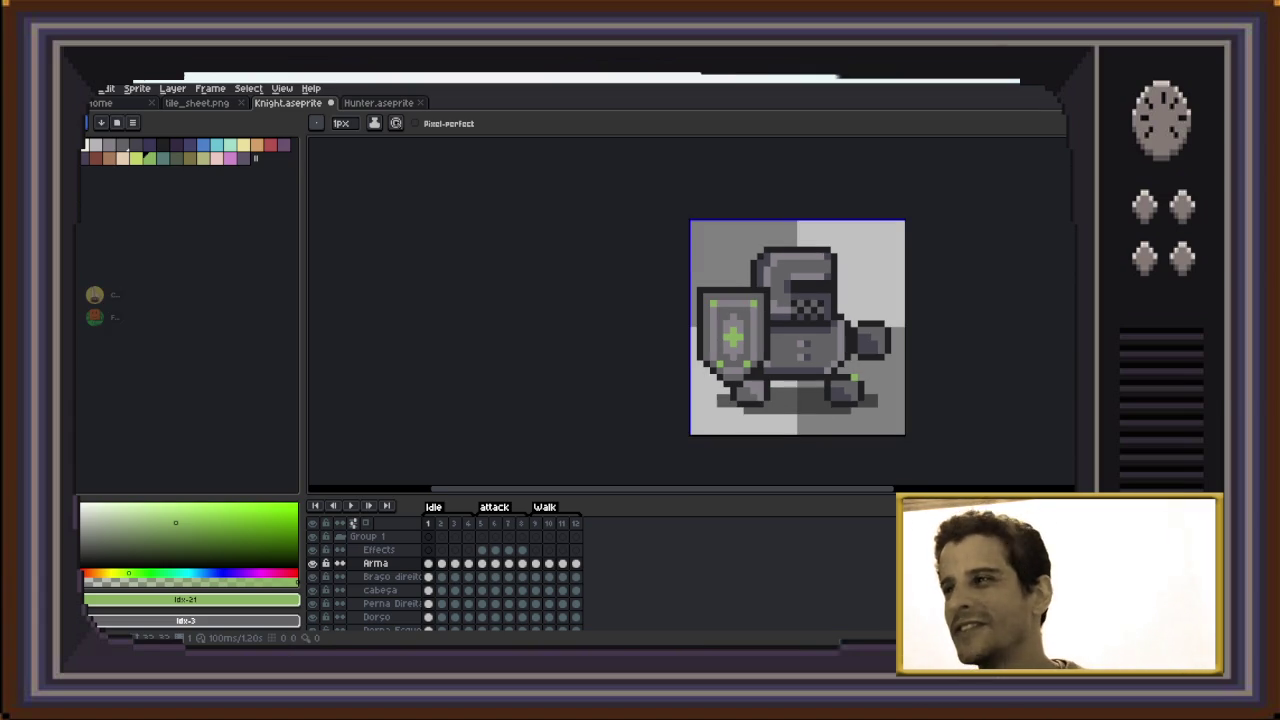
scroll(905, 394, up, 1)
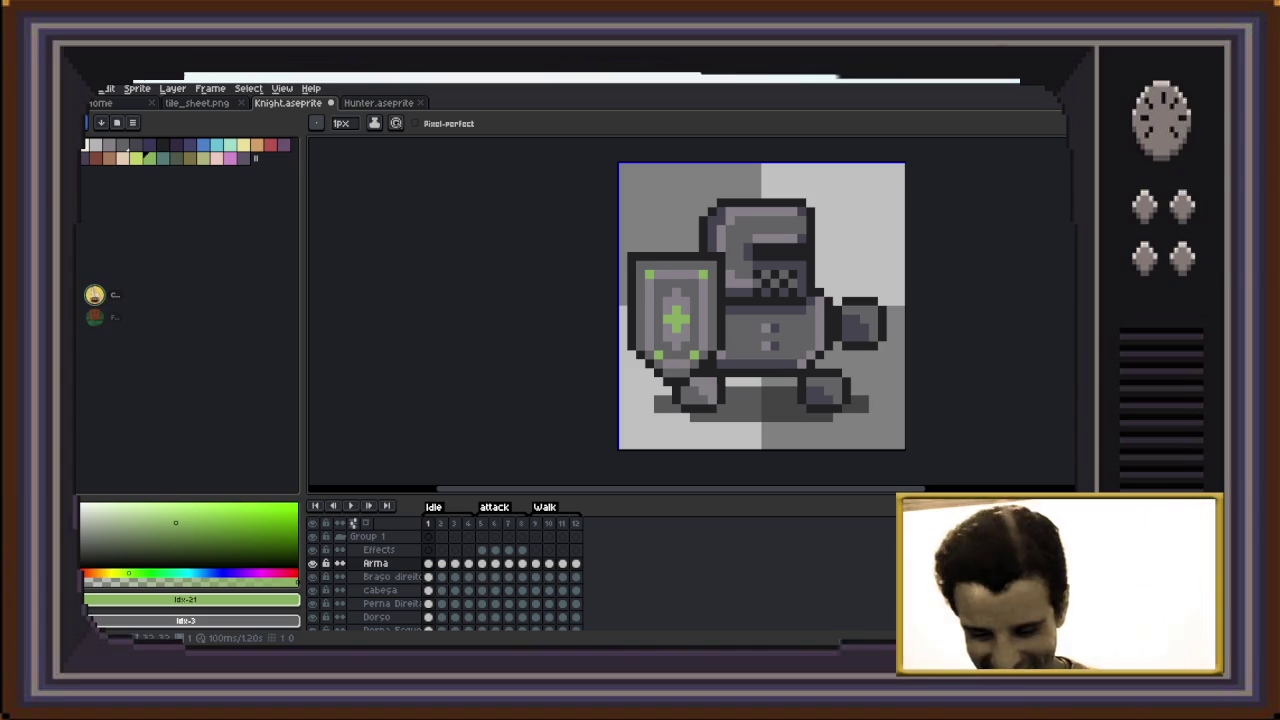
Select the green-cross shield on idle frame 1 so it can be copied
key(m)
drag(615, 232, 755, 397)
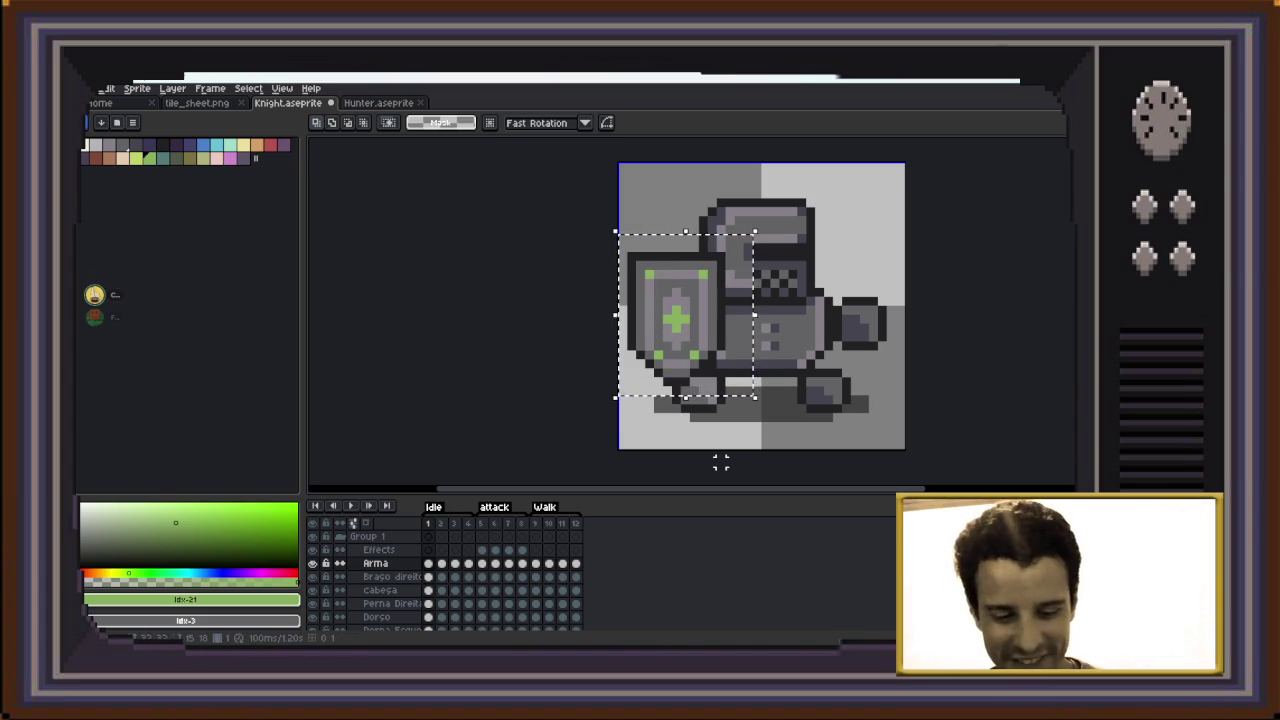
key(ctrl+d)
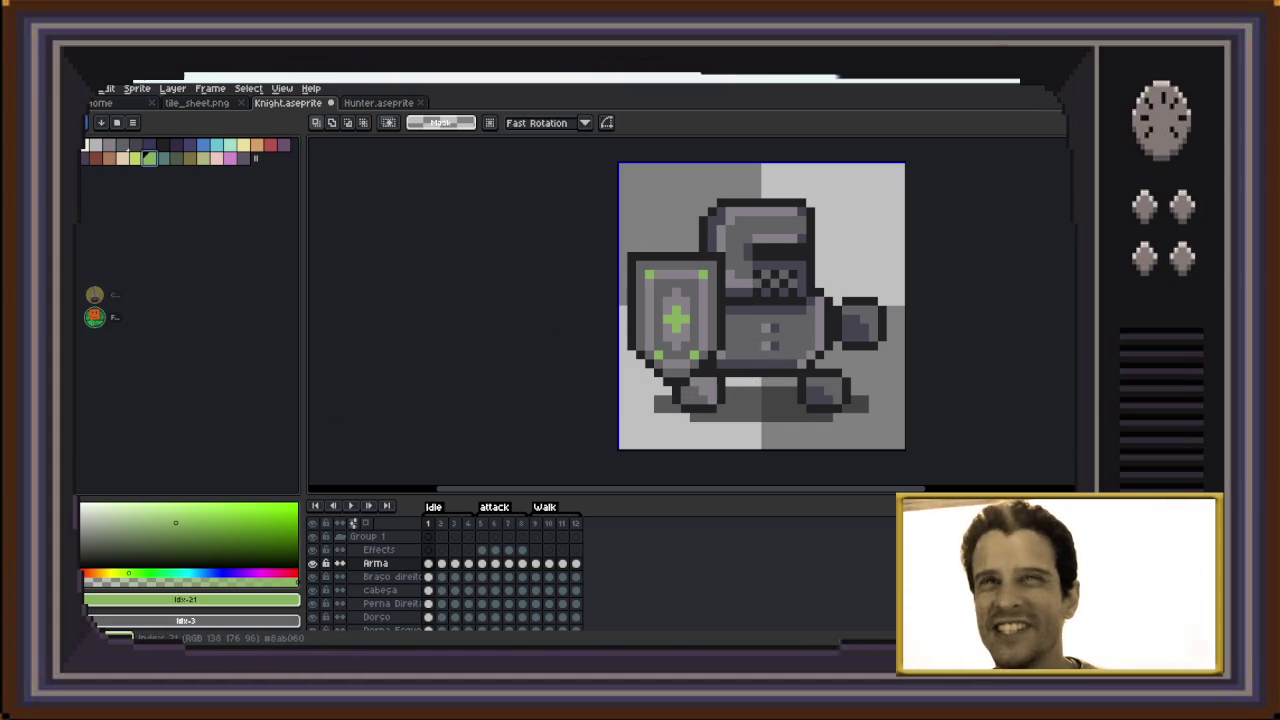
key(b)
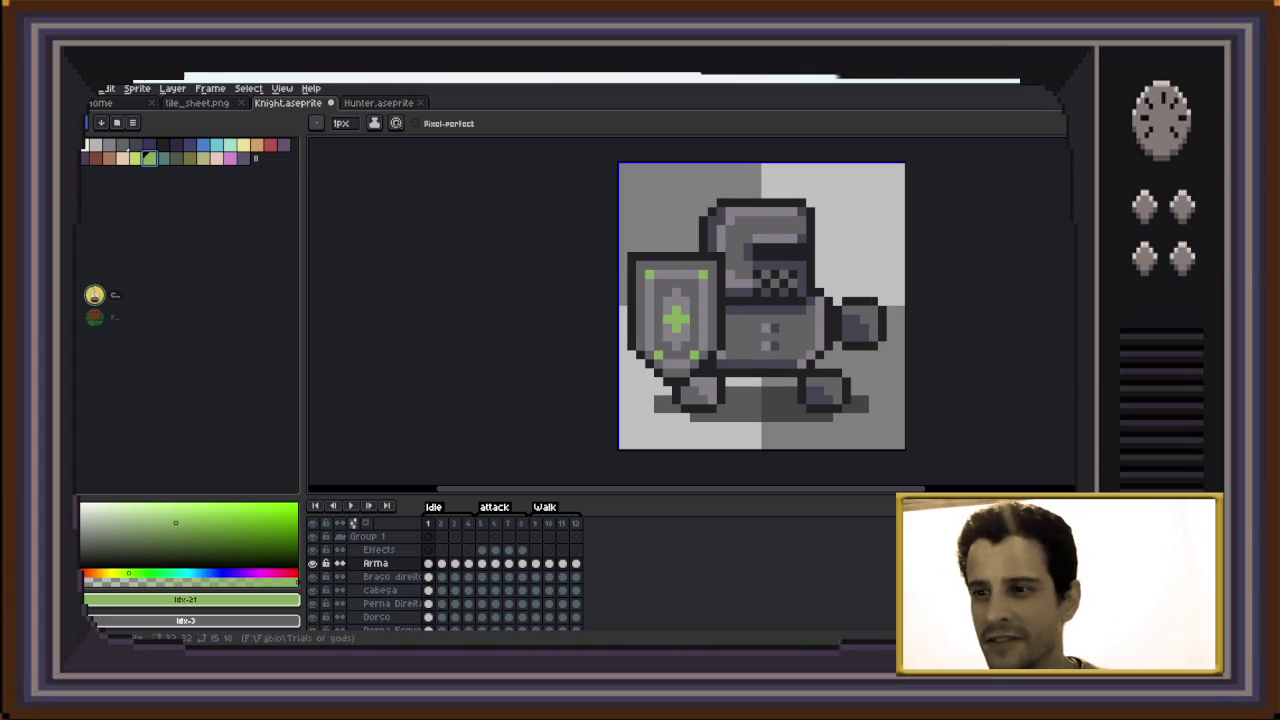
key(m)
drag(616, 228, 737, 400)
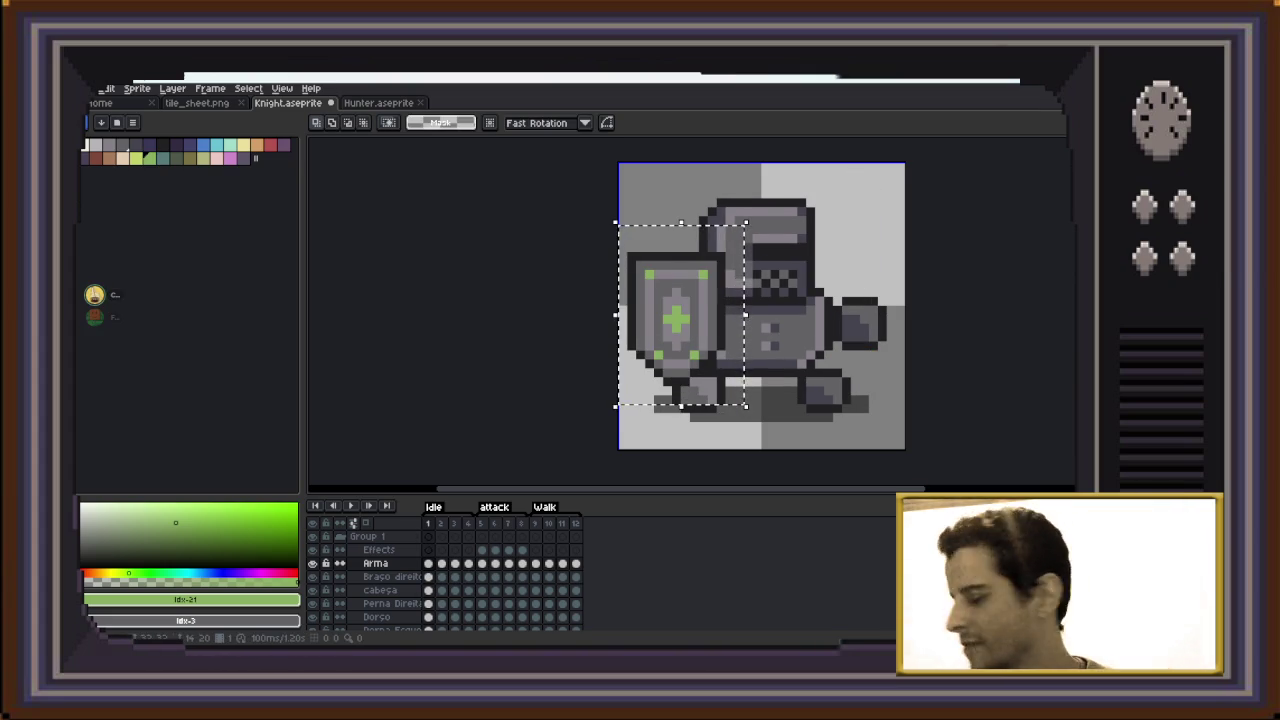
click(800, 435)
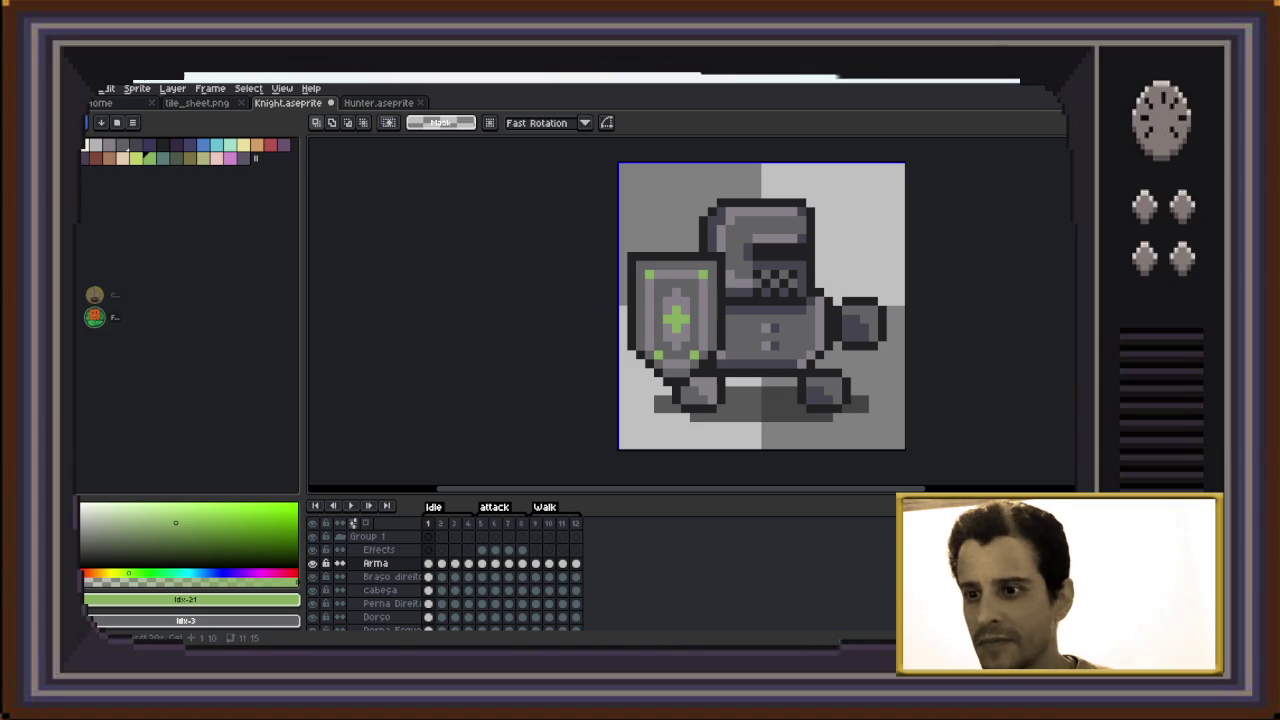
Replace the sword on idle frame 2 with the pasted shield, raised one pixel
key(Right)
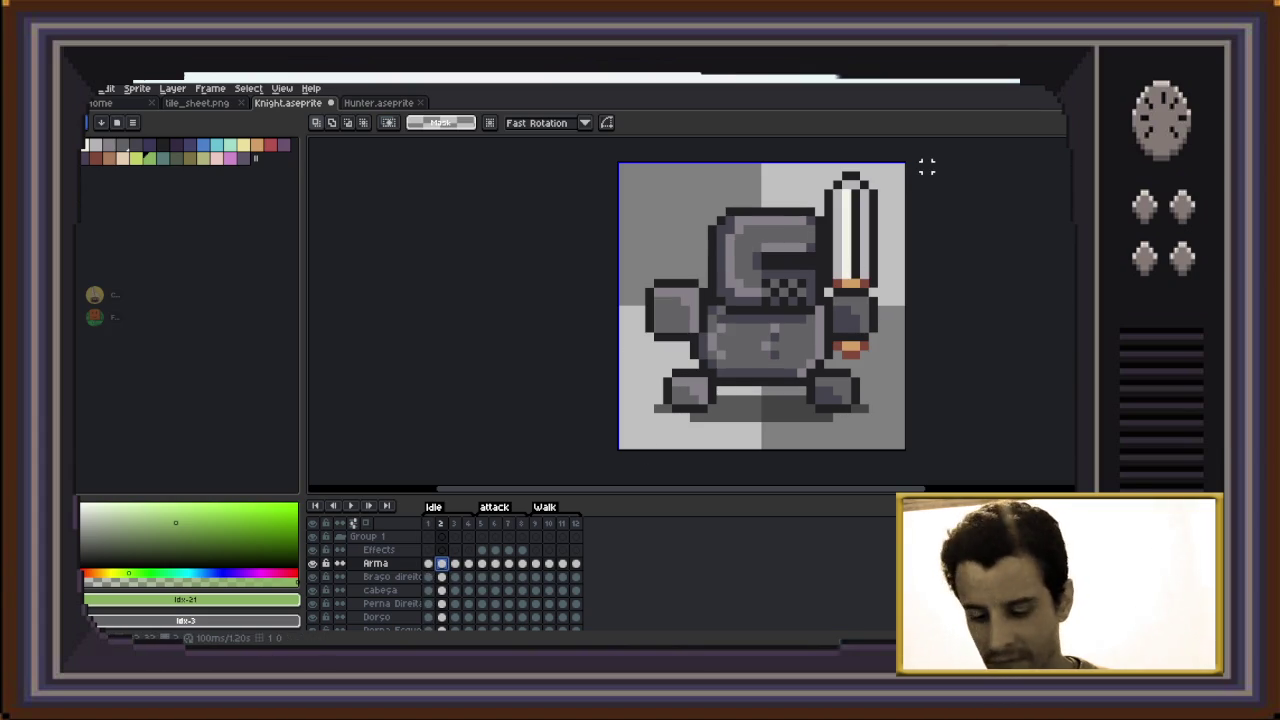
drag(906, 162, 785, 380)
key(Delete)
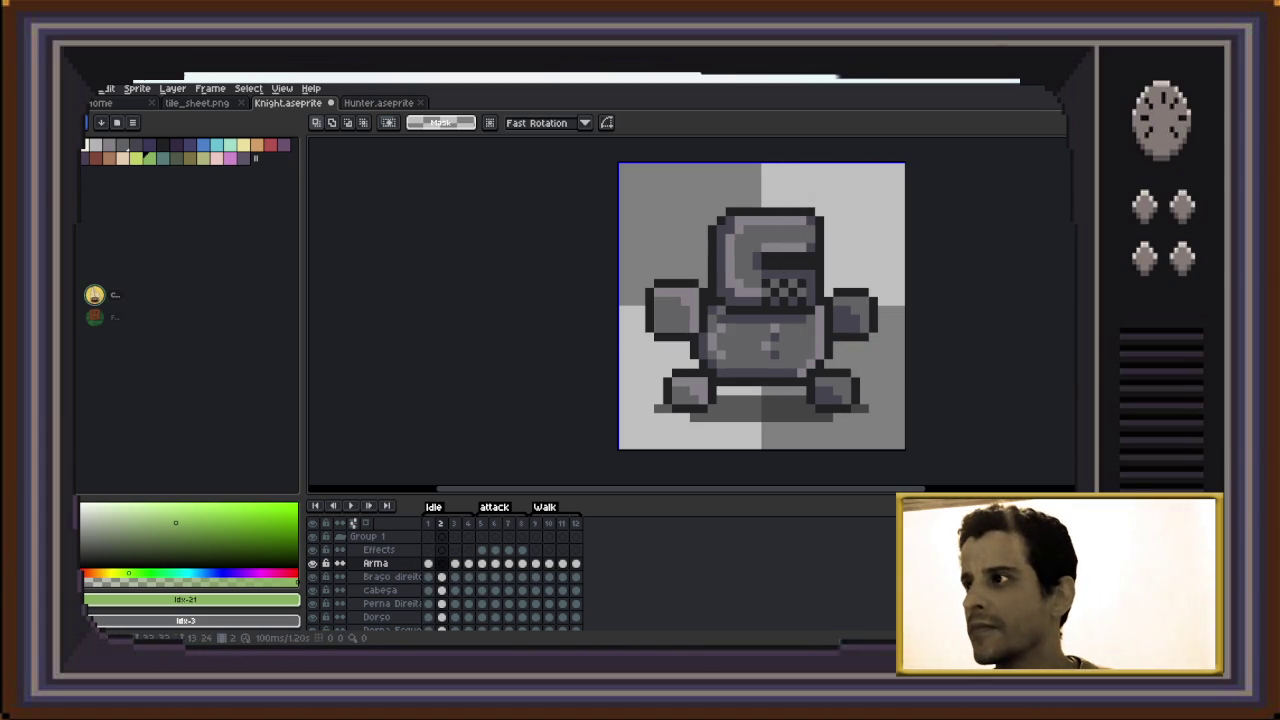
key(ctrl+v)
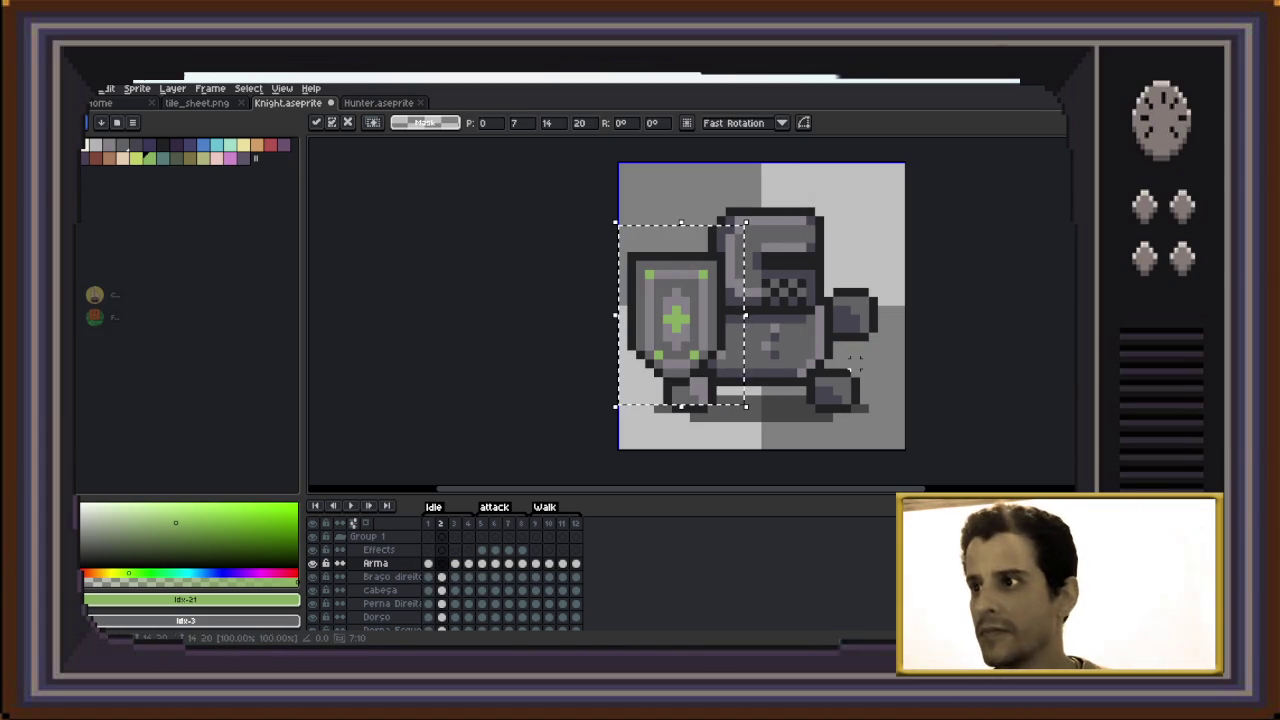
key(Up)
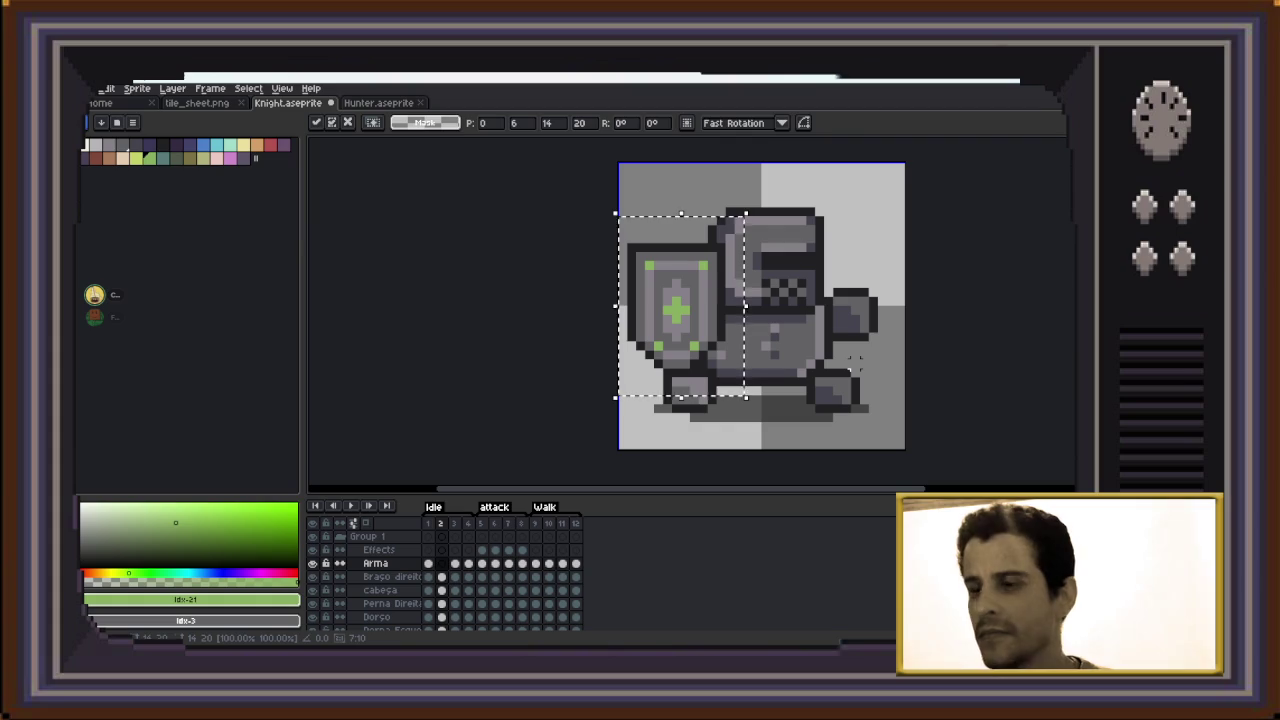
key(Return)
key(Return)
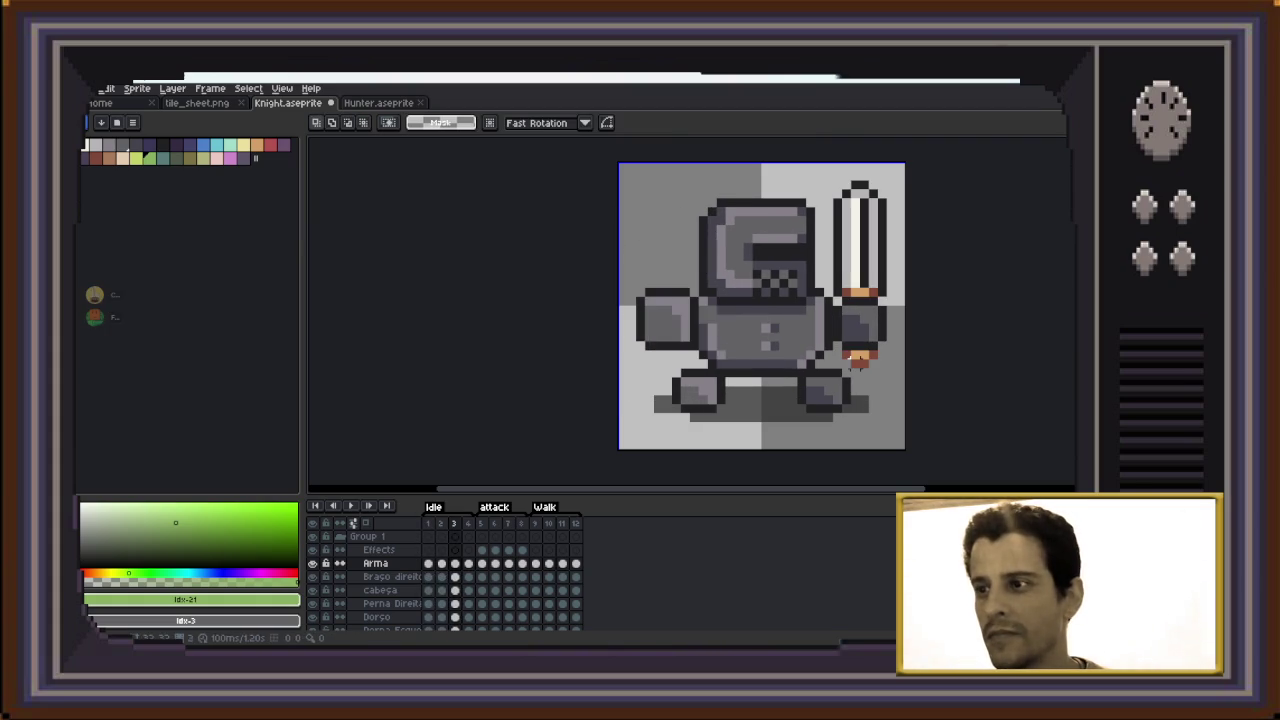
Swap the sword for the pasted shield on idle frames 3 and 4, then preview the animation
drag(906, 162, 812, 388)
key(Delete)
key(ctrl+v)
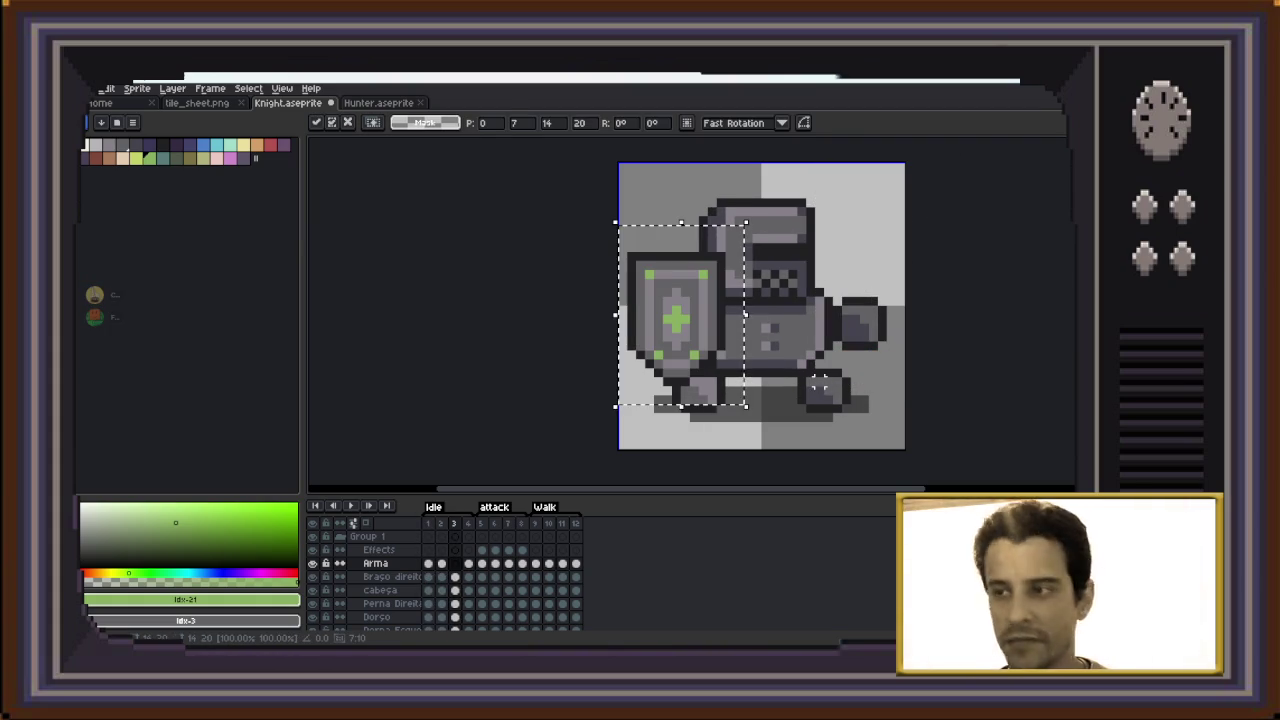
key(Right)
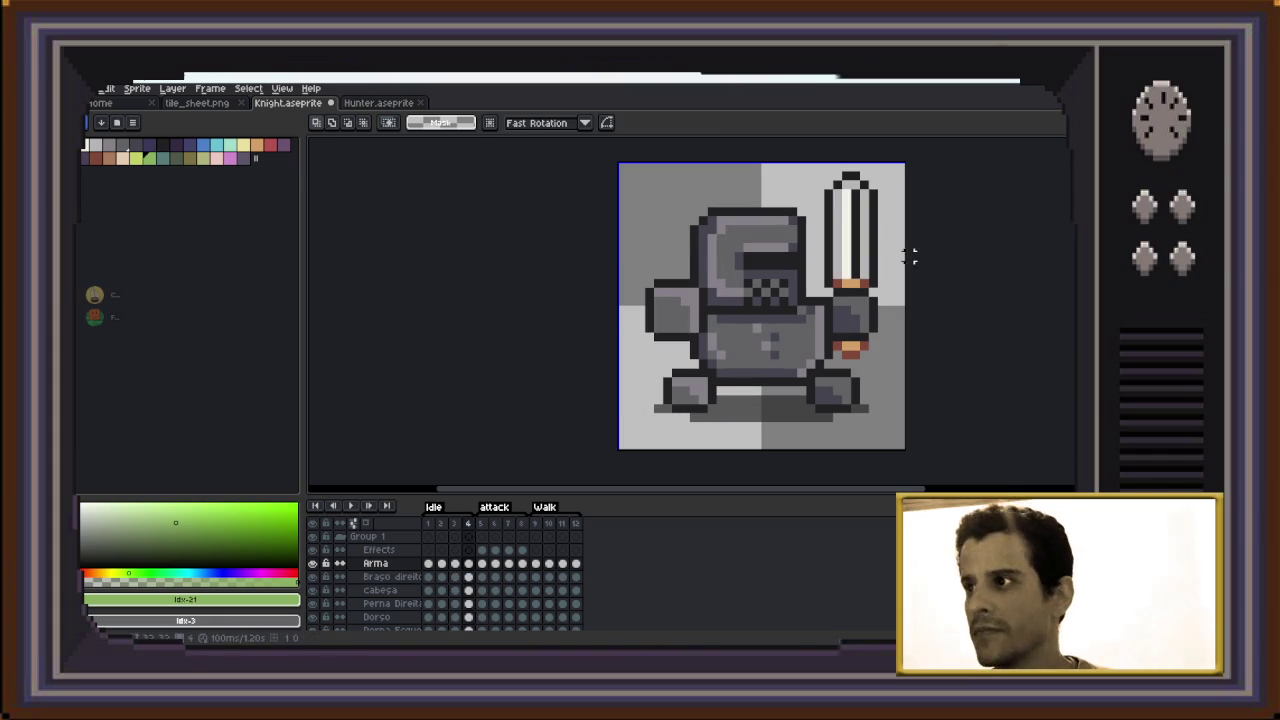
drag(906, 162, 812, 386)
key(Delete)
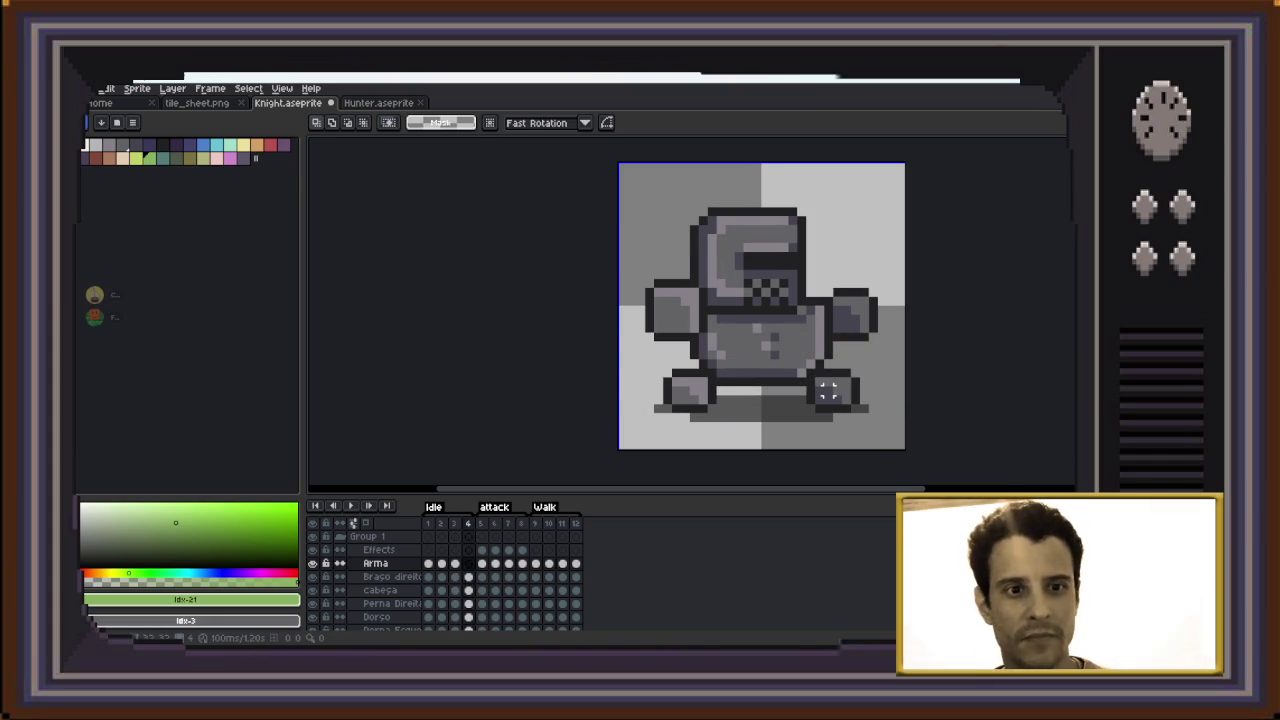
key(ctrl+v)
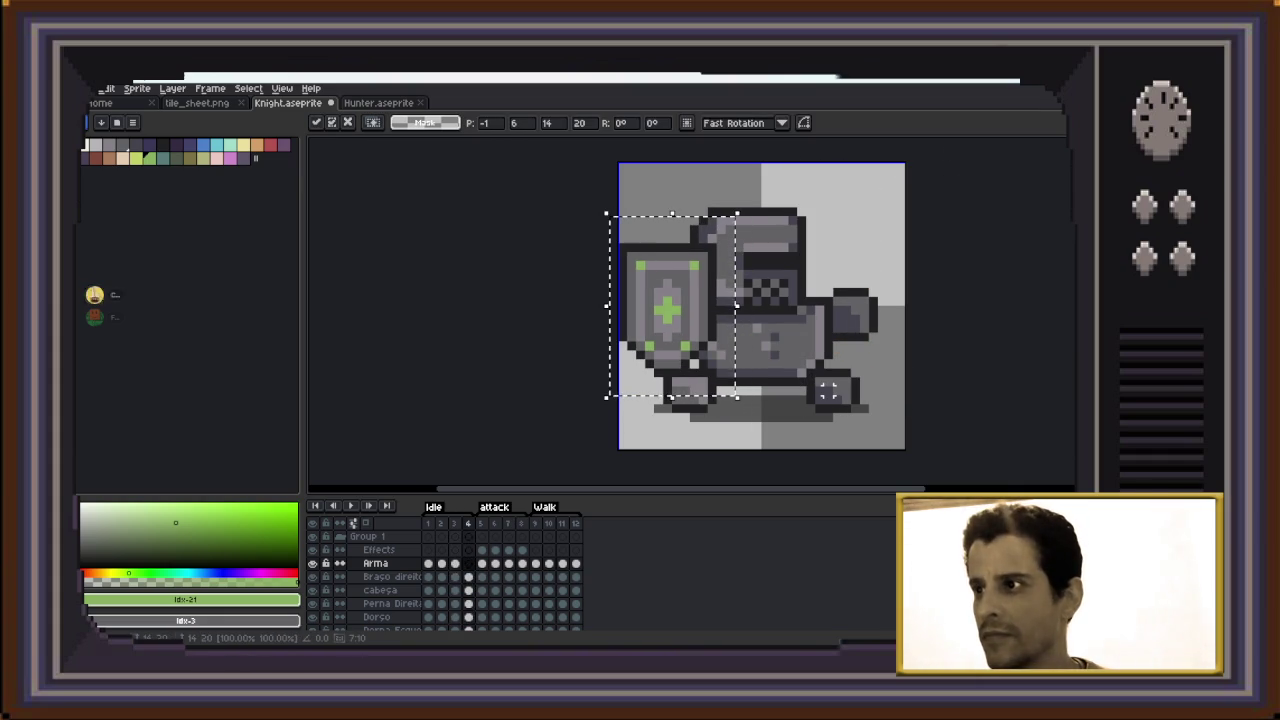
key(Return)
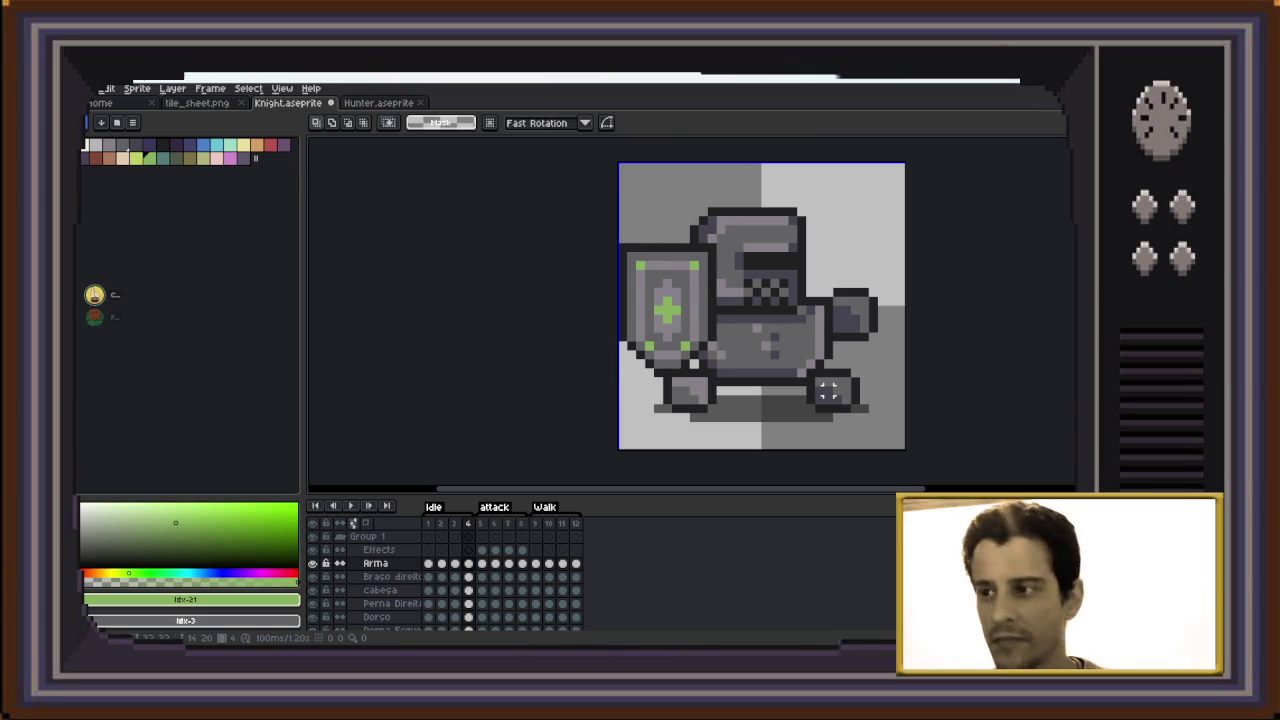
key(Return)
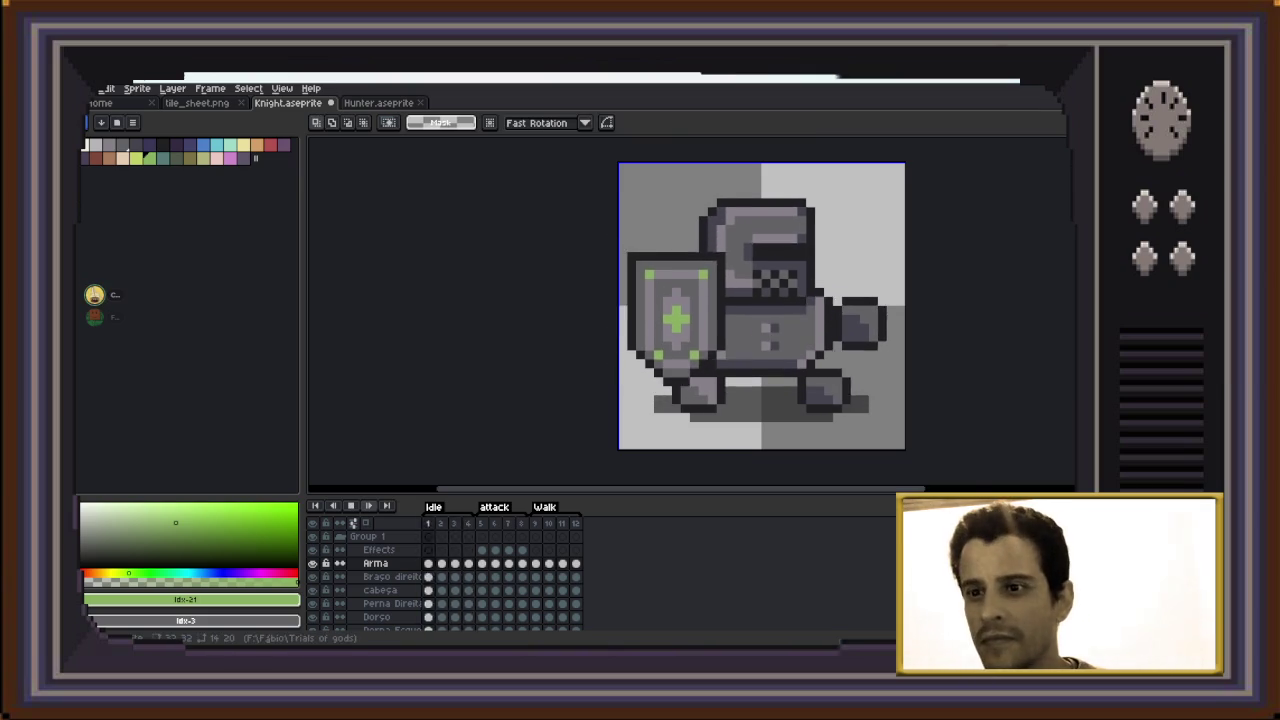
click(351, 506)
Play the idle animation, stop on attack frame 5 and paste the shield there
right_click(351, 506)
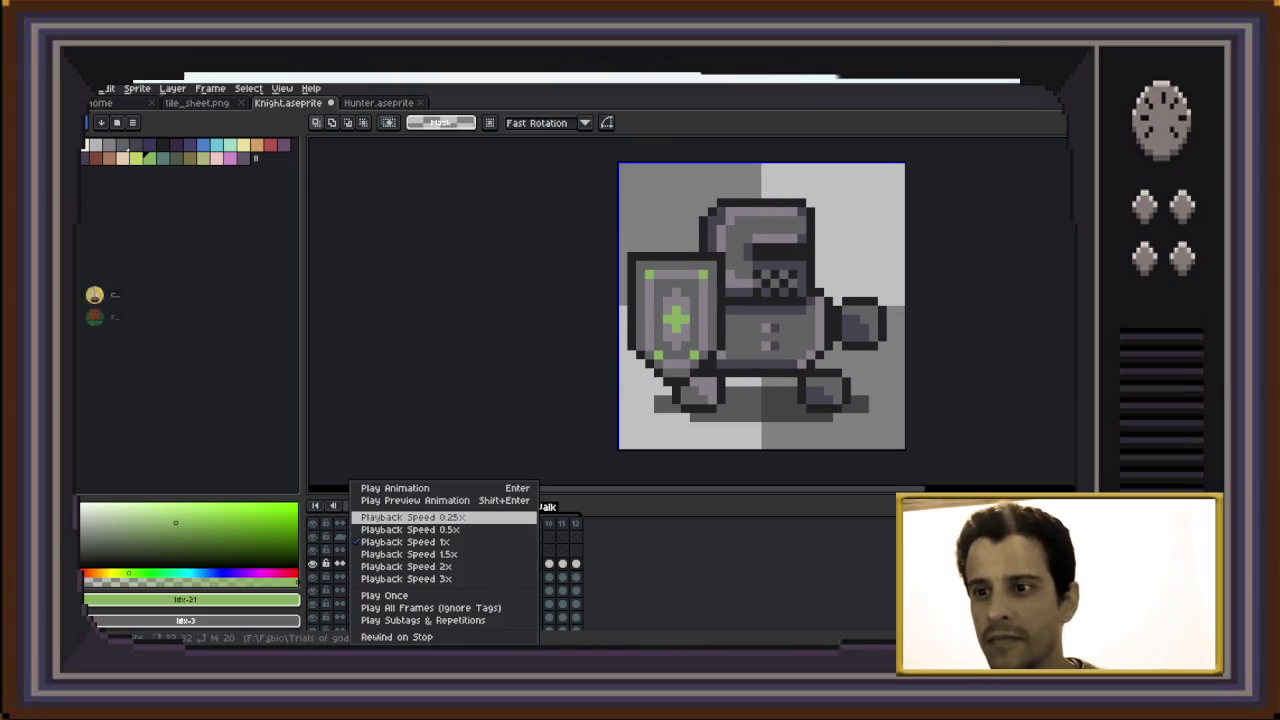
click(410, 517)
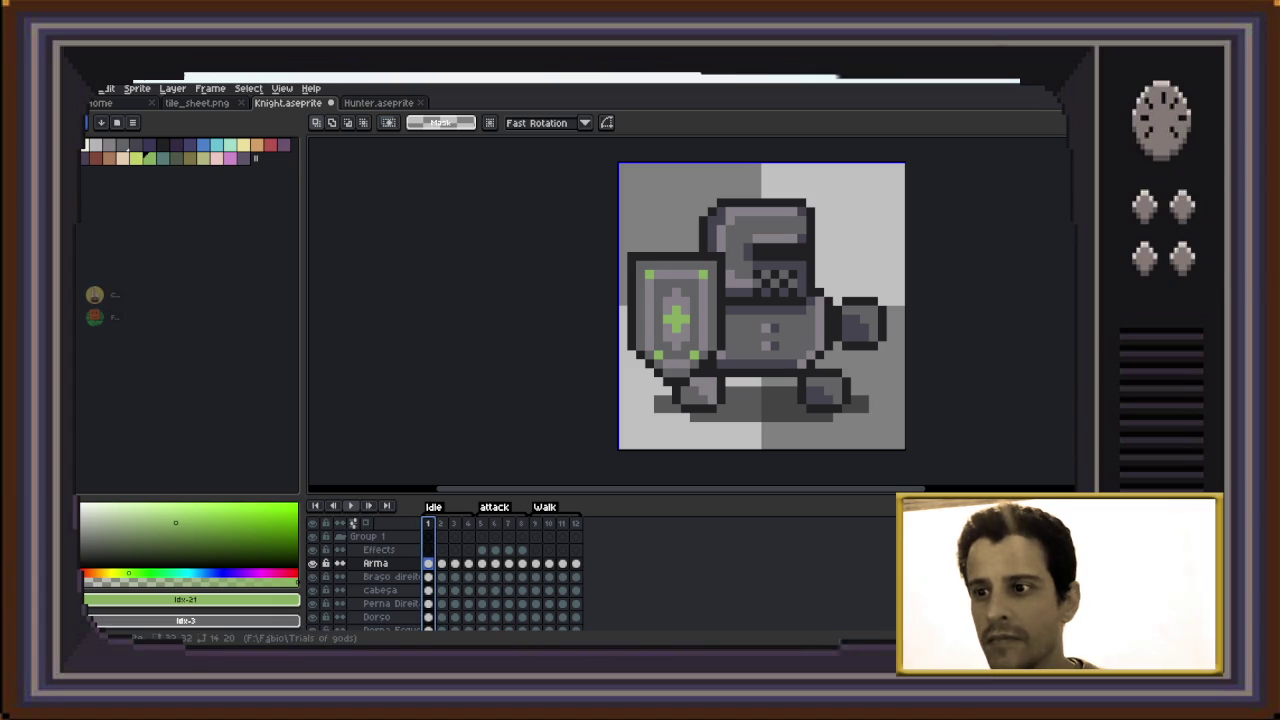
click(351, 506)
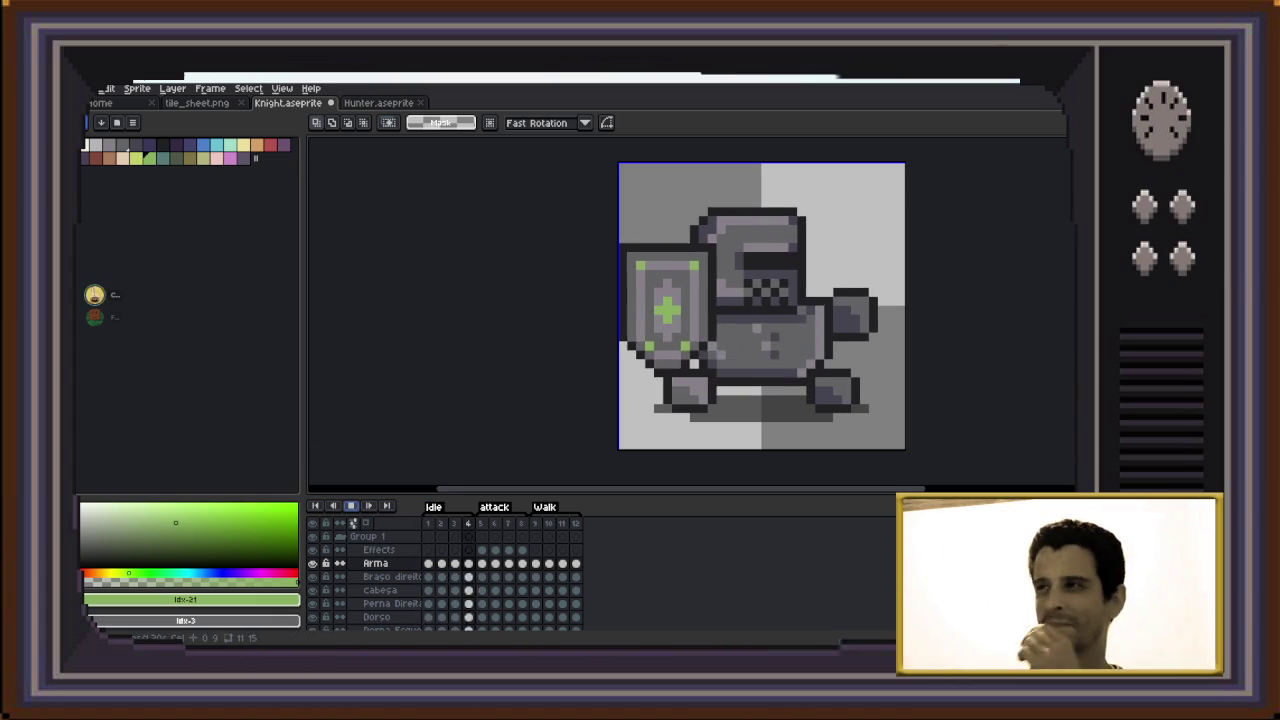
key(Return)
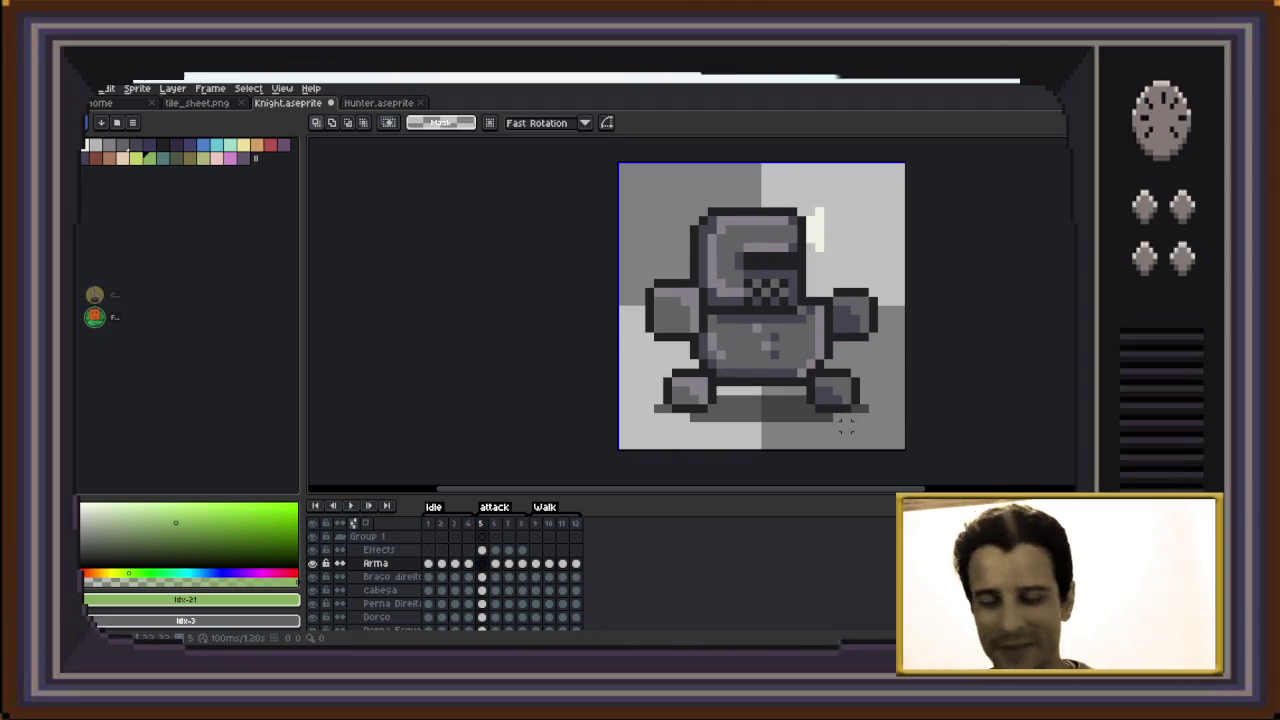
key(ctrl+v)
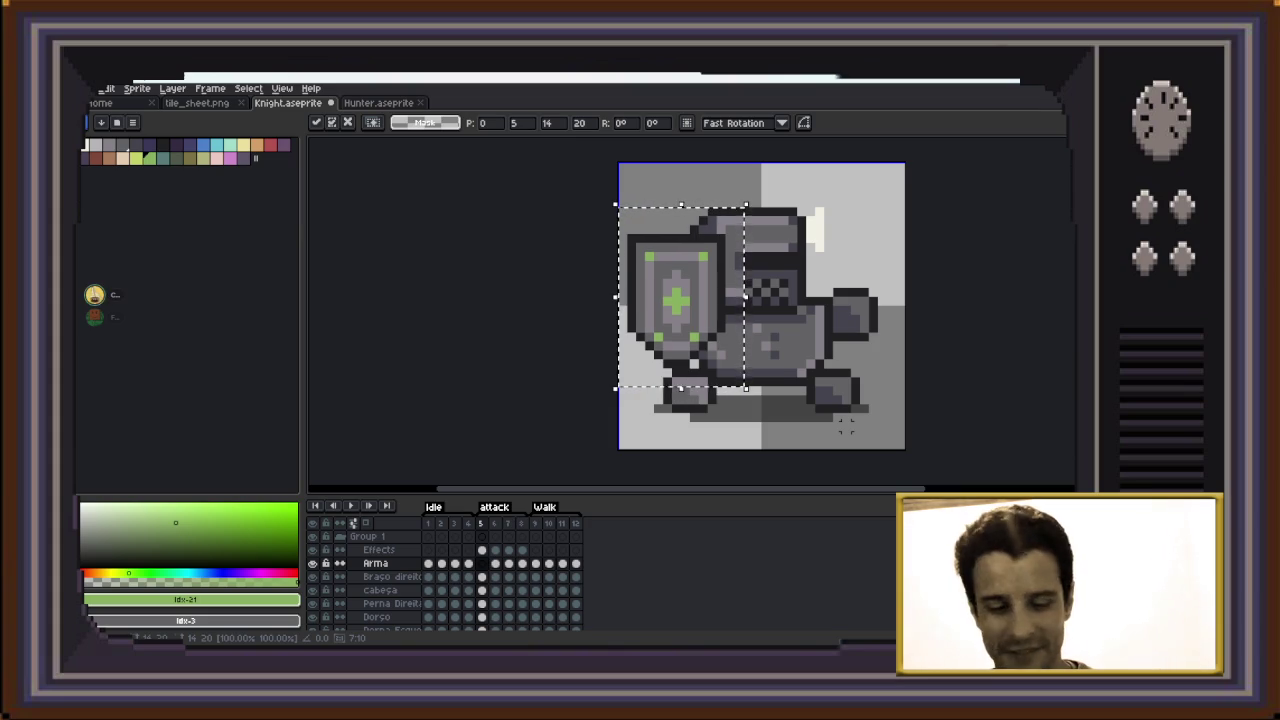
Place the shield on frame 5 and erase the light streak from its Effects layer
key(Return)
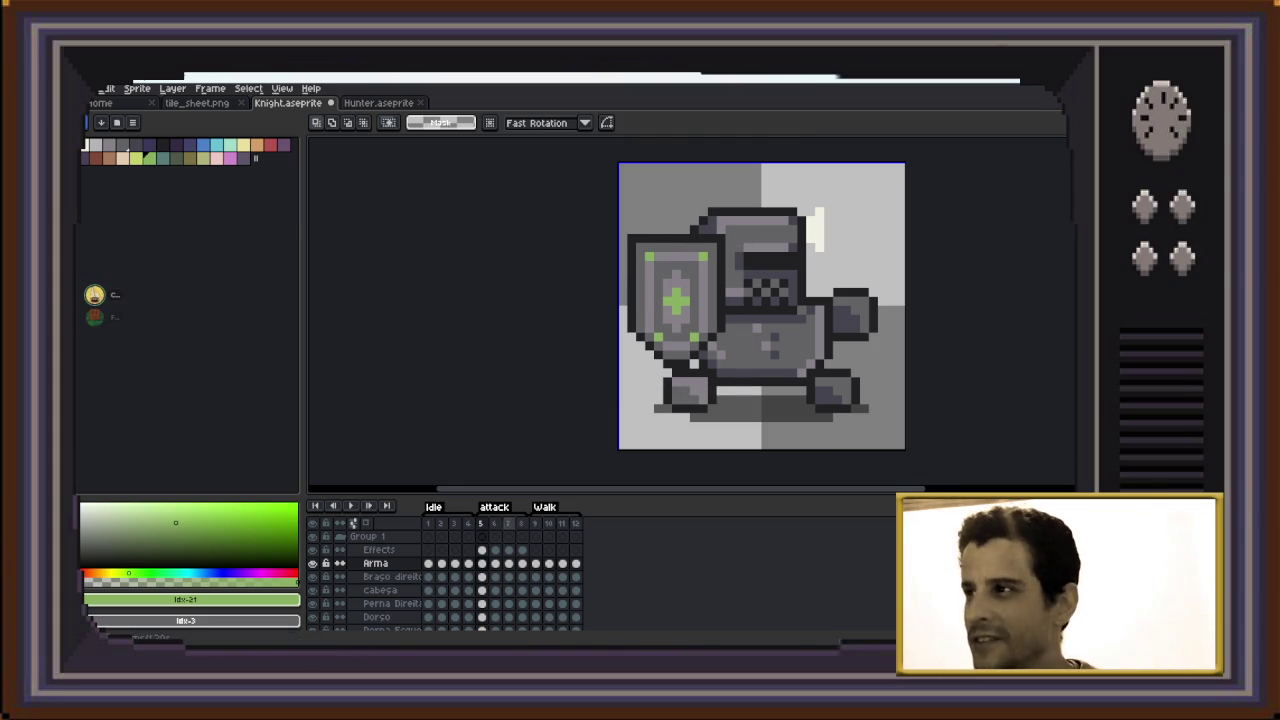
click(482, 549)
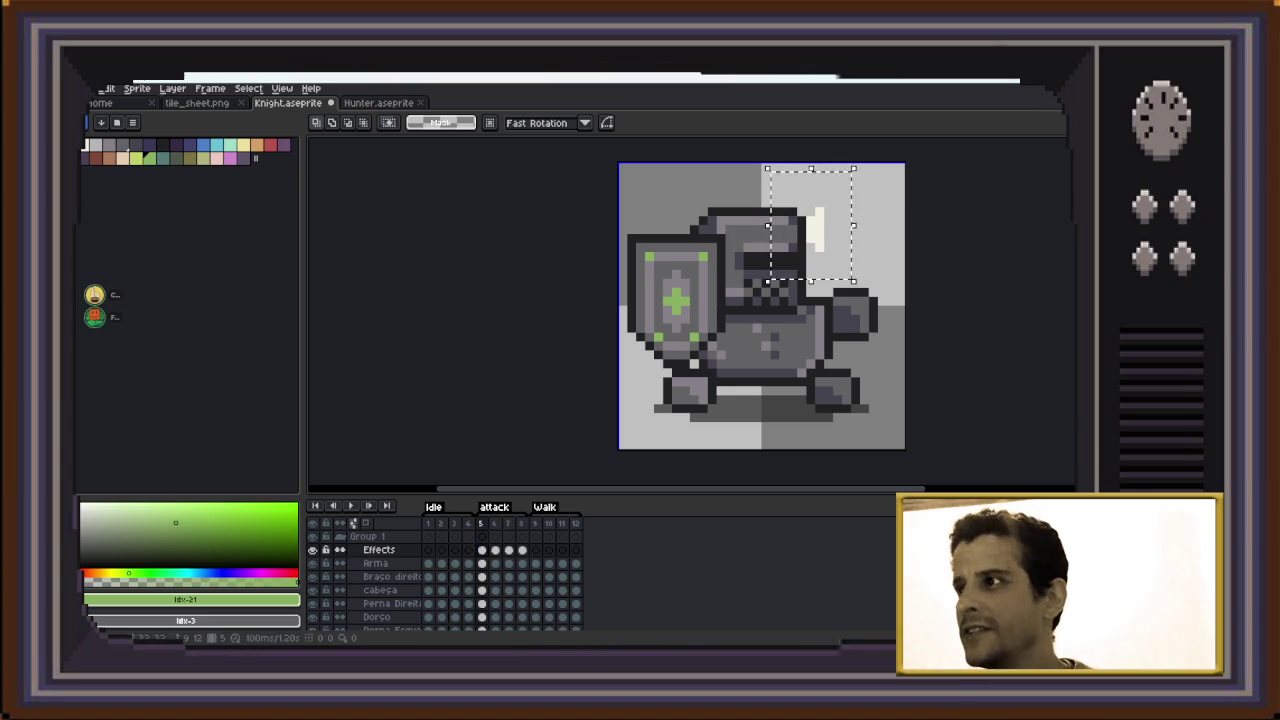
key(Delete)
key(Right)
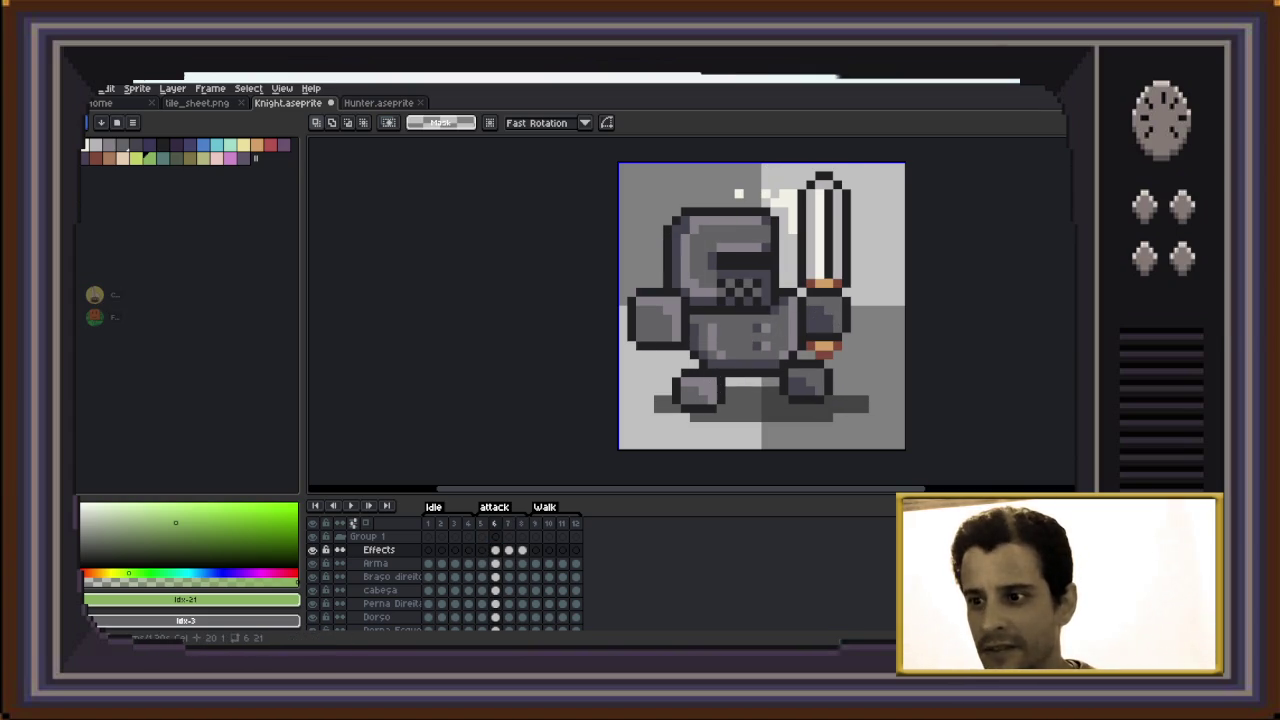
Delete the sword on frame 6's Arma layer and paste the green-cross shield in its place
click(495, 563)
drag(908, 163, 866, 313)
drag(906, 163, 764, 382)
key(Delete)
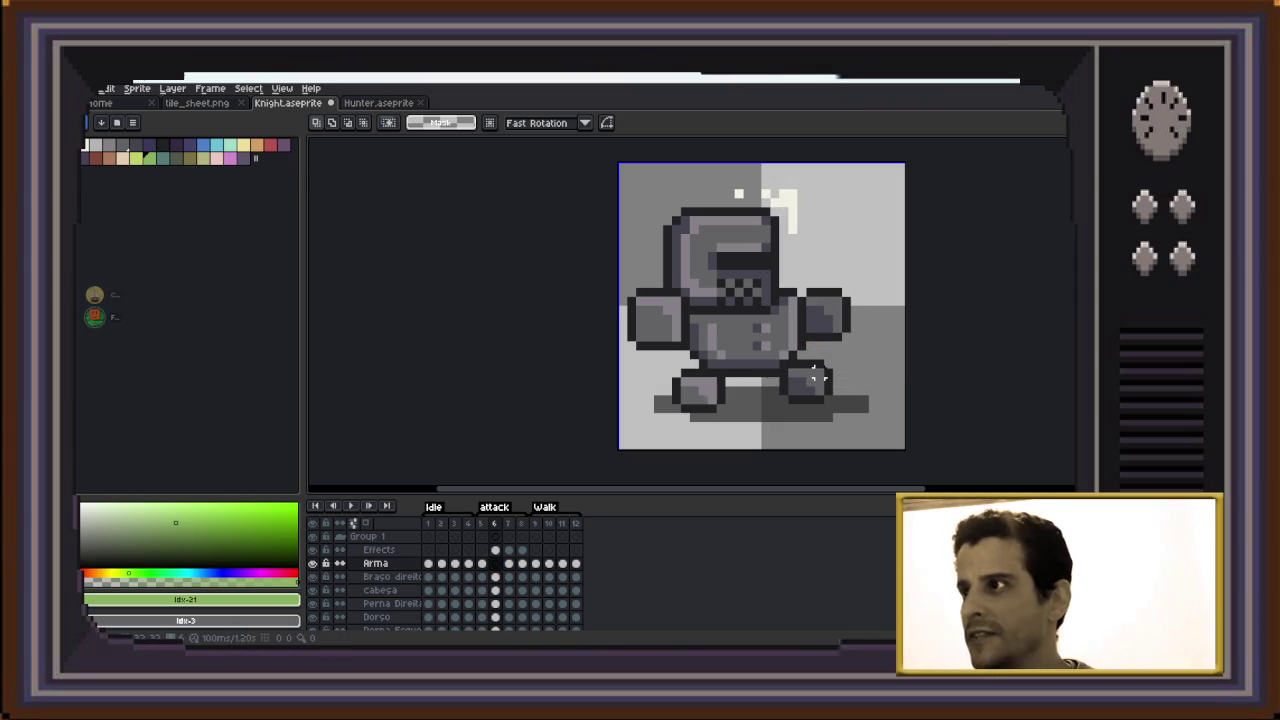
key(ctrl+v)
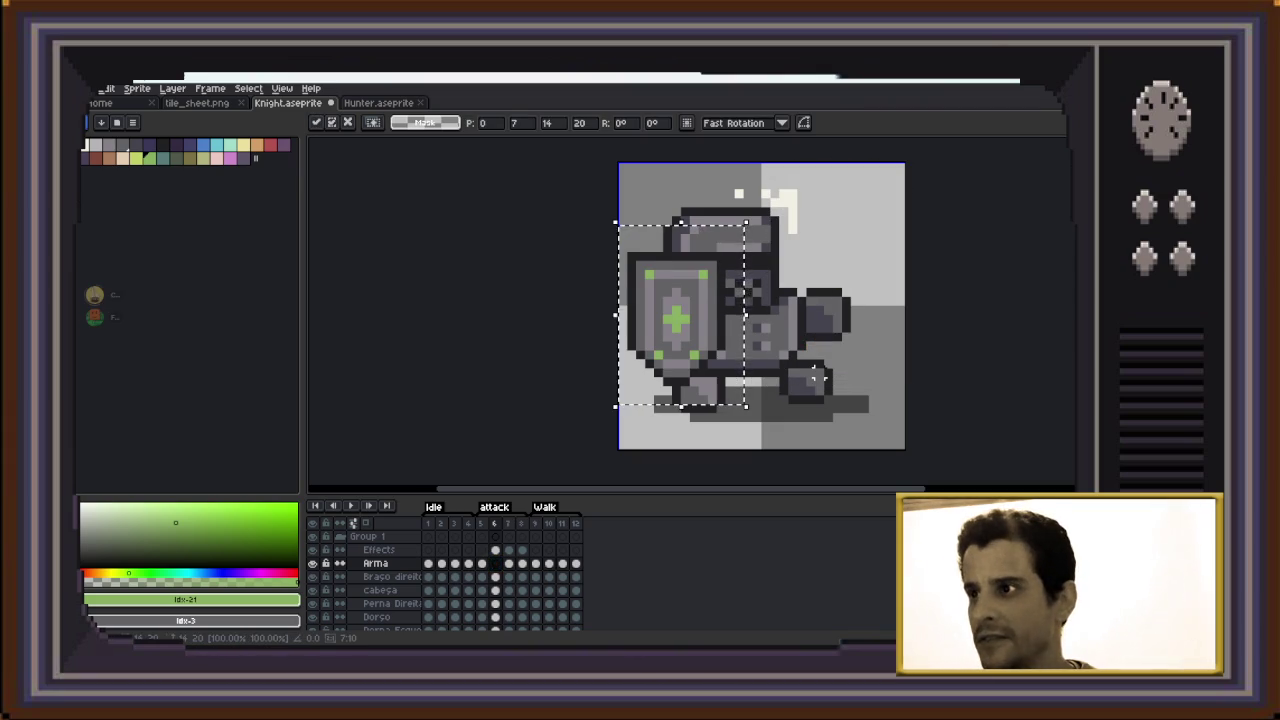
key(Up)
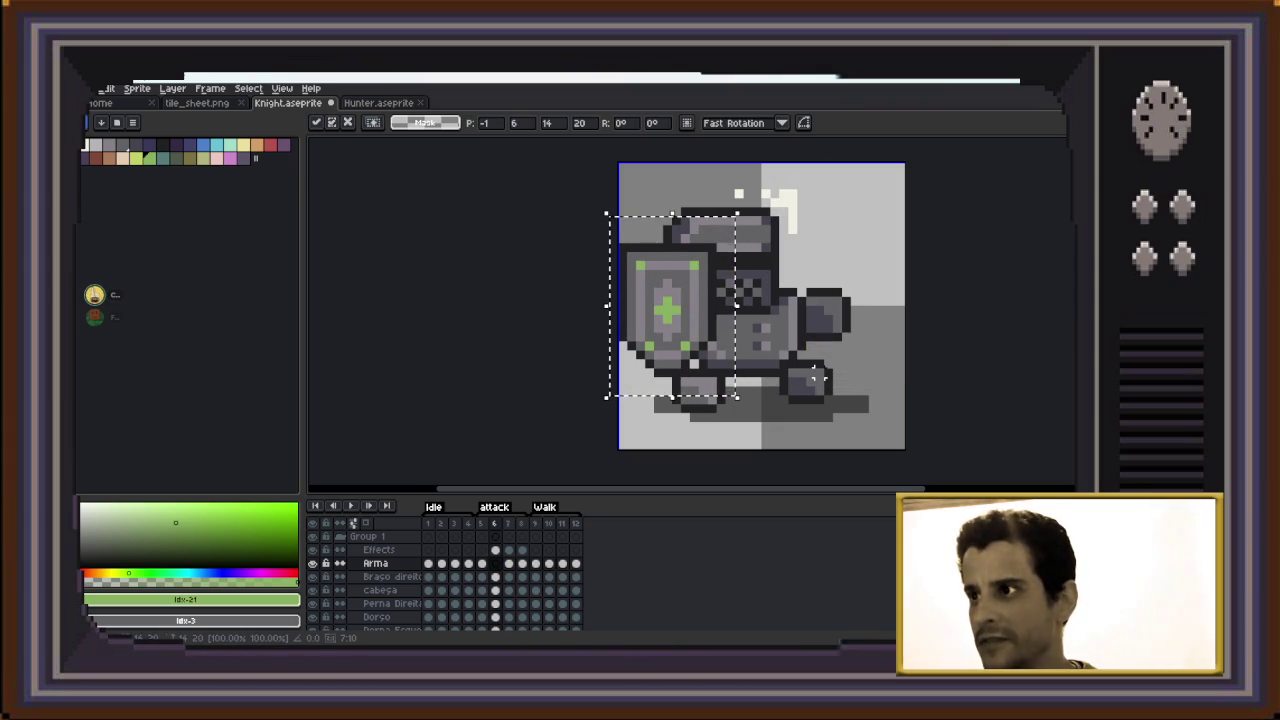
key(Return)
key(Return)
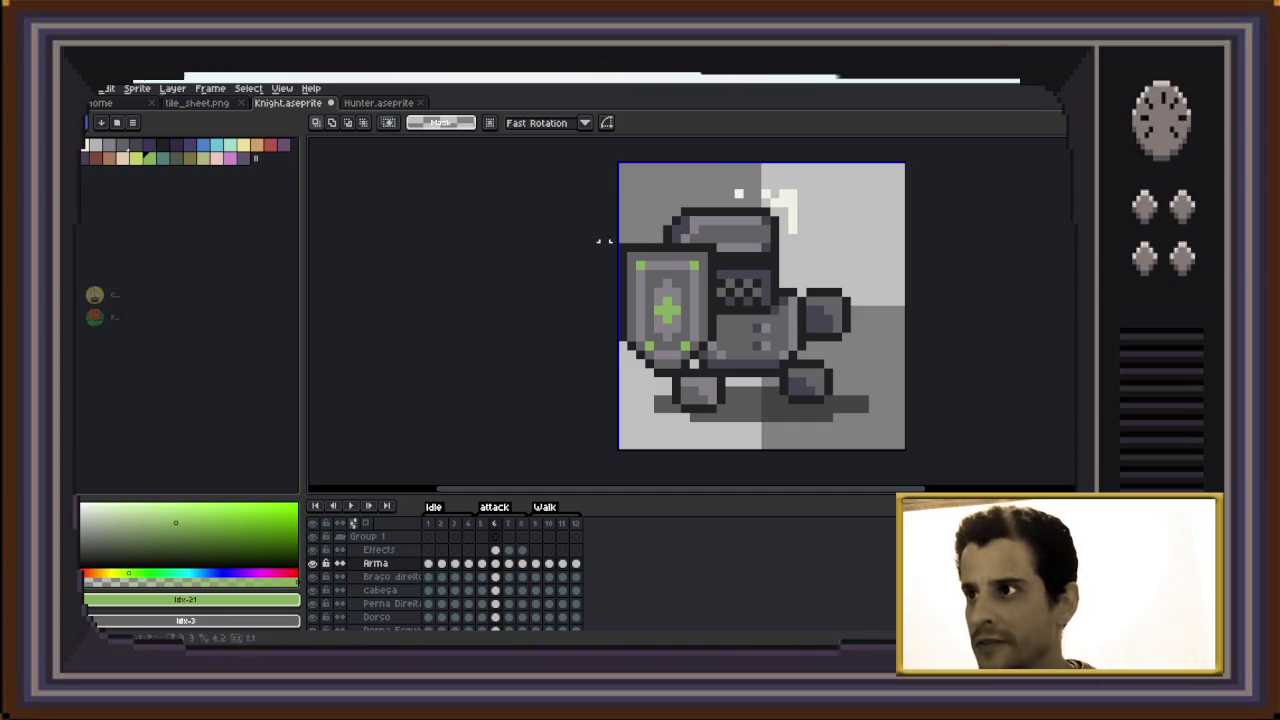
key(ctrl+v)
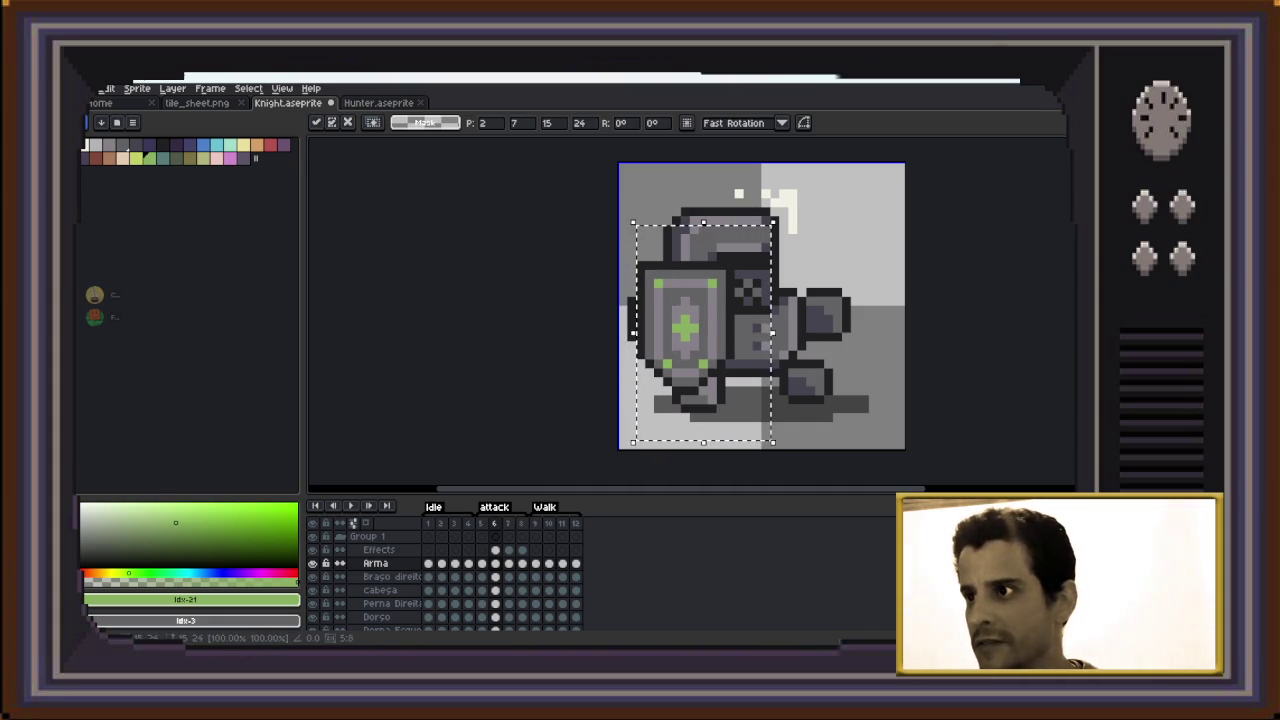
key(Return)
key(Return)
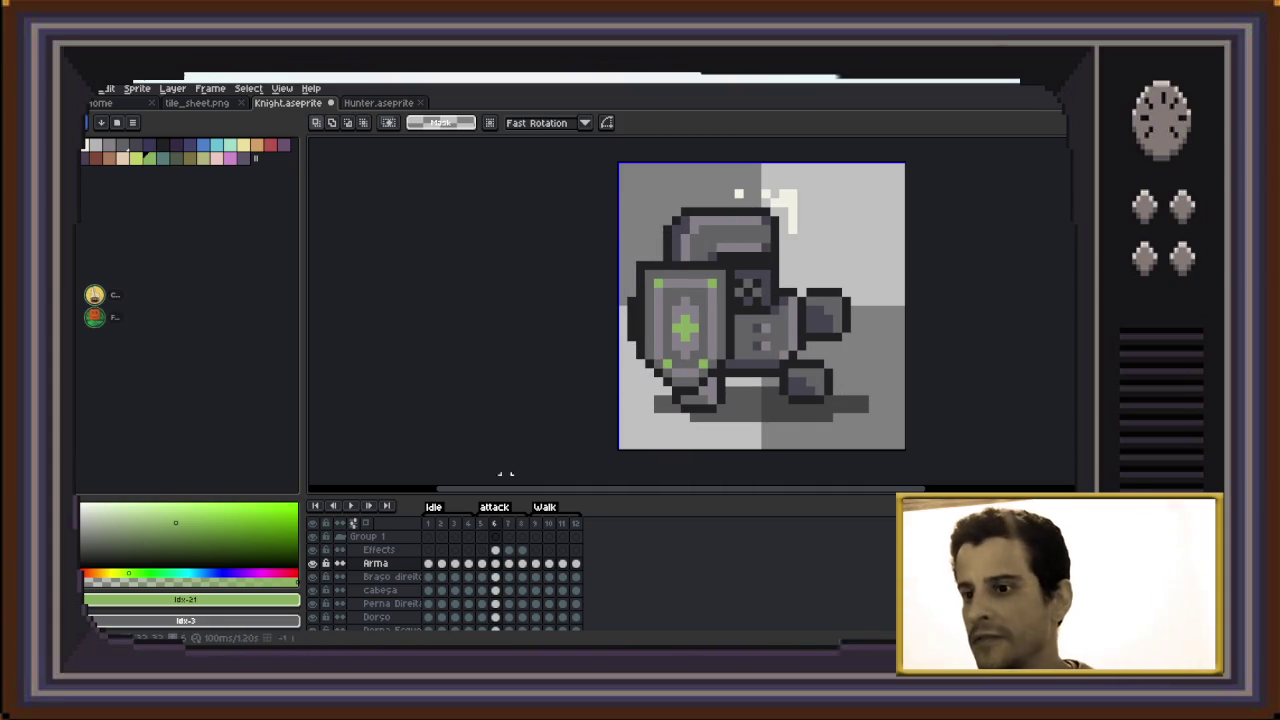
Erase the sparkle and white slash effects from the Effects layer on frames 6 and 7
click(494, 550)
drag(691, 157, 857, 257)
key(Delete)
key(Right)
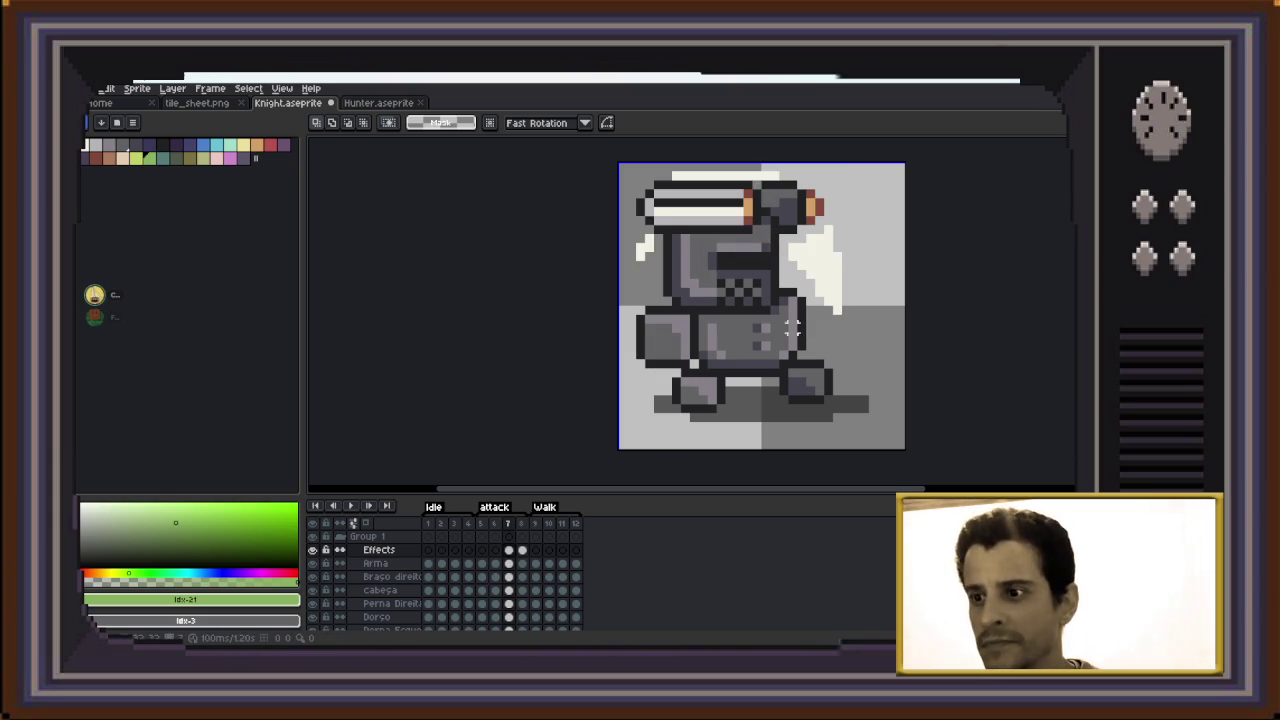
drag(908, 148, 616, 263)
key(Delete)
drag(882, 237, 766, 336)
key(Delete)
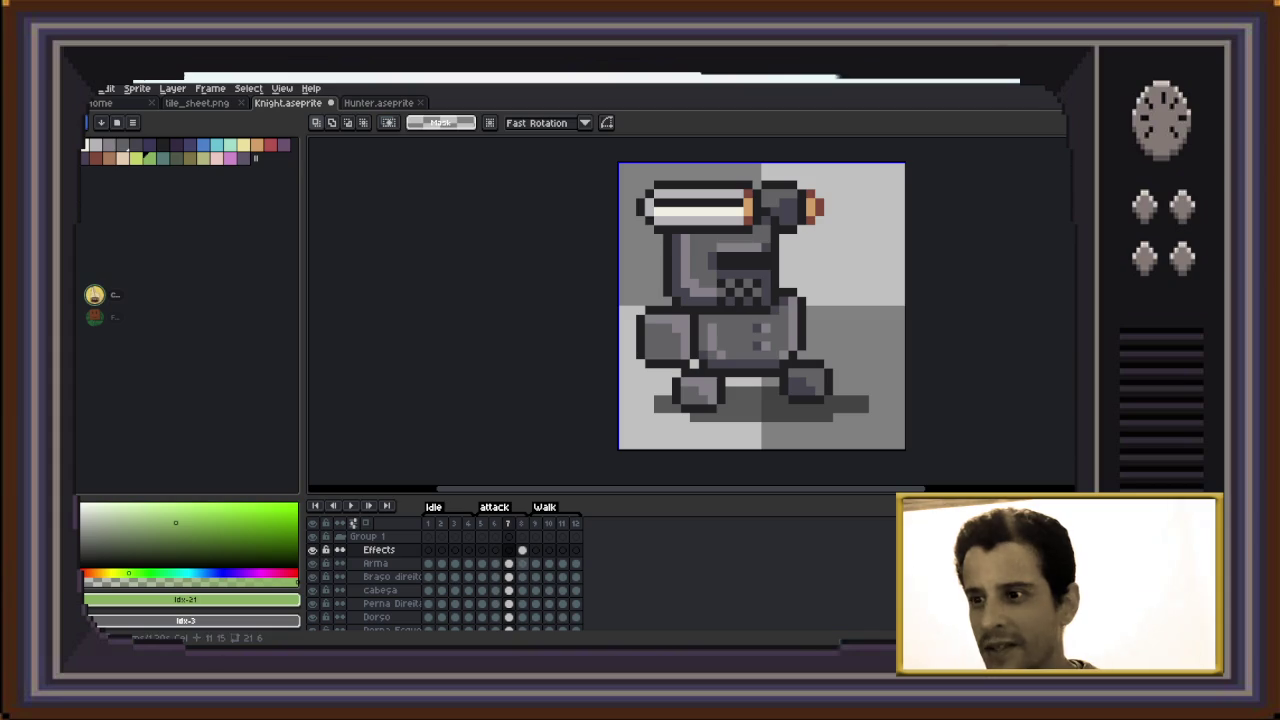
Delete the white orange-tipped sword from frame 7's Arma layer
key(Right)
click(509, 563)
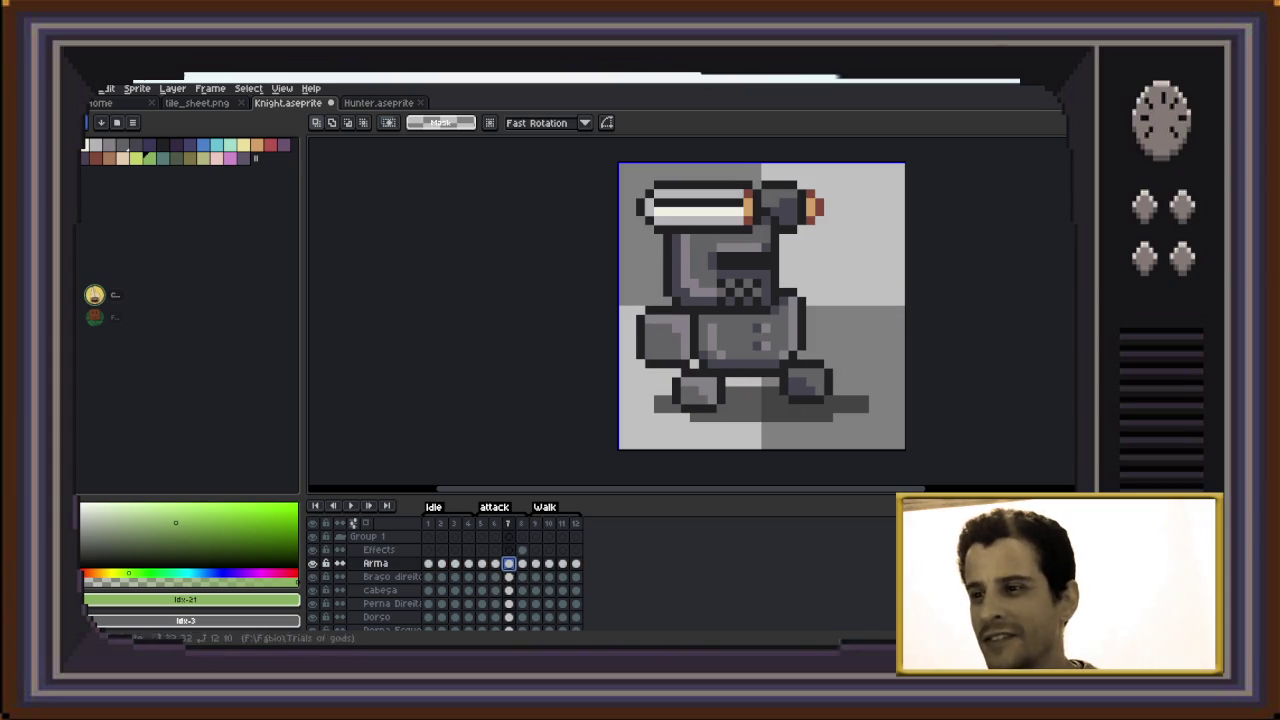
drag(880, 160, 618, 265)
key(Delete)
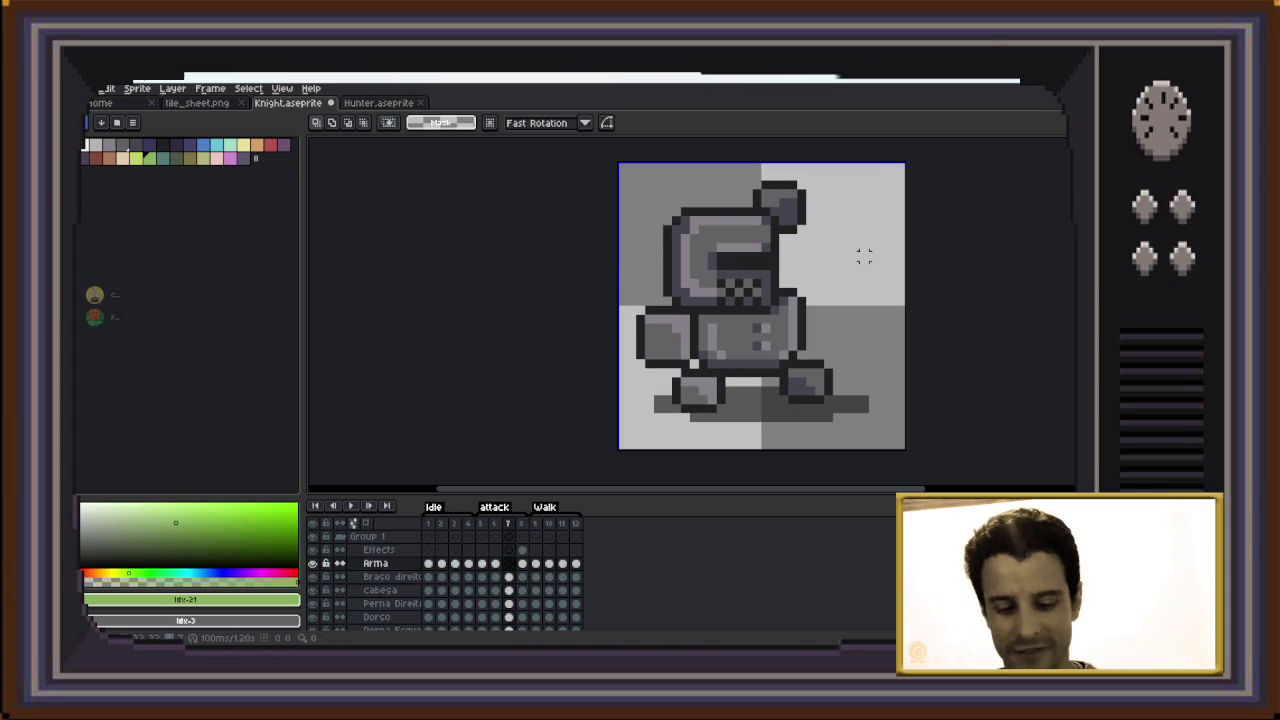
key(ctrl+b)
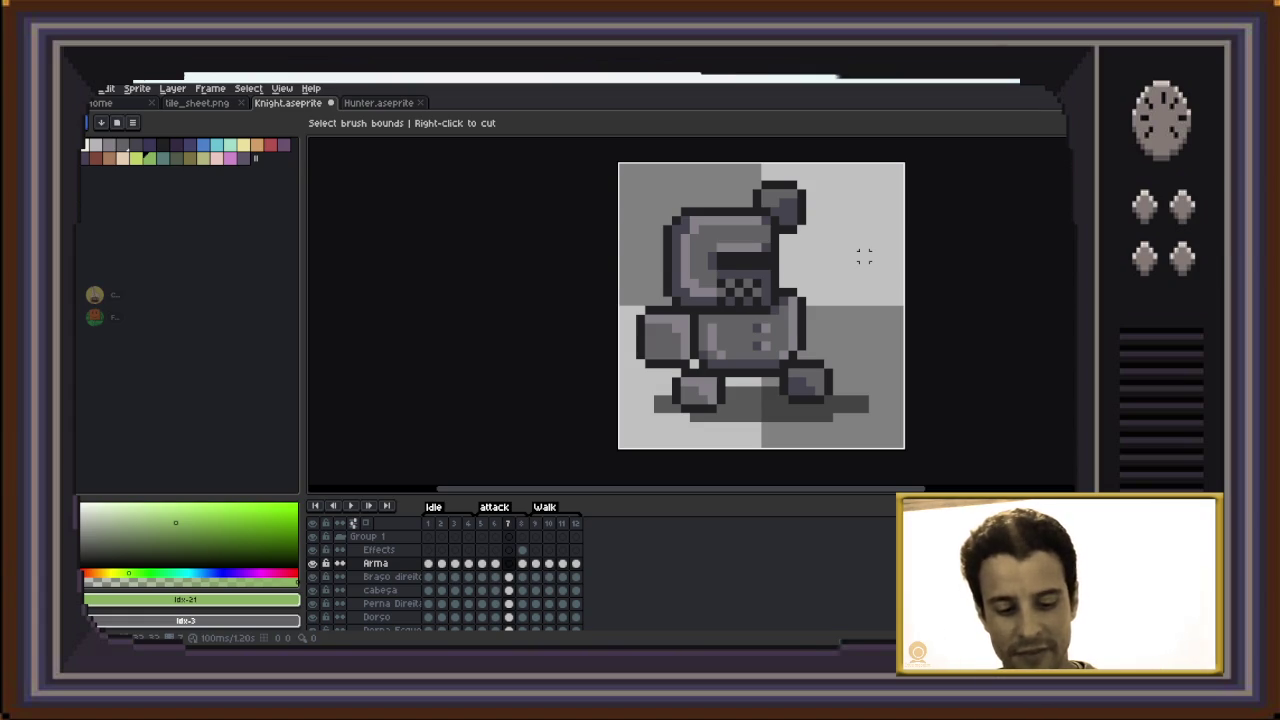
key(ctrl+z)
key(ctrl+y)
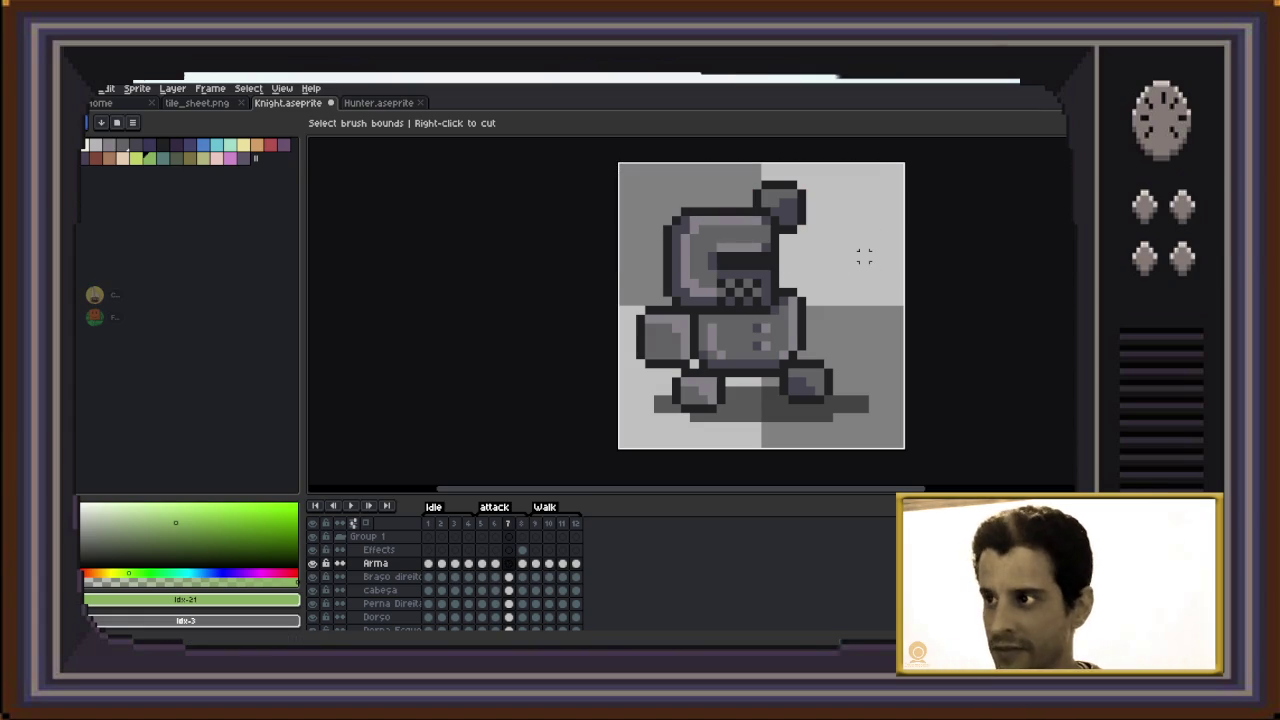
Paste the green-cross shield on frame 7, nudged two pixels right and one down
key(ctrl+v)
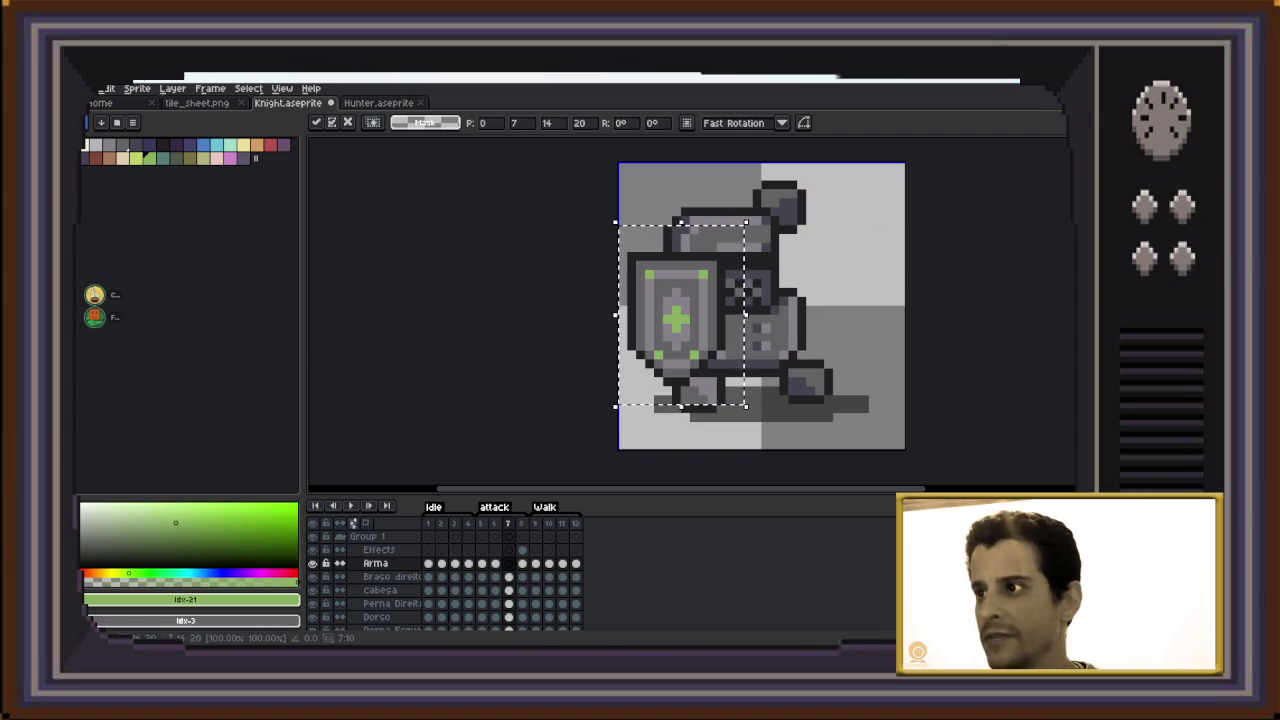
key(Right)
key(Down)
key(Right)
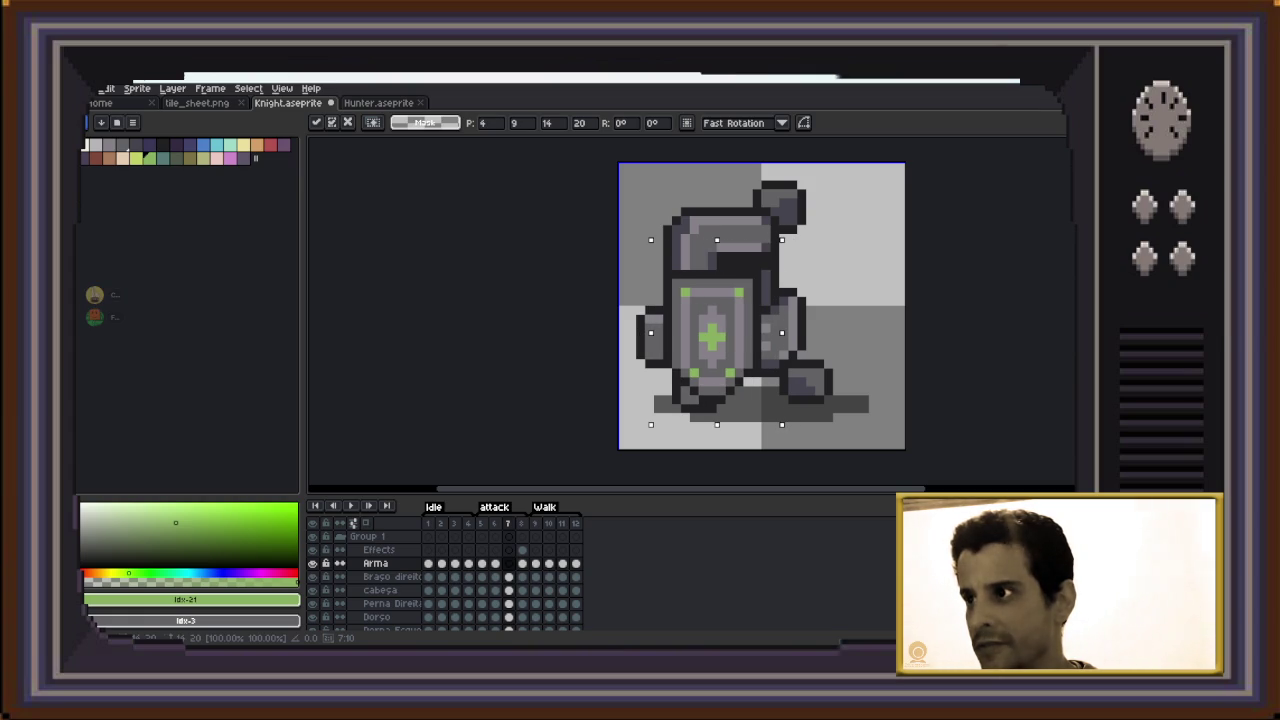
key(ctrl+b)
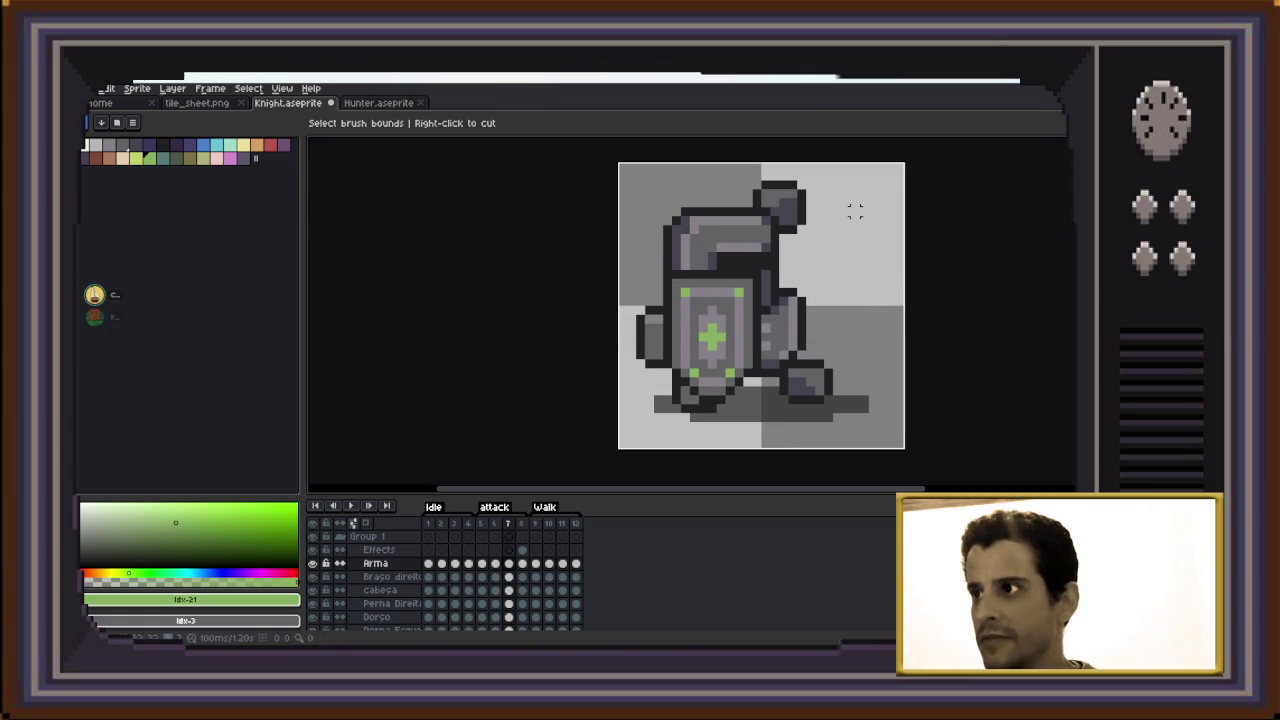
key(Right)
Cut the sword out of attack frame 8 and reset the brush to plain 1px
key(Left)
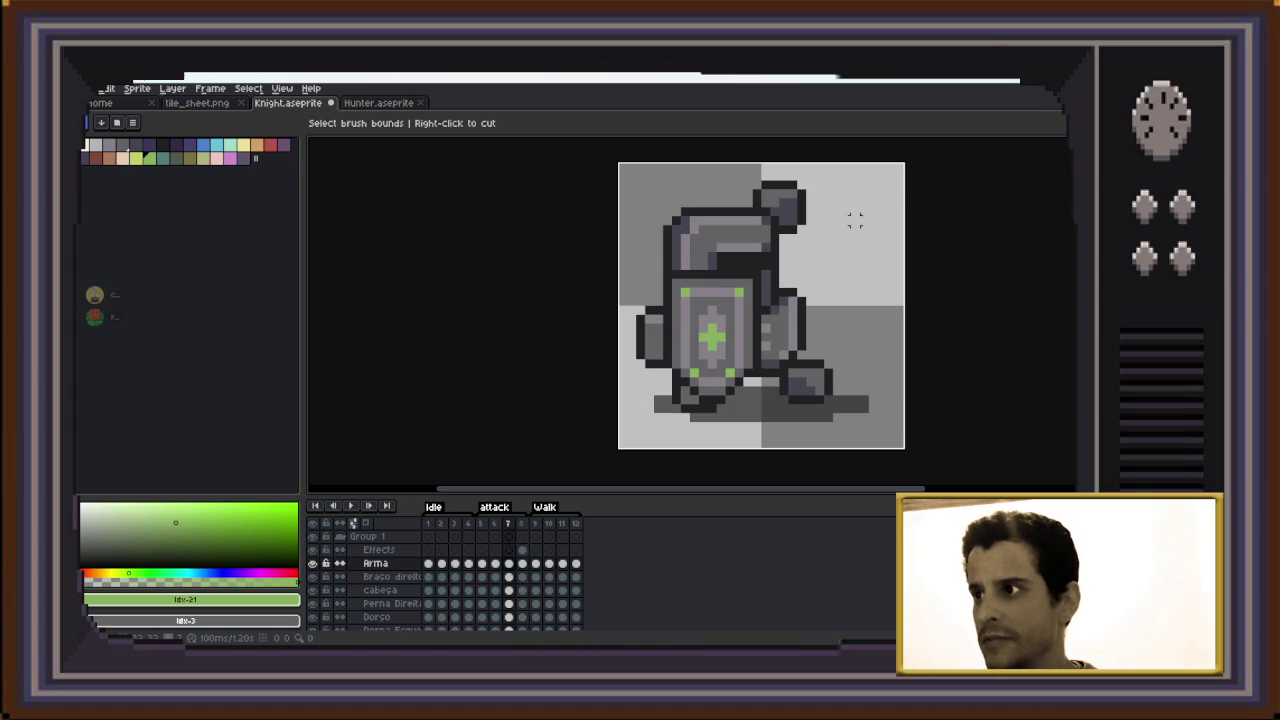
key(Right)
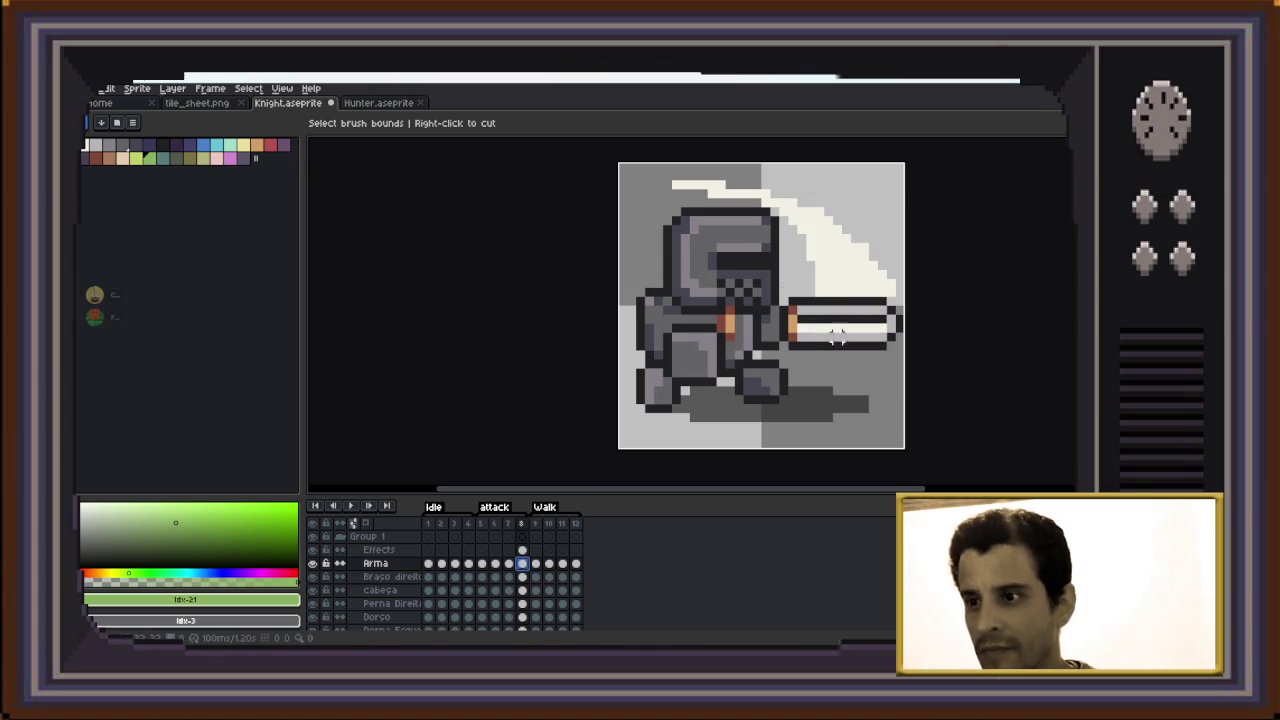
drag(977, 243, 565, 390)
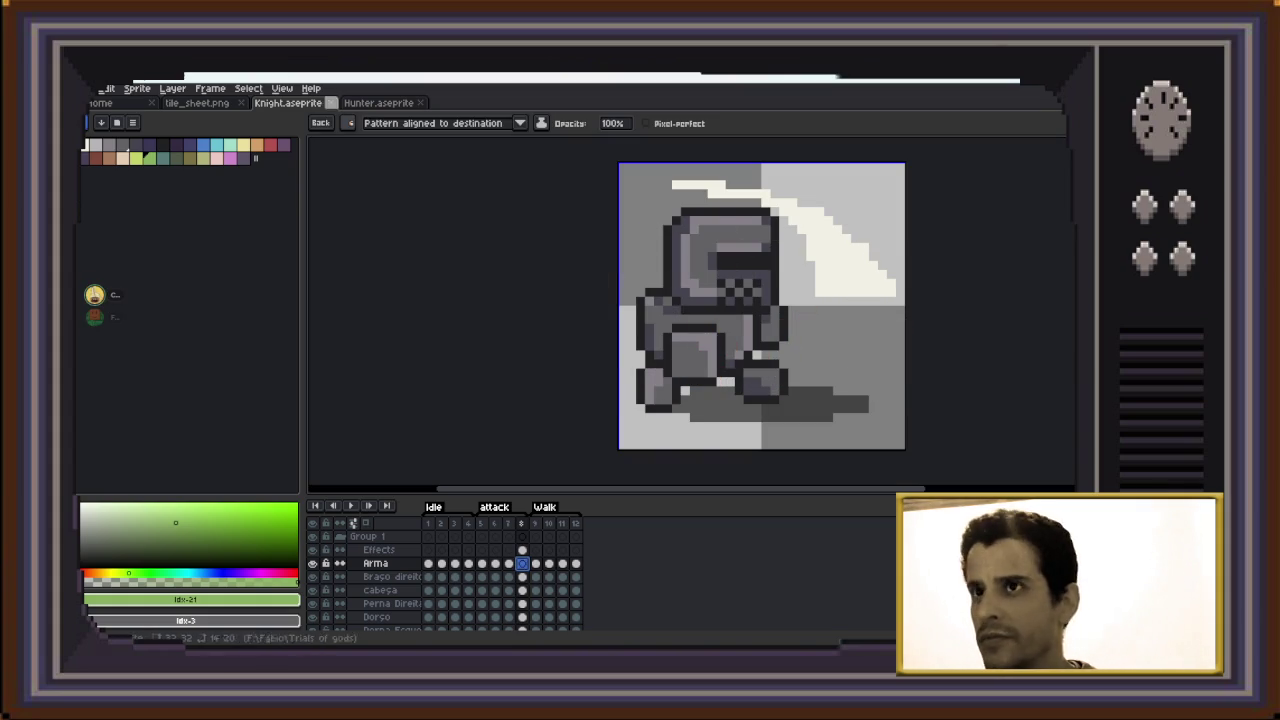
click(349, 122)
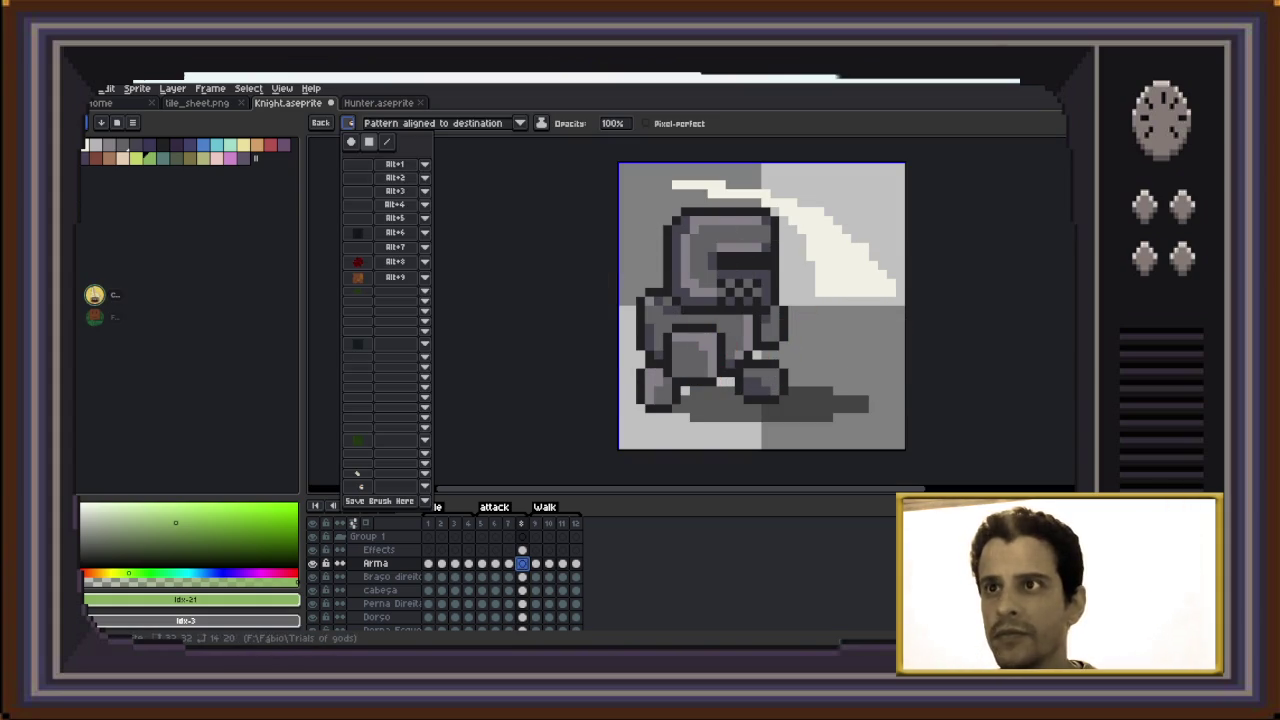
click(350, 141)
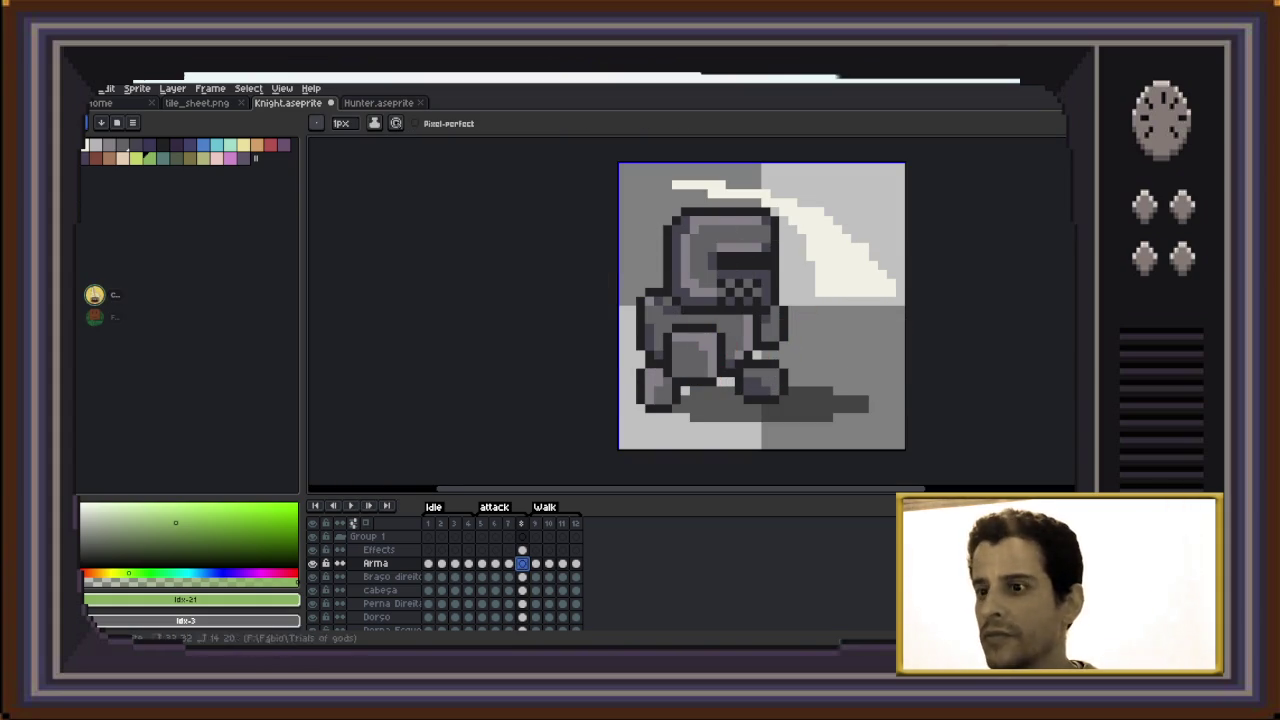
Erase the white slash from frame 8's Effects layer and compare it with frame 7
click(378, 550)
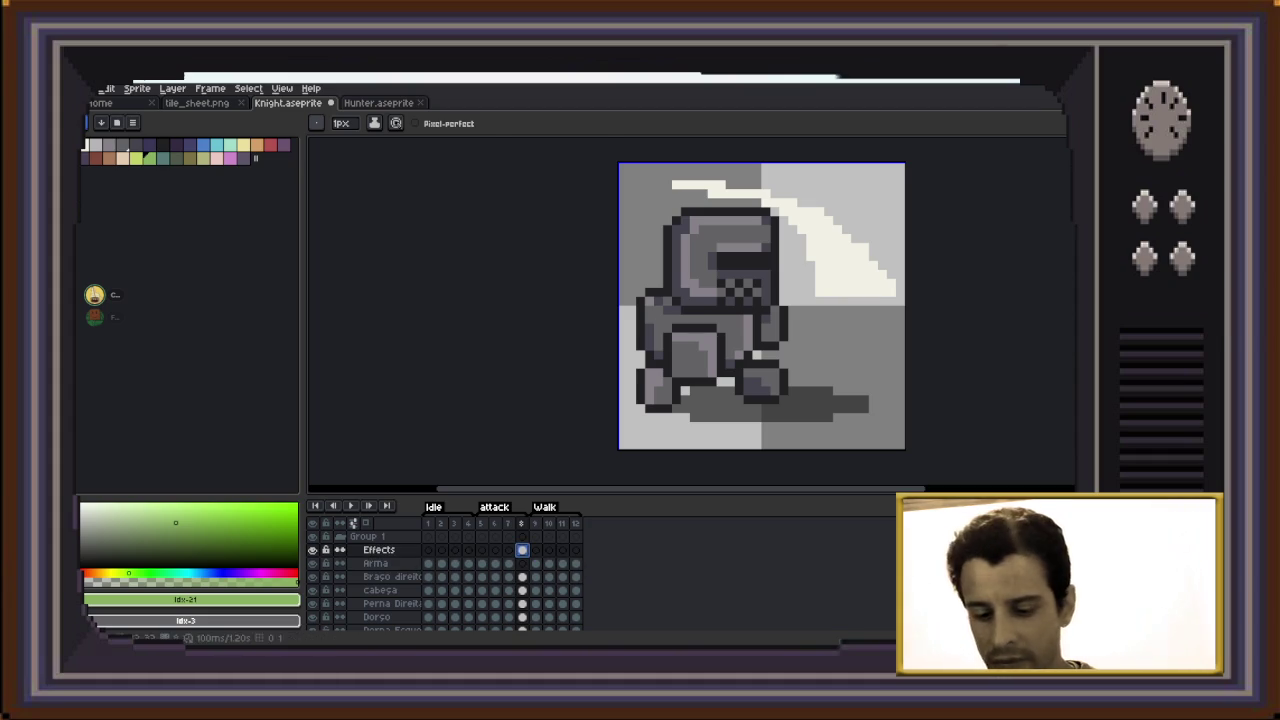
key(m)
drag(943, 166, 586, 337)
key(Delete)
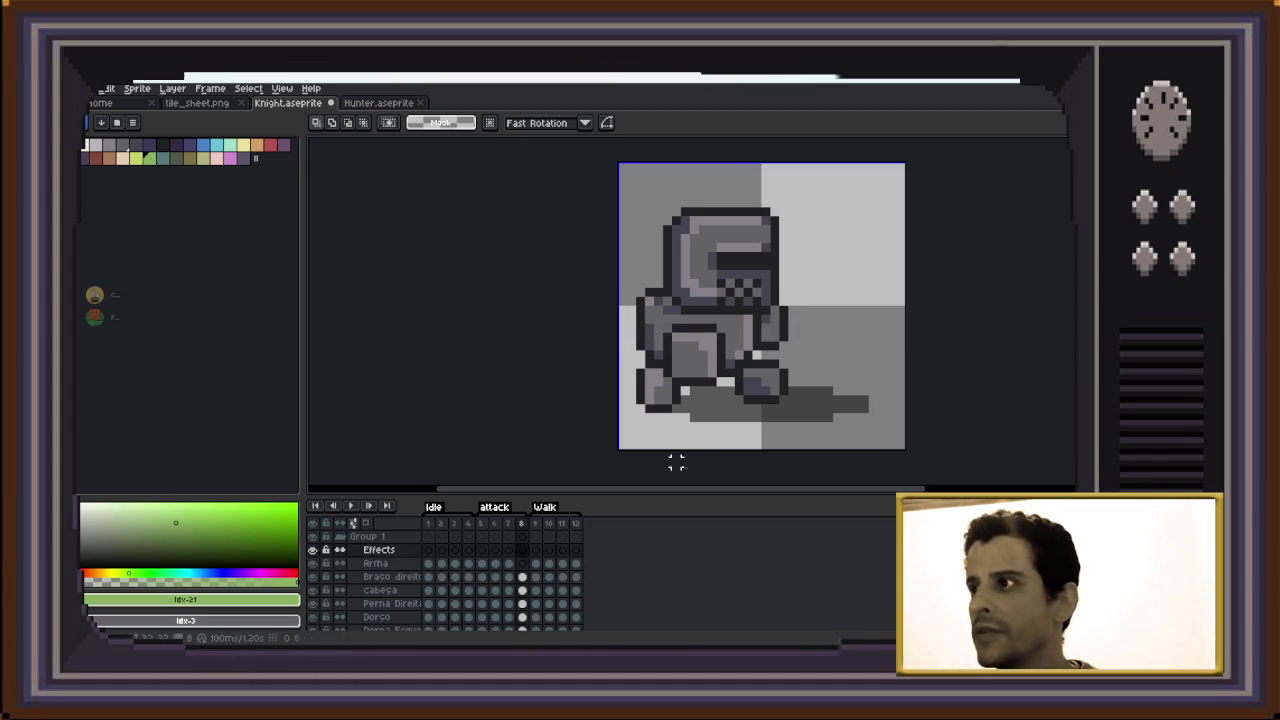
key(comma)
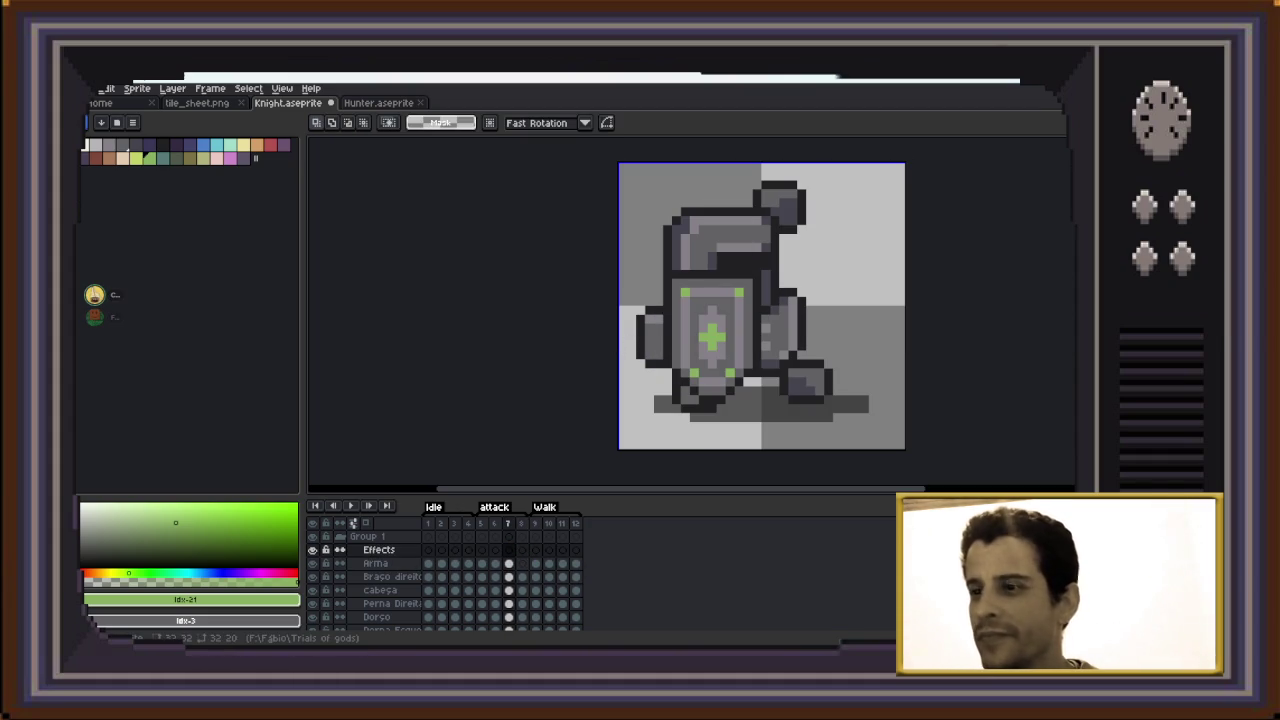
key(period)
key(comma)
key(period)
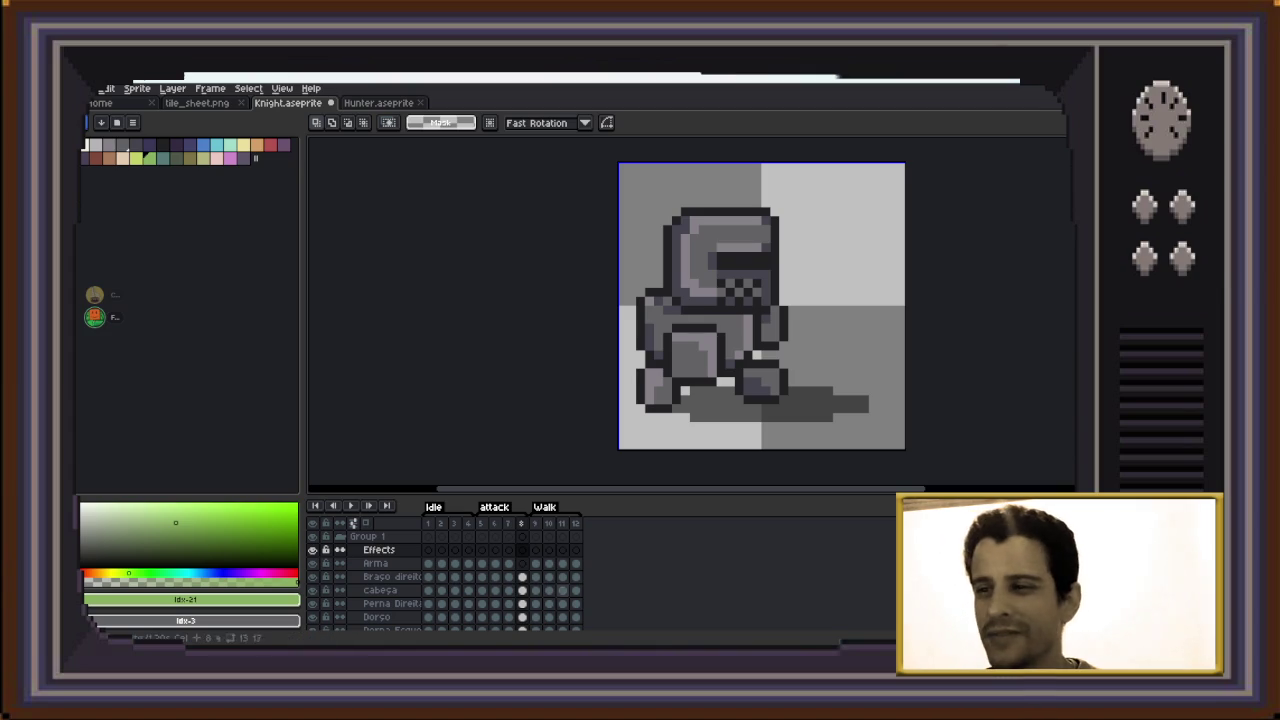
Paste the green-cross shield on frame 8's Arma layer and shift it right
key(Down)
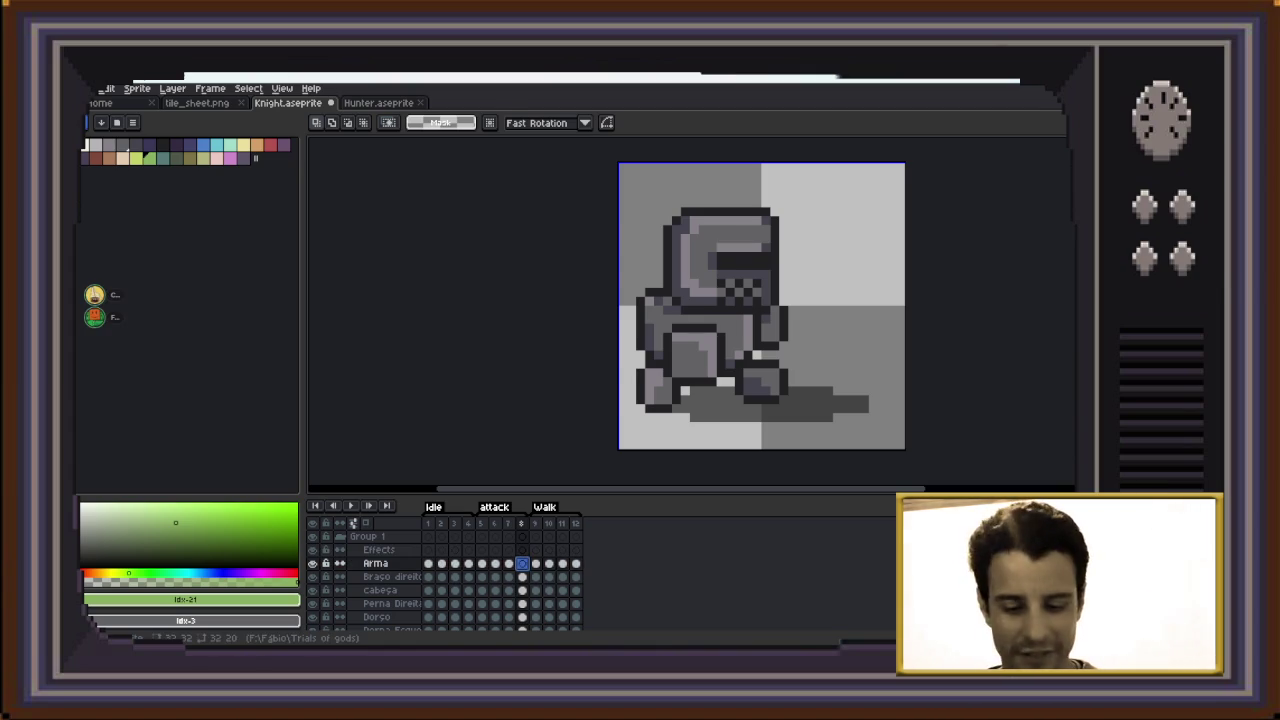
key(ctrl+v)
key(Right)
key(Right)
key(Right)
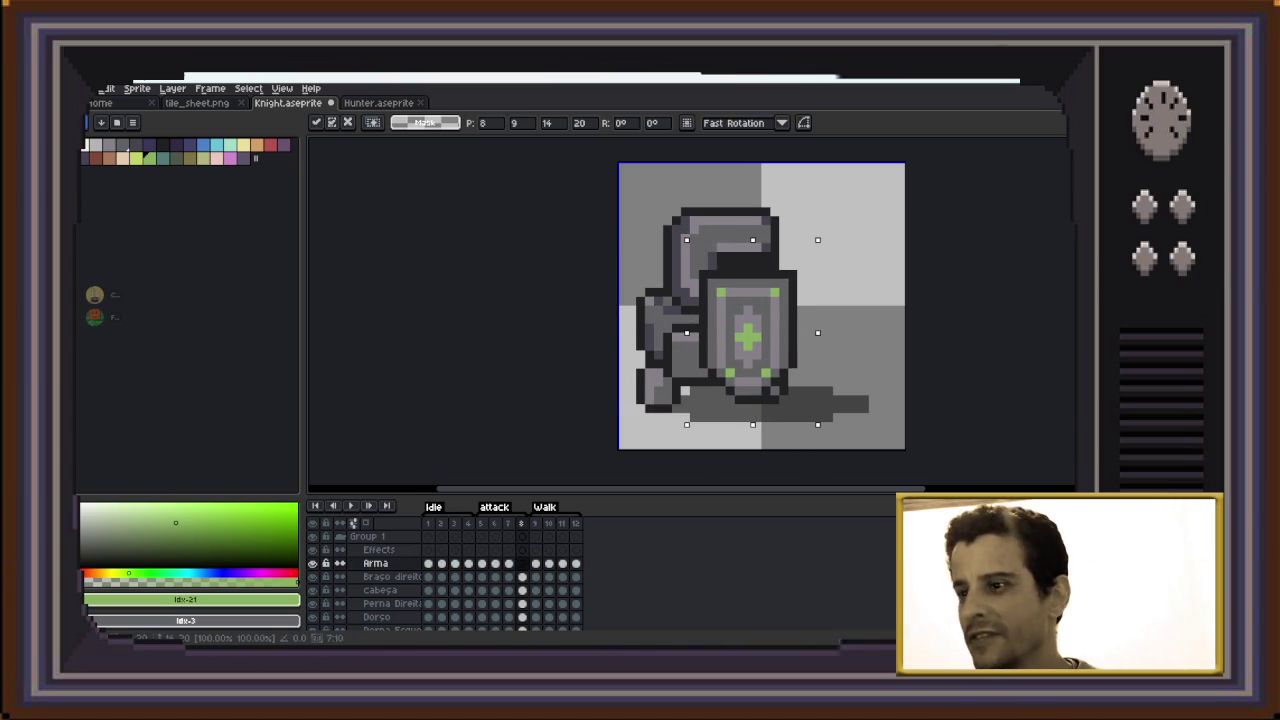
Move the frame-8 shield further right in front of the knight and drop it
key(Right)
key(Right)
key(Right)
key(Right)
key(Right)
key(Right)
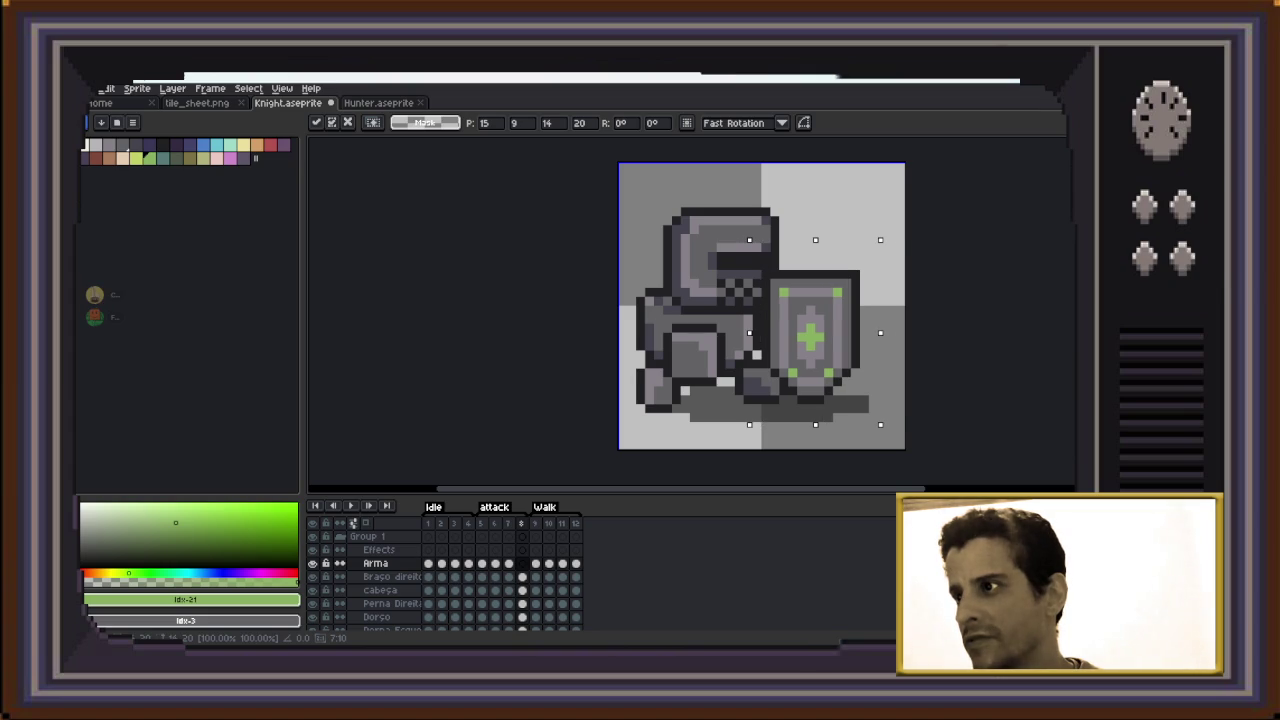
key(Return)
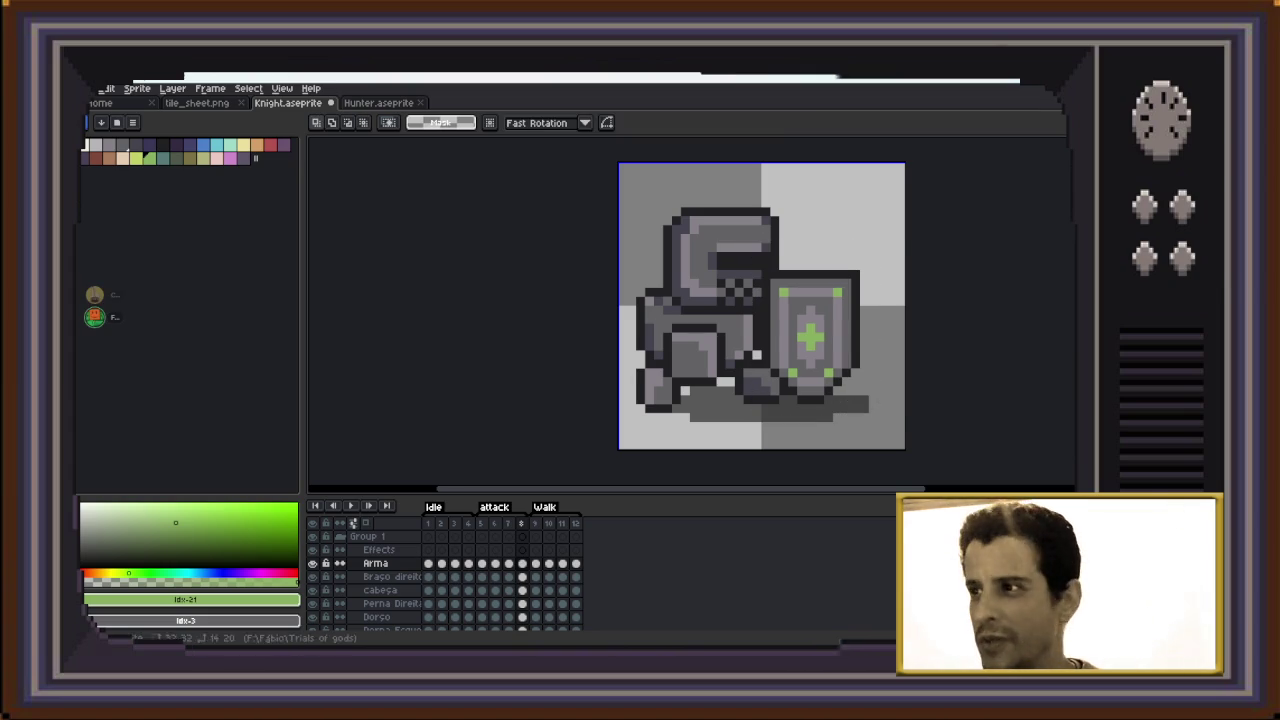
scroll(370, 580, down, 1)
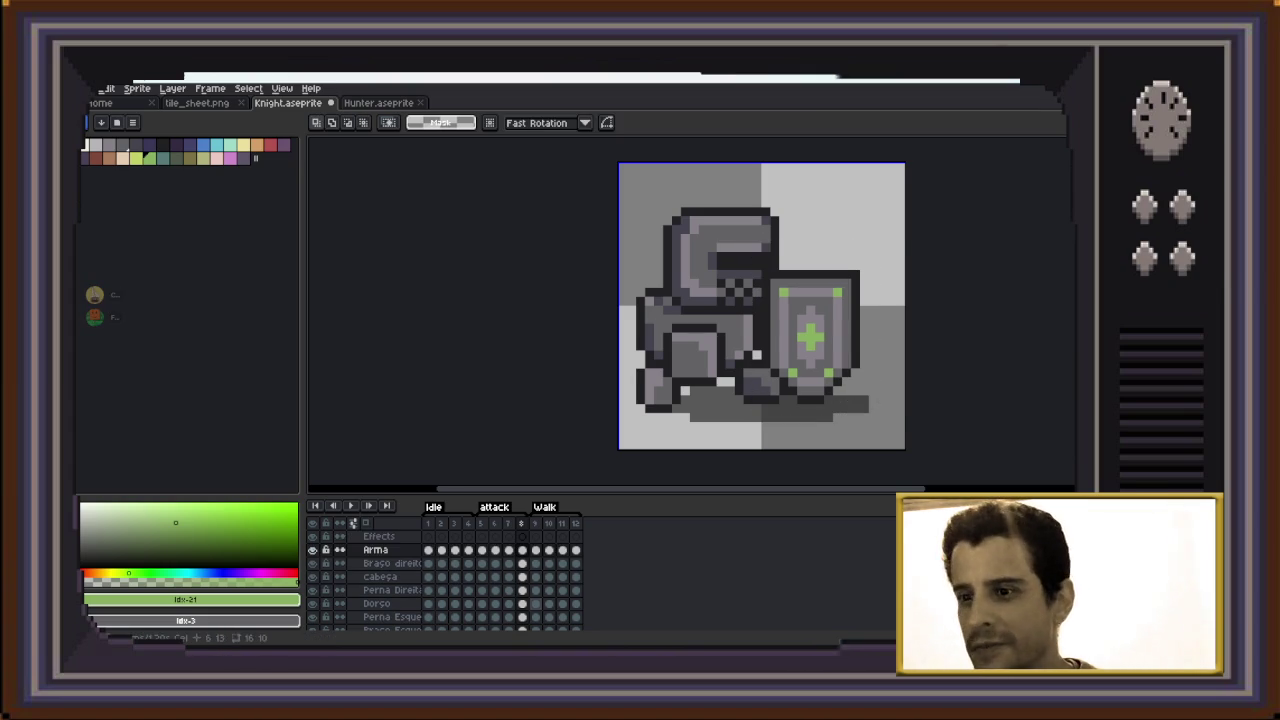
scroll(450, 580, down, 1)
Raise the knight's lower body one pixel using the left leg layer
click(522, 604)
drag(660, 340, 792, 442)
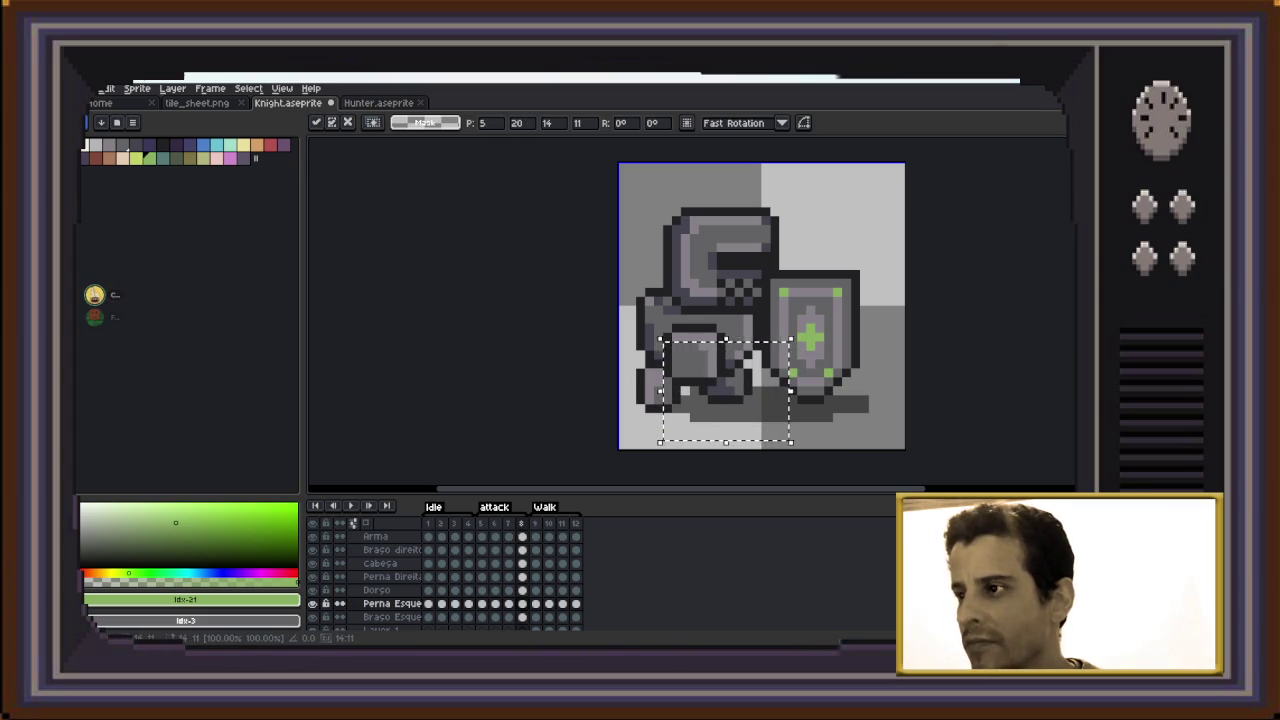
key(Up)
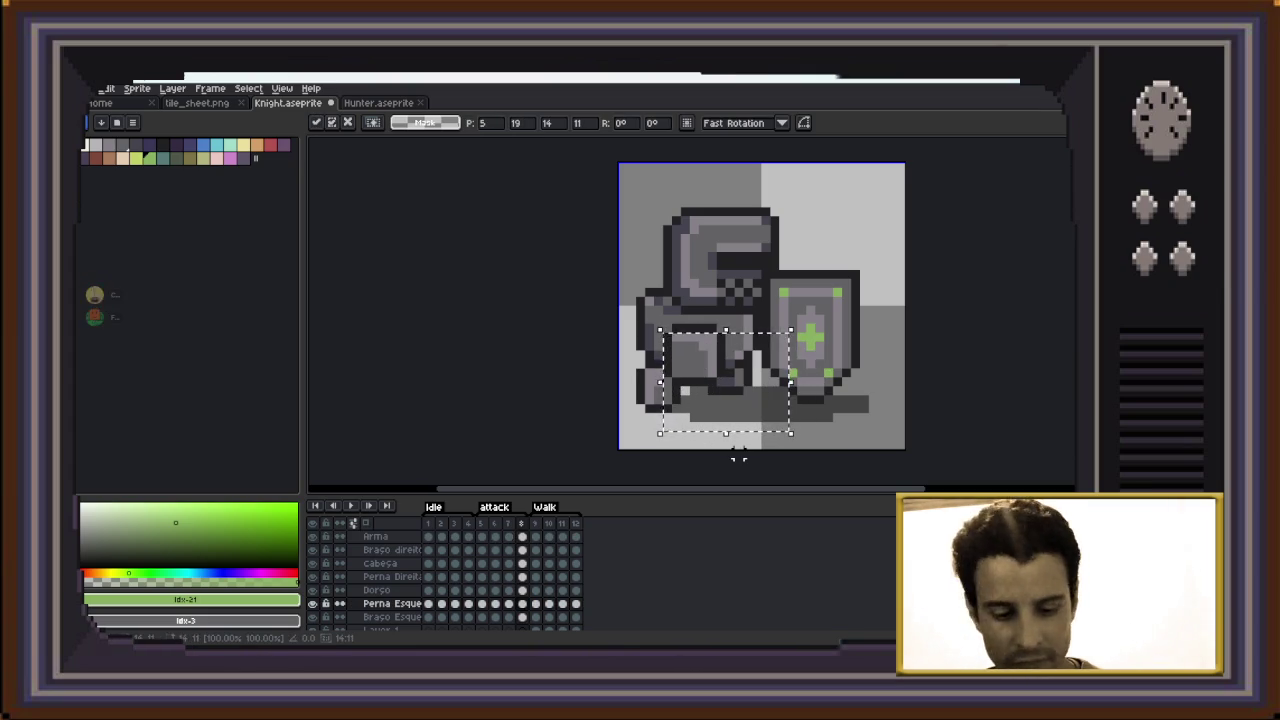
key(ctrl+d)
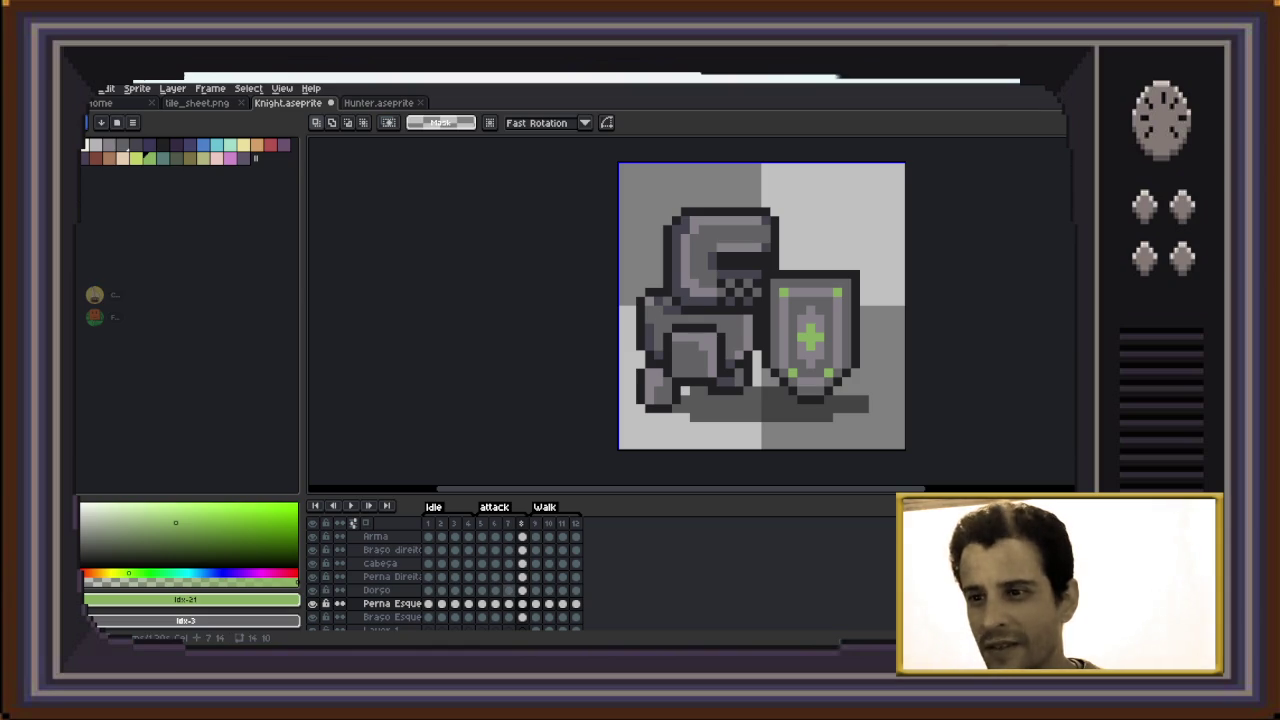
Shift the right arm (Braço direito) two pixels up and two pixels left
click(390, 550)
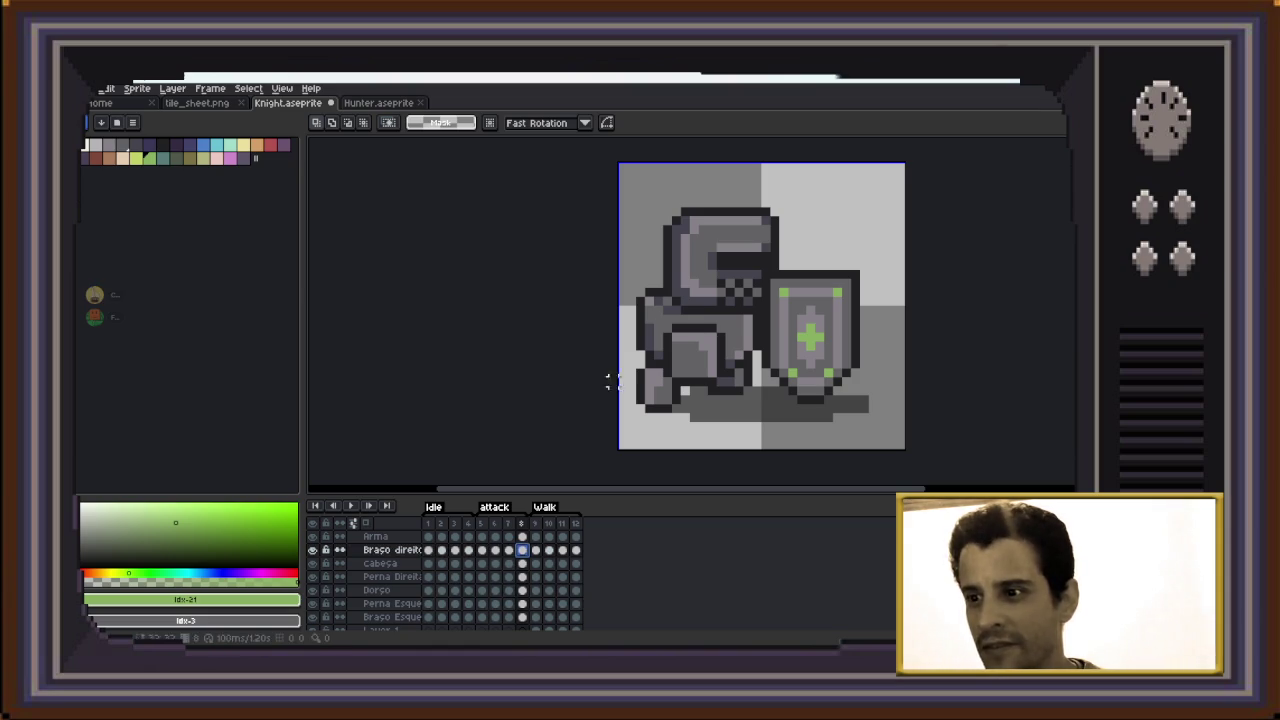
ctrl+click(521, 550)
key(Up)
key(Up)
key(Up)
key(Left)
key(Left)
key(Up)
key(Up)
key(Left)
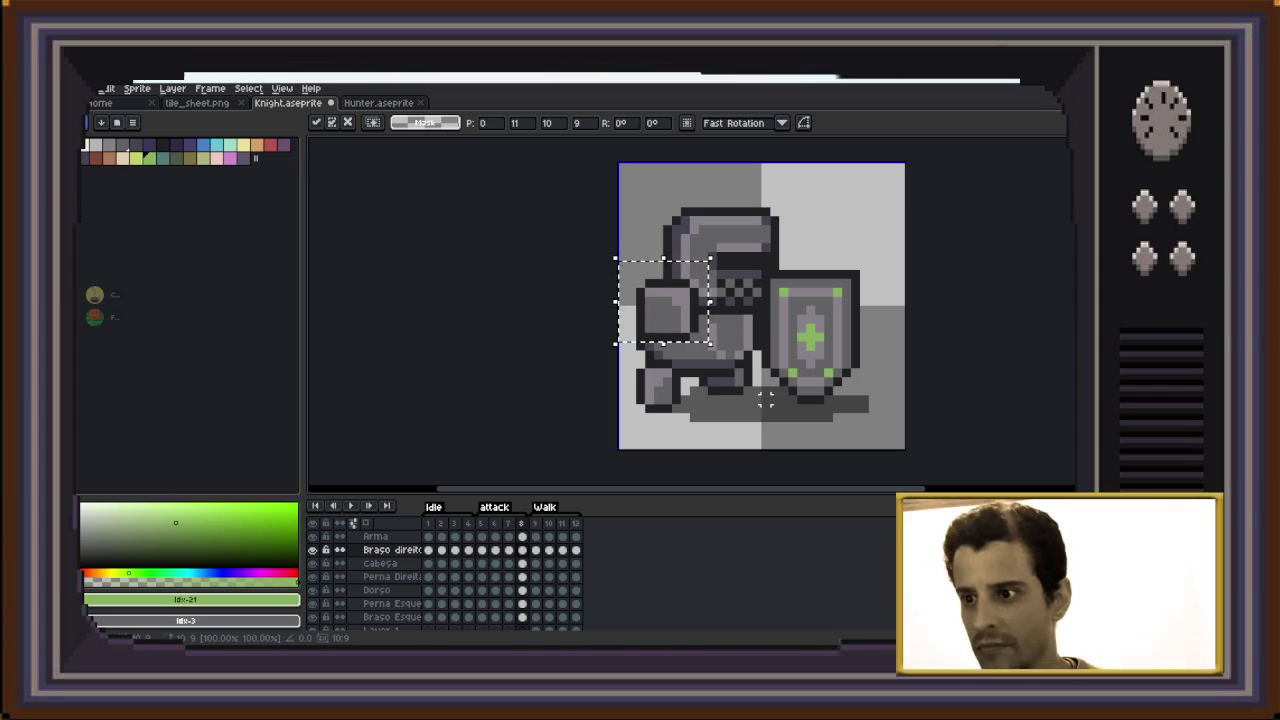
key(ctrl+d)
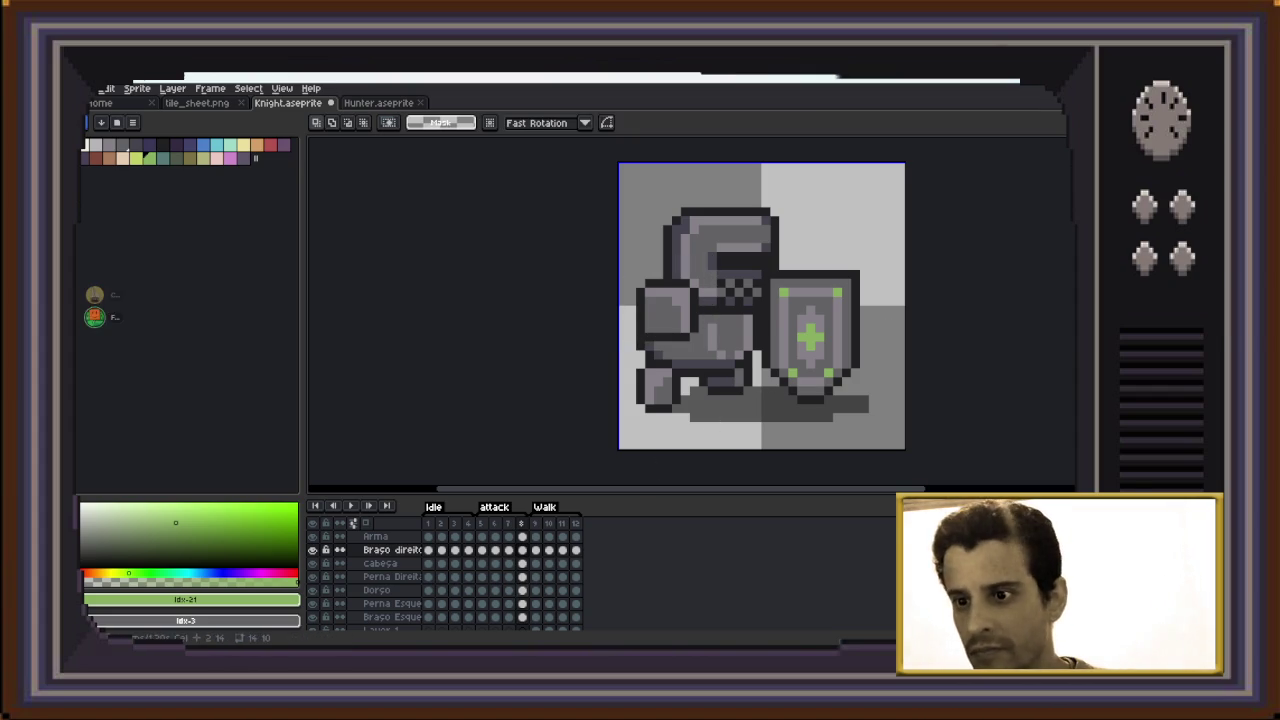
click(521, 536)
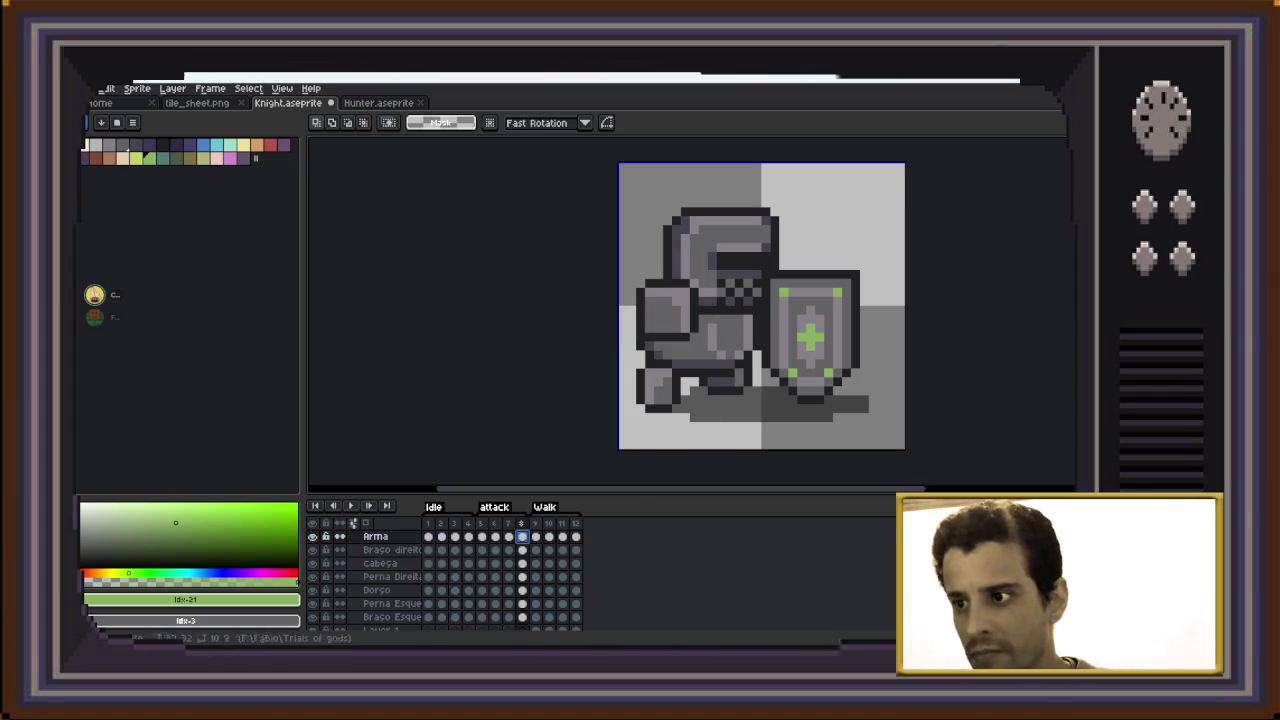
Shift the frame-8 shield two pixels right on the Arma layer
drag(913, 251, 729, 442)
key(Right)
key(Right)
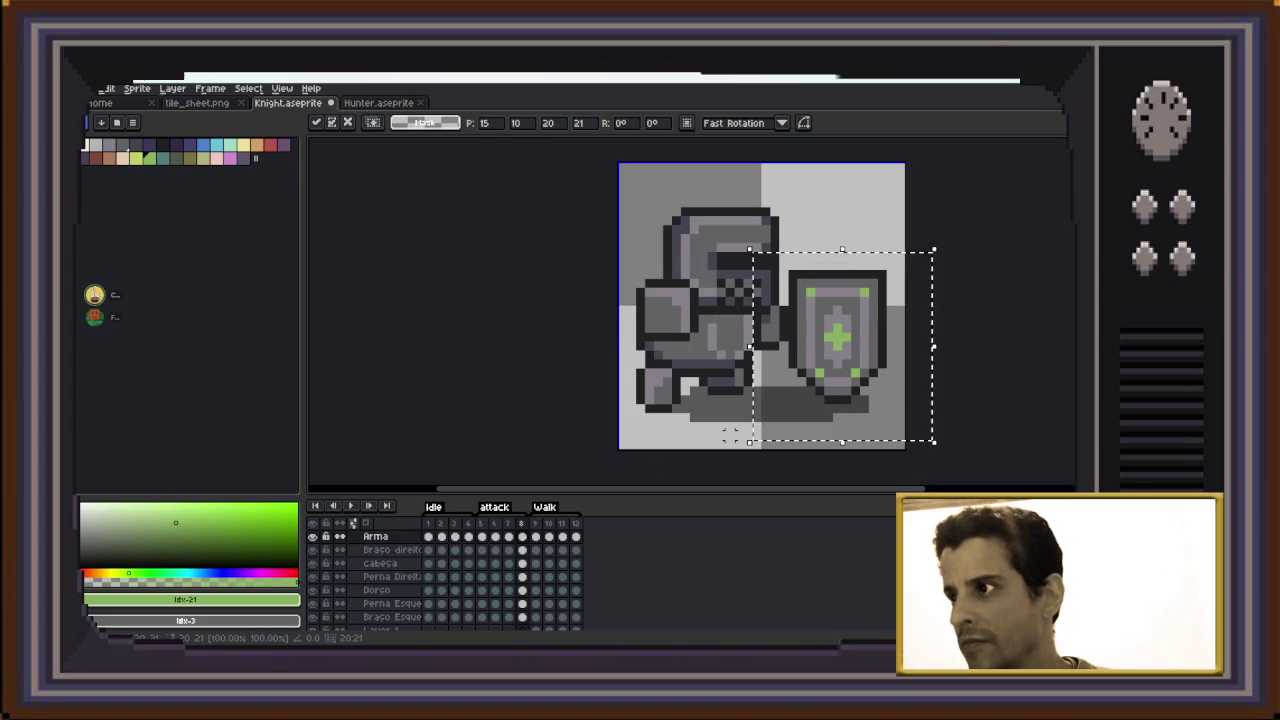
key(Right)
key(Right)
key(Left)
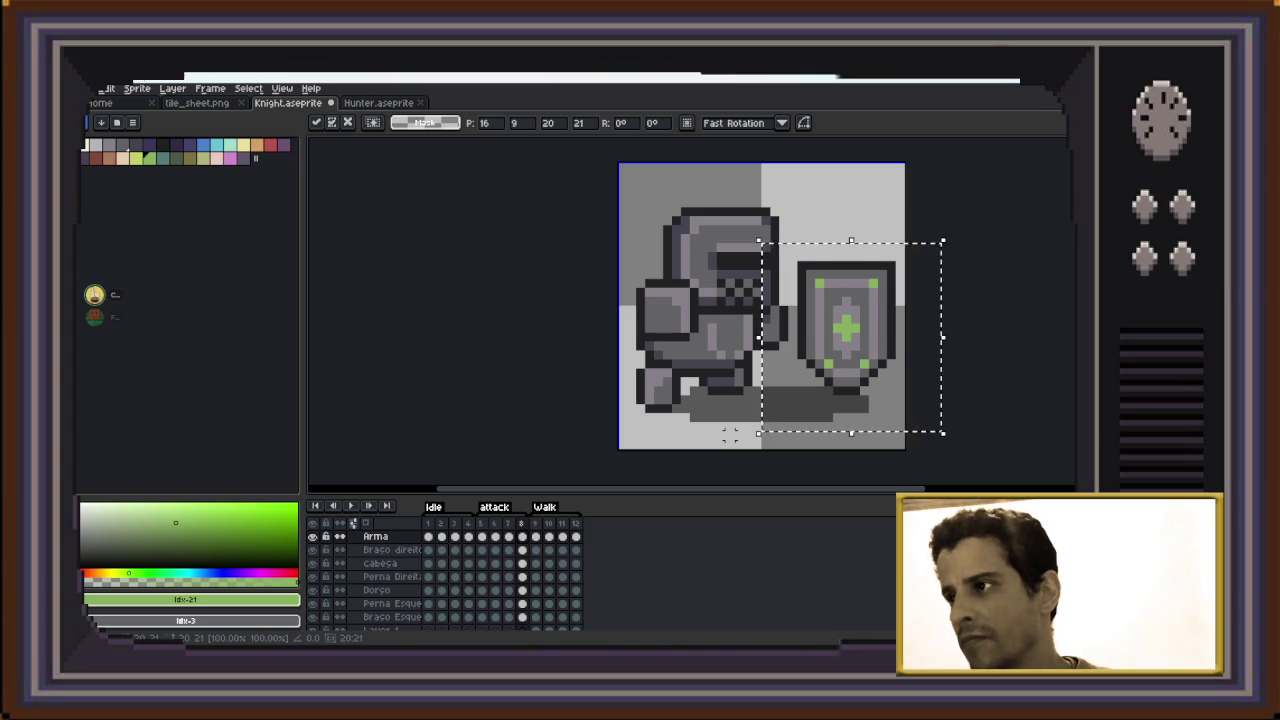
key(Up)
key(Up)
key(Down)
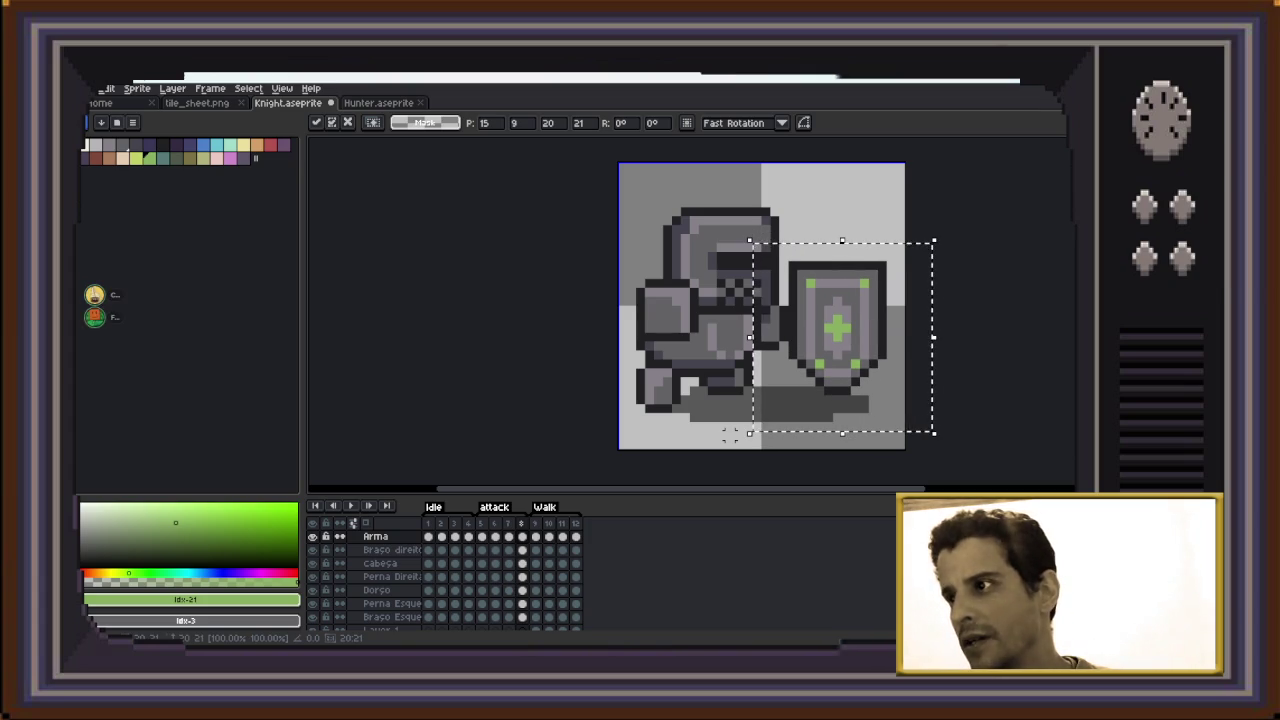
key(Right)
key(ctrl+d)
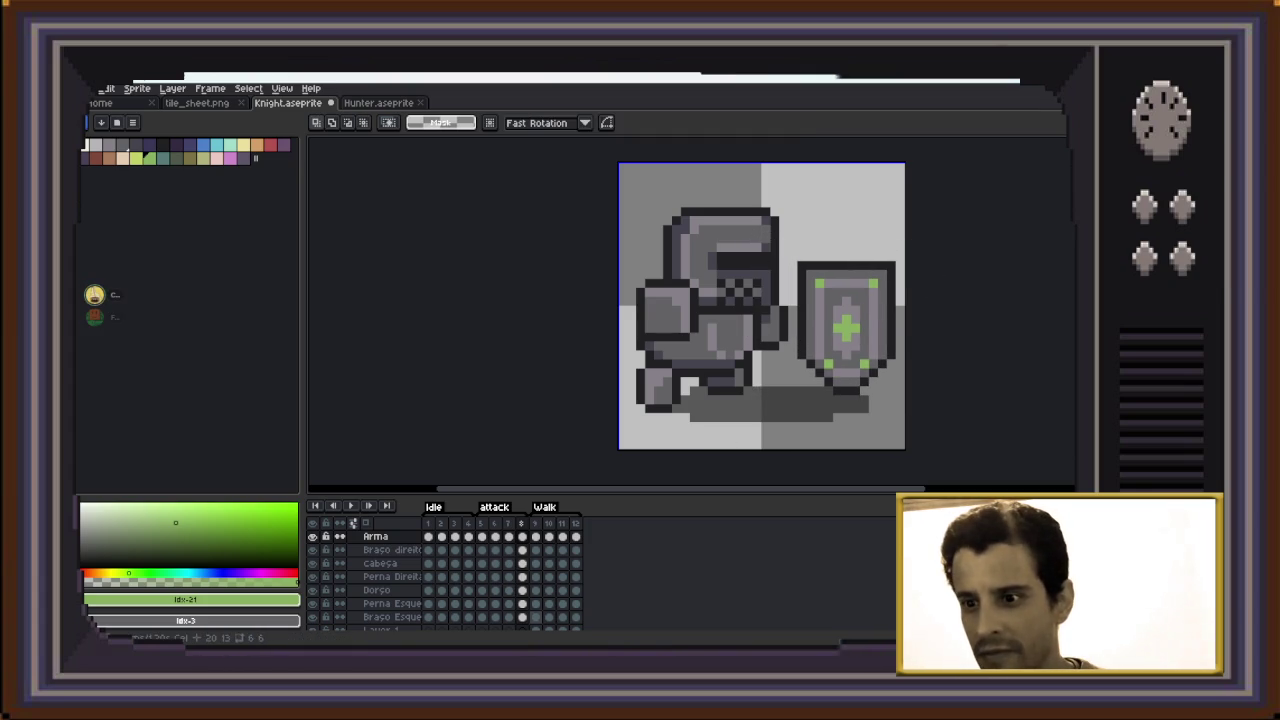
Move the knight's left arm two pixels right toward the shield
click(392, 617)
drag(712, 284, 810, 380)
key(Right)
key(Right)
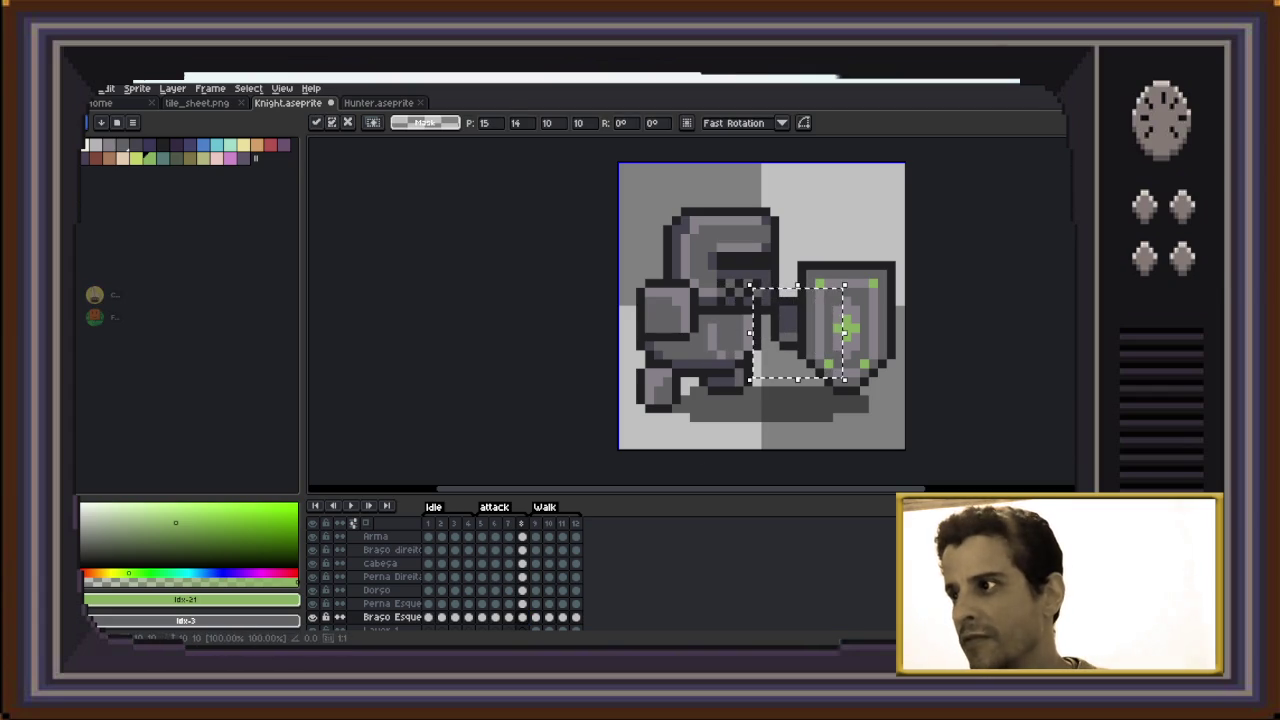
key(Right)
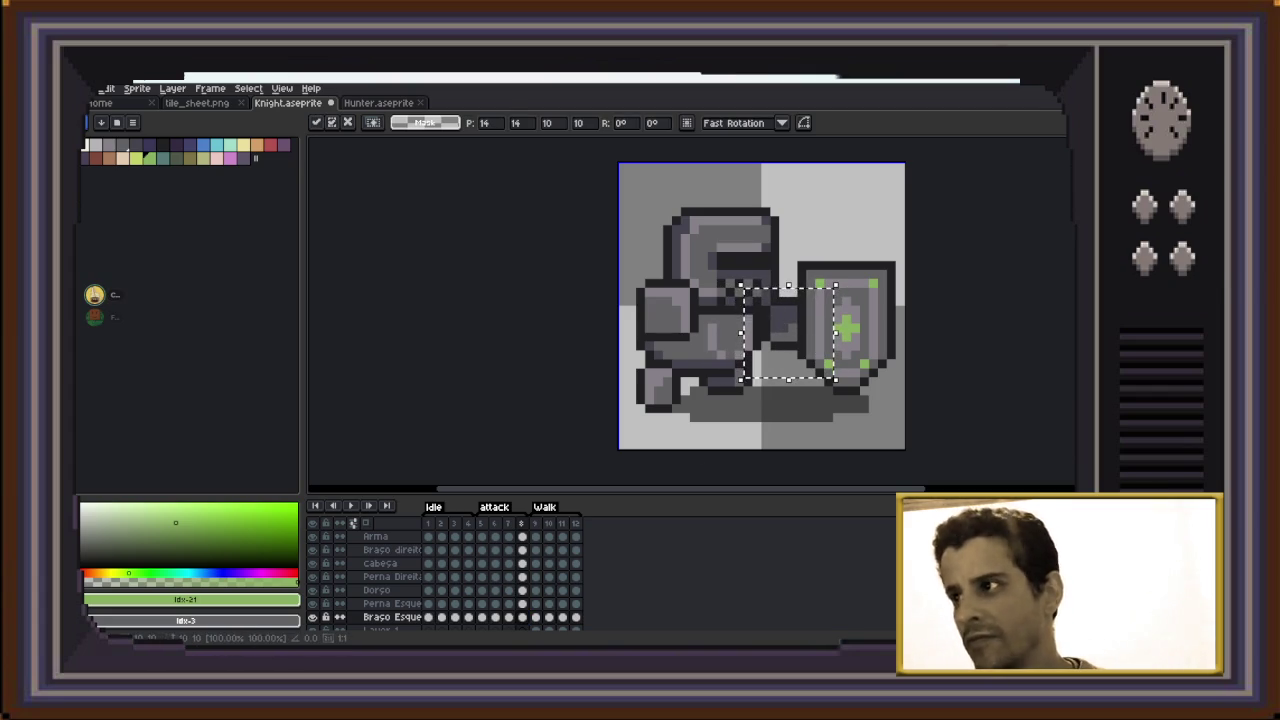
key(ctrl+d)
Preview the attack animation from frame 5, then open a streaming member's profile in Discord
click(481, 523)
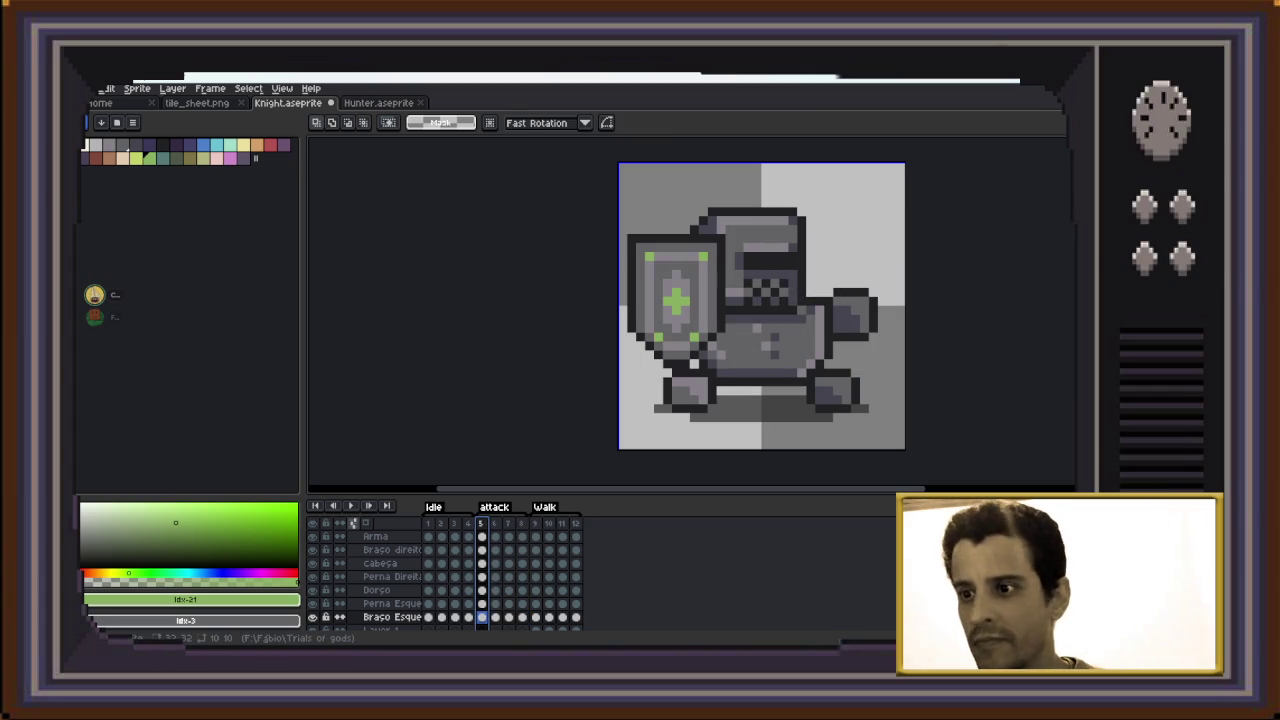
key(Return)
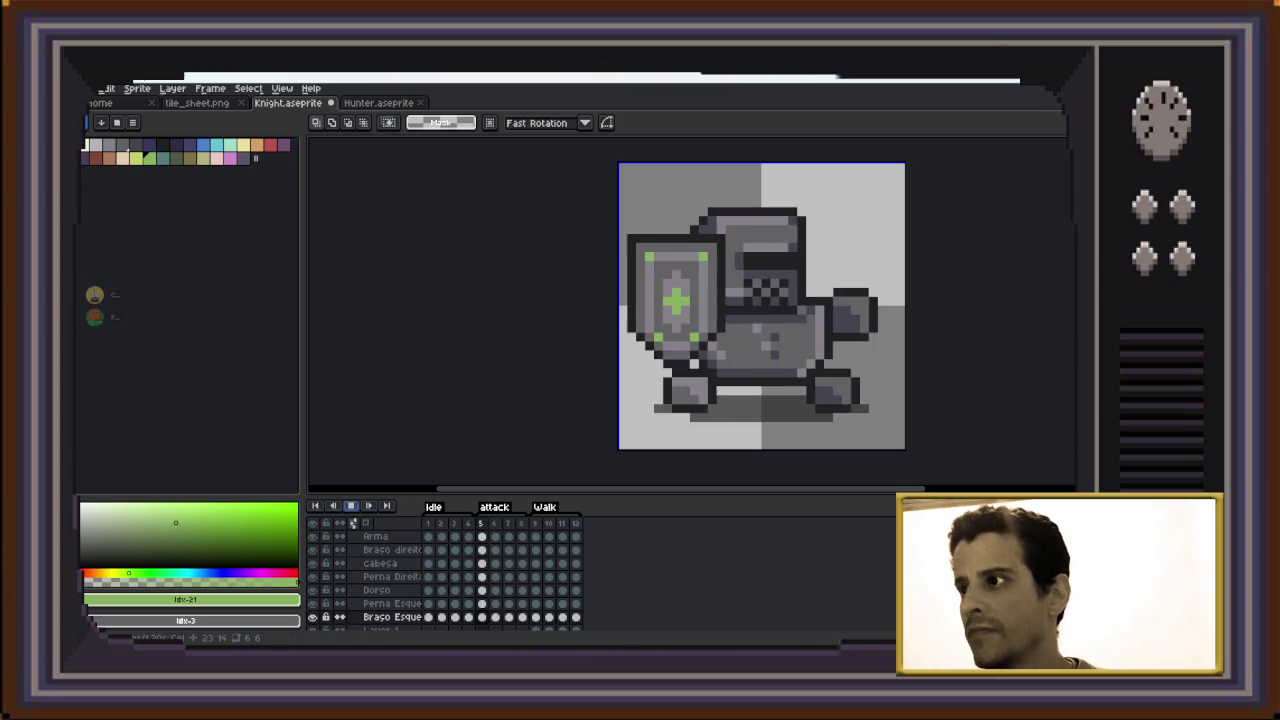
key(Return)
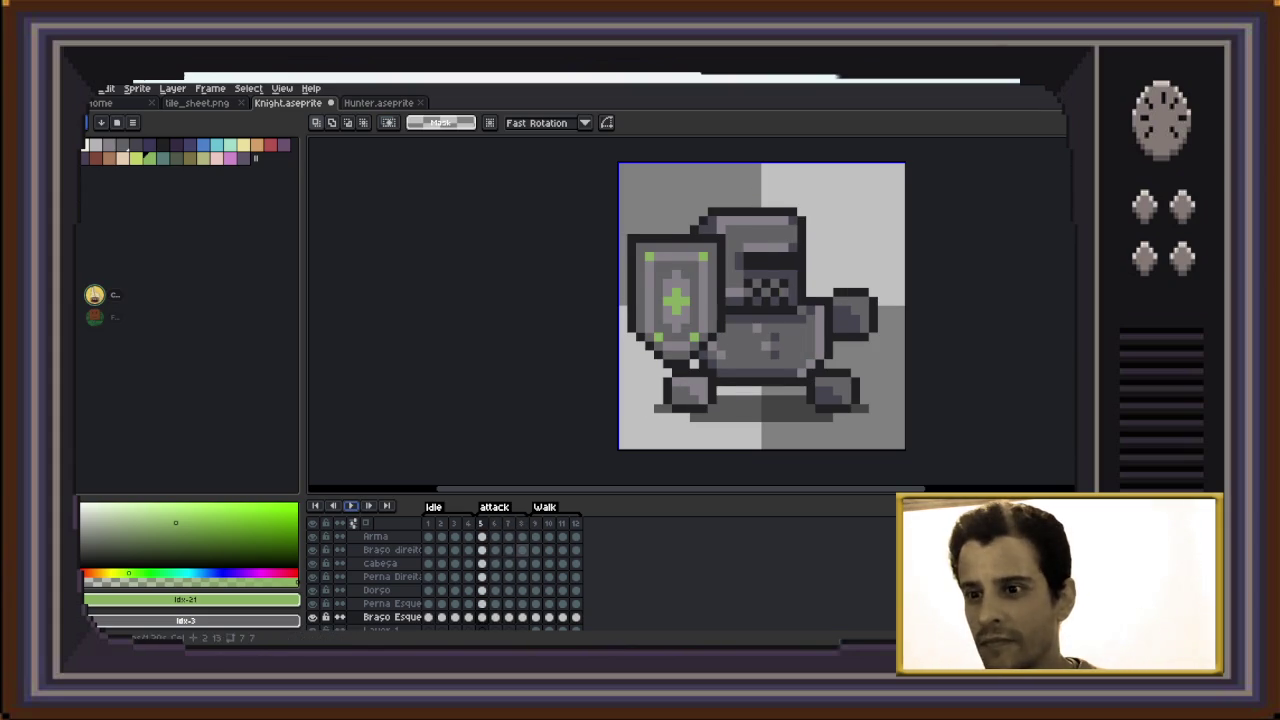
key(Return)
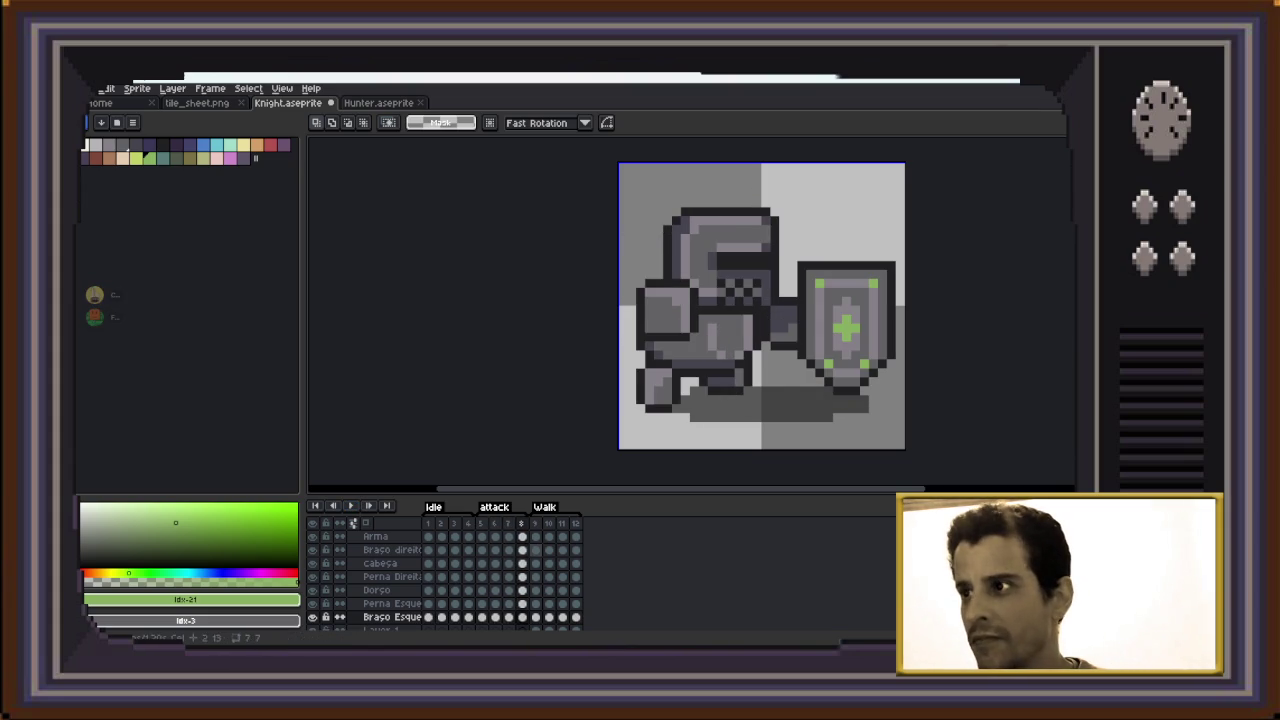
key(Left)
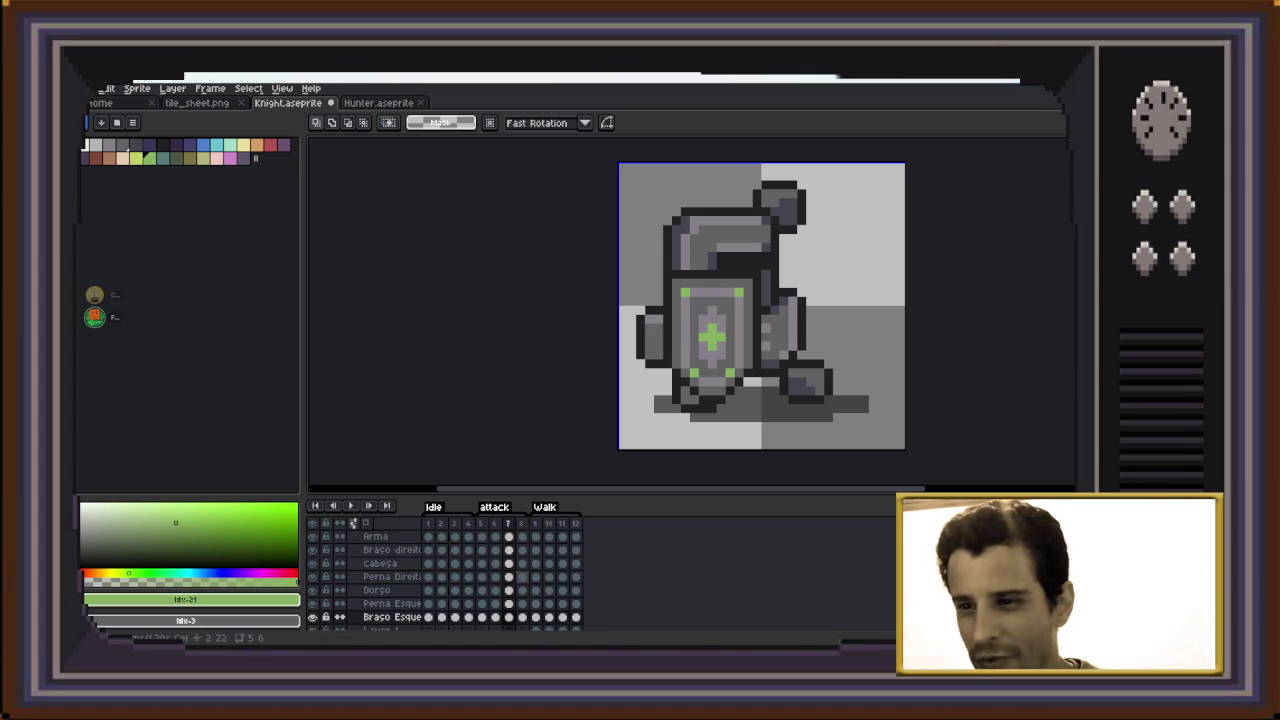
scroll(445, 576, down, 1)
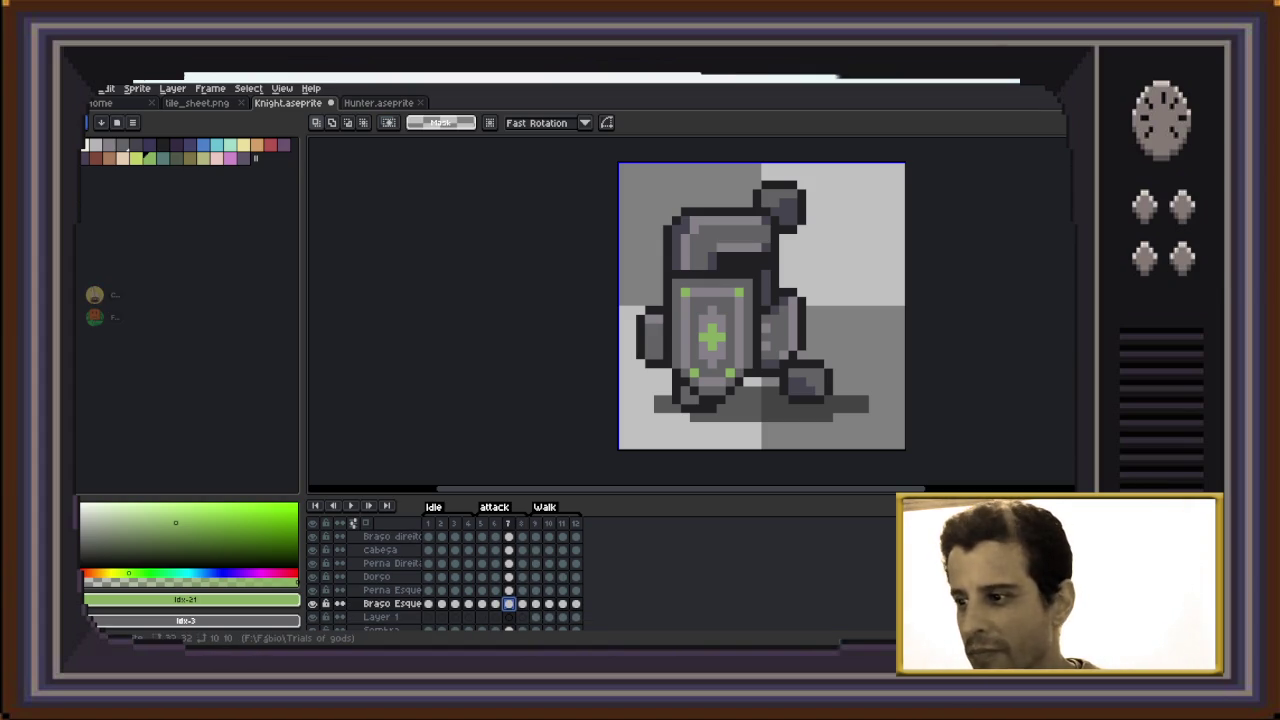
key(alt+Tab)
click(145, 307)
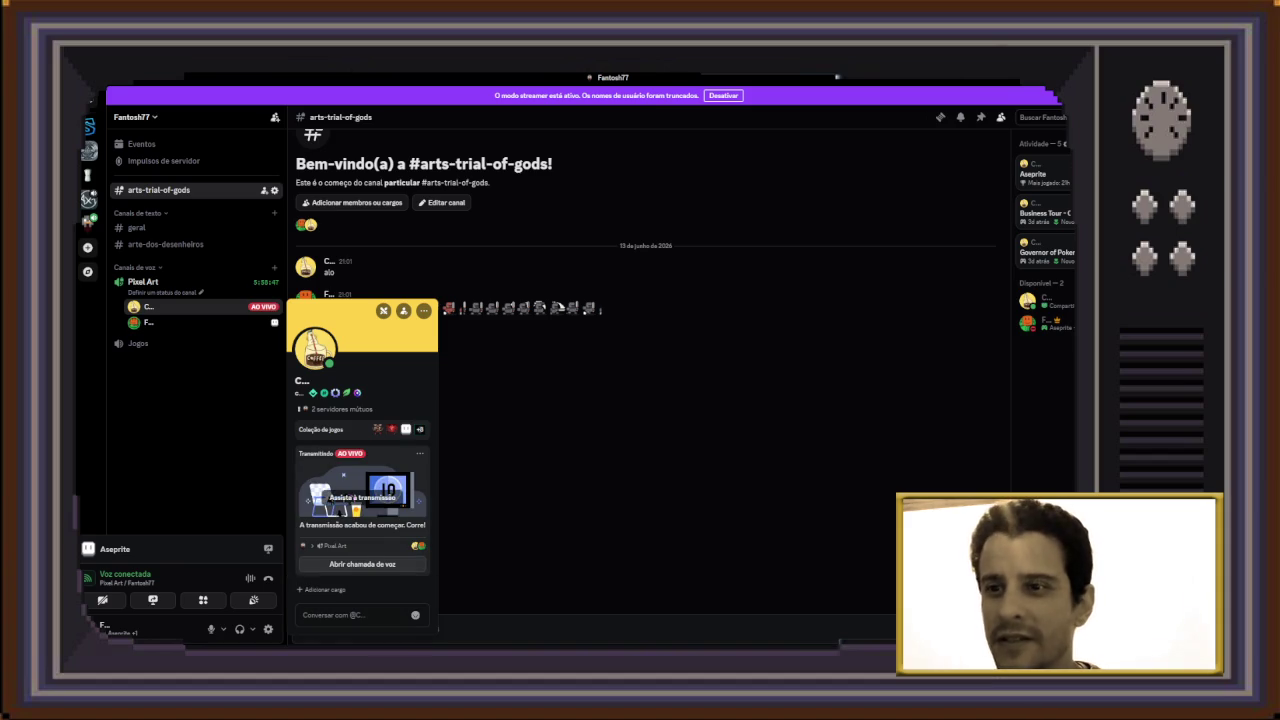
click(362, 490)
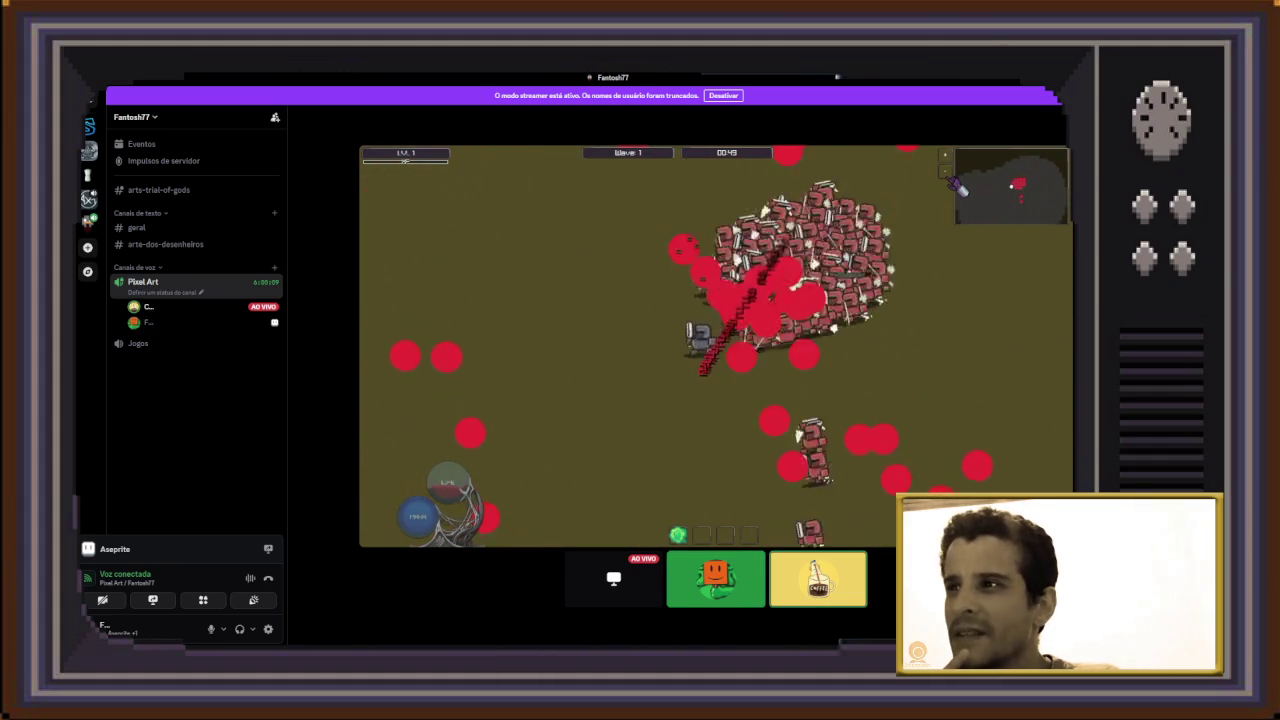
Watch the streamed game in the Pixel Art call until it ends, then return to Aseprite
key(Escape)
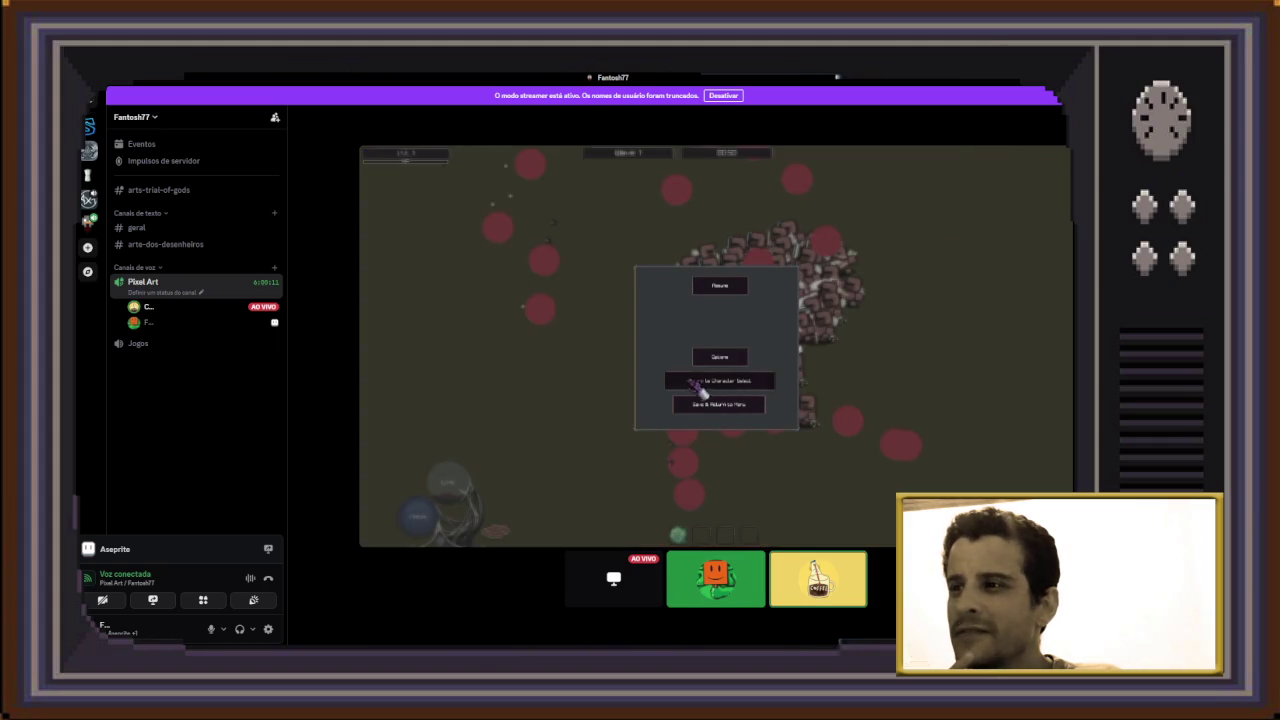
click(730, 397)
click(578, 366)
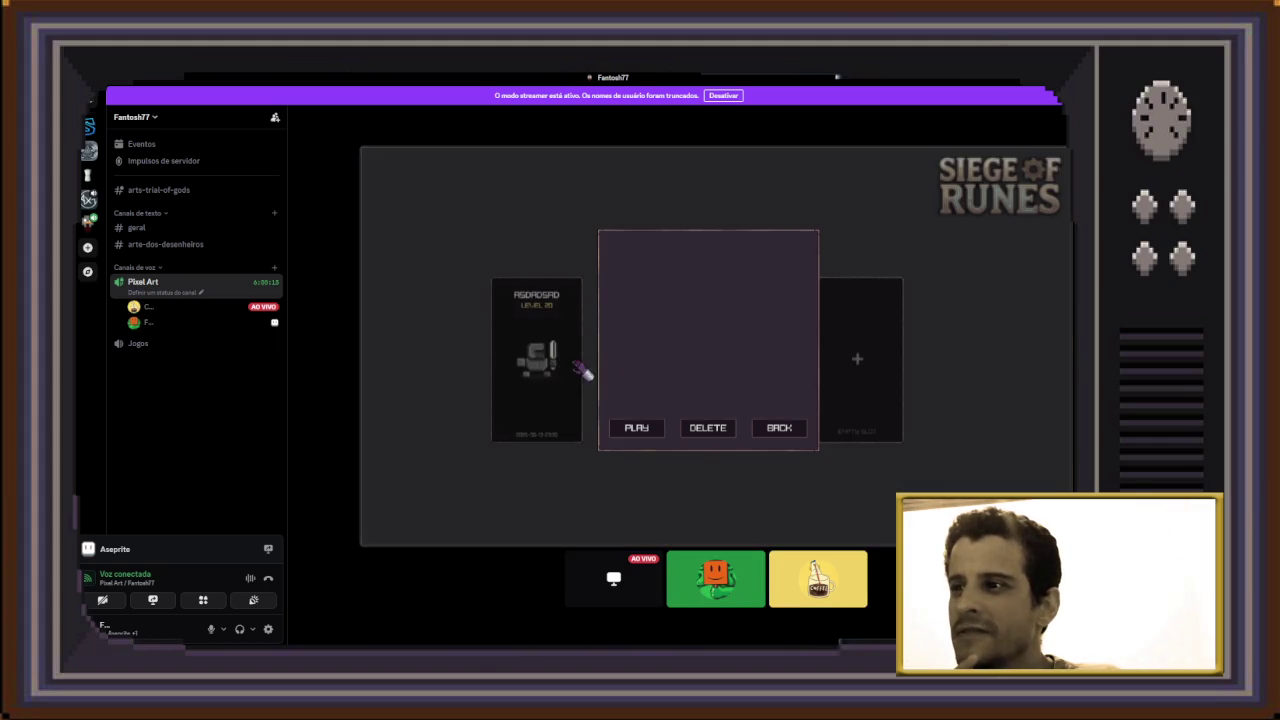
click(636, 428)
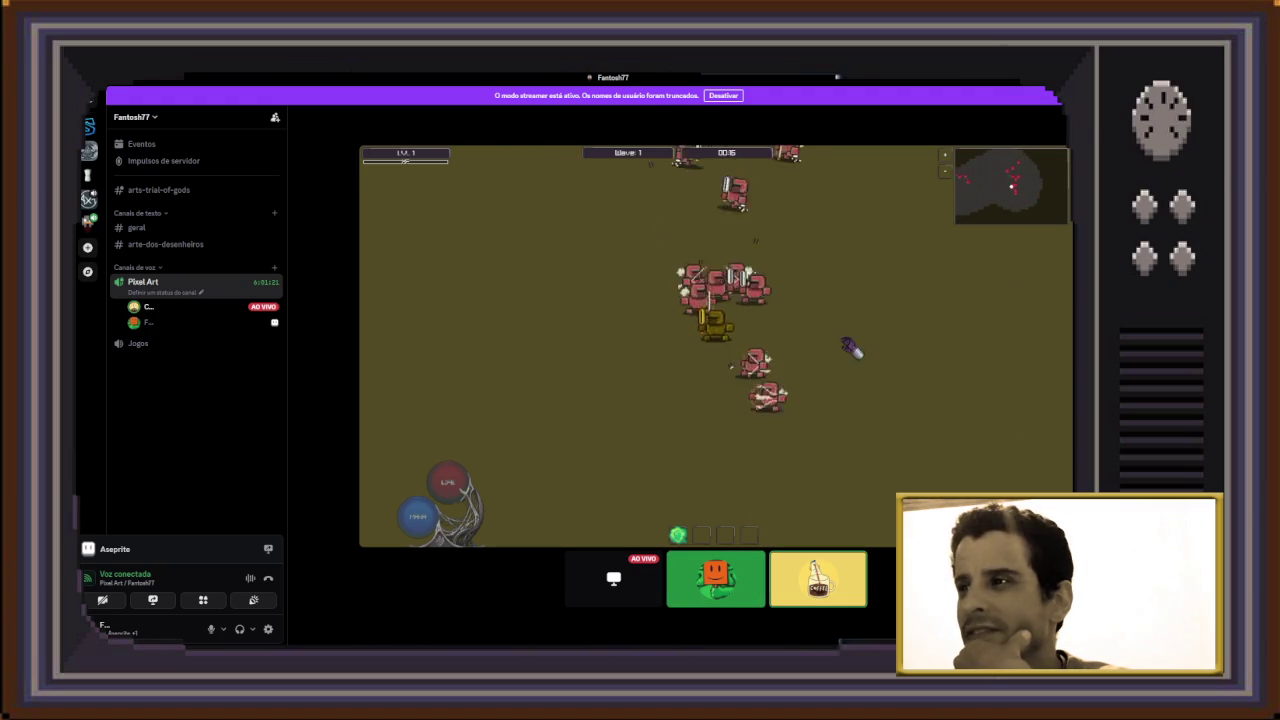
key(Escape)
click(736, 406)
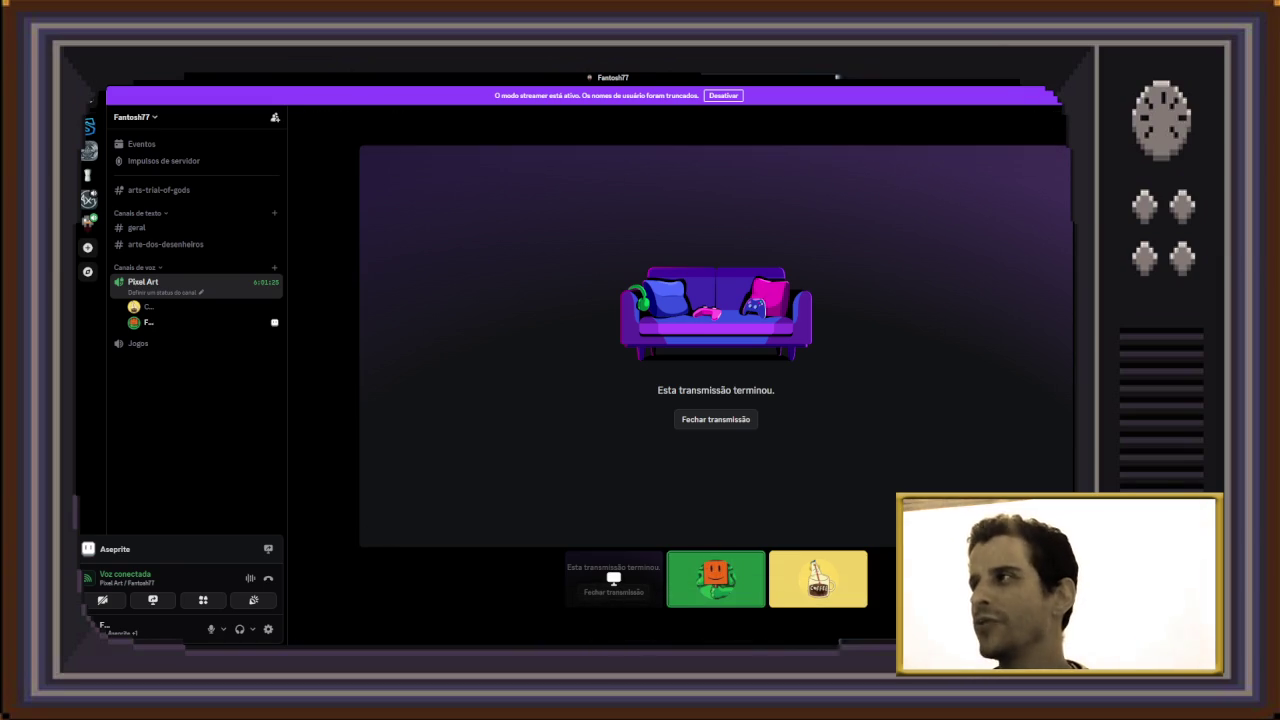
key(alt+Tab)
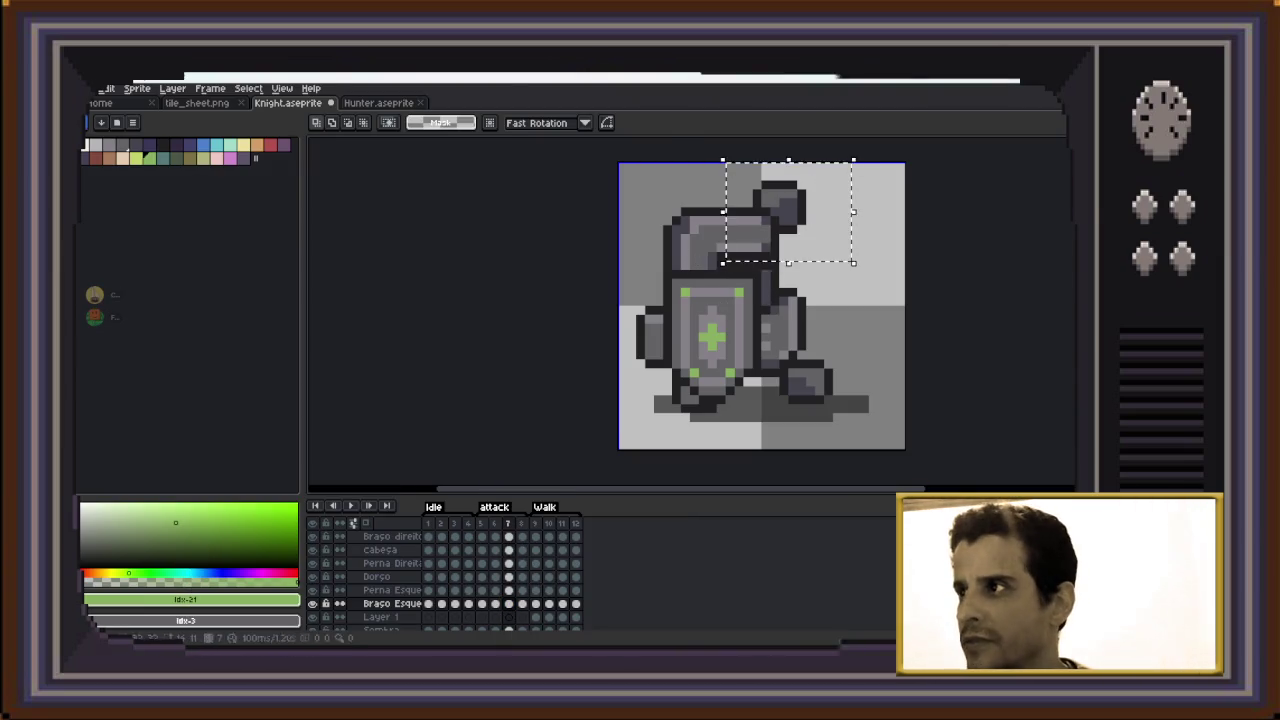
On frame 7, lower the arm piece from above the helmet to beside the shield, then preview the animation
drag(846, 166, 722, 268)
drag(746, 165, 748, 262)
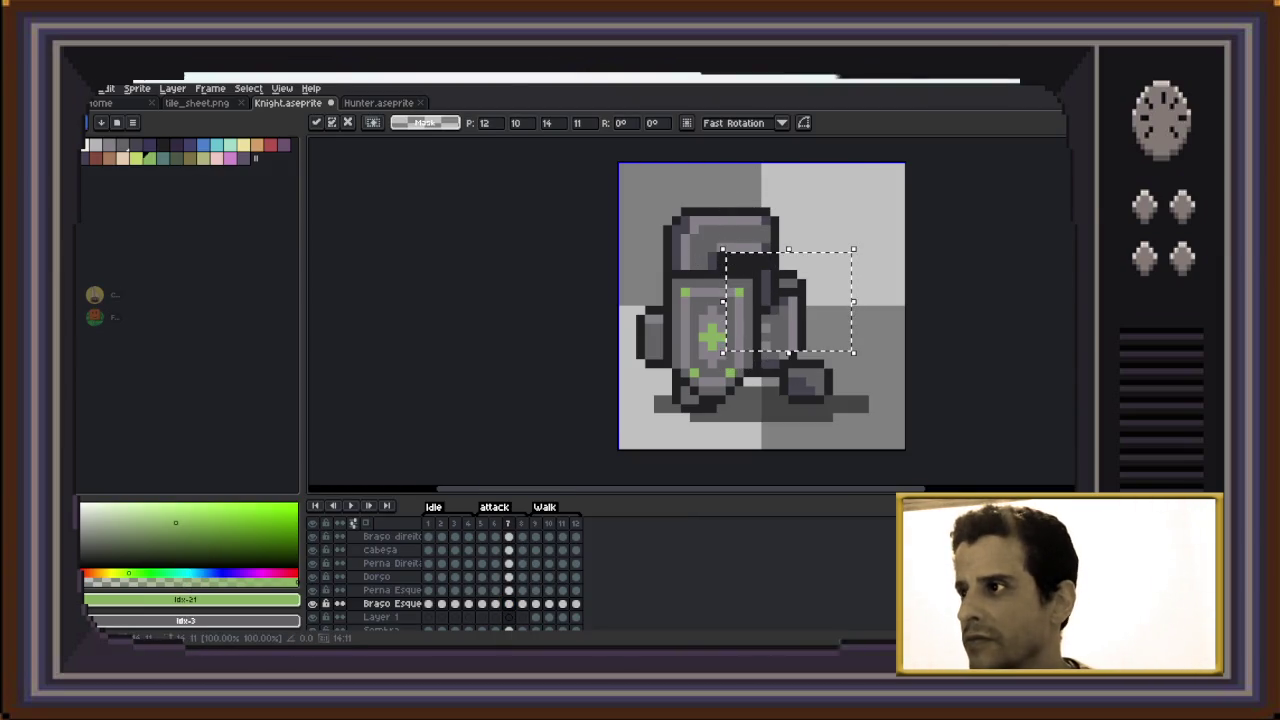
key(Return)
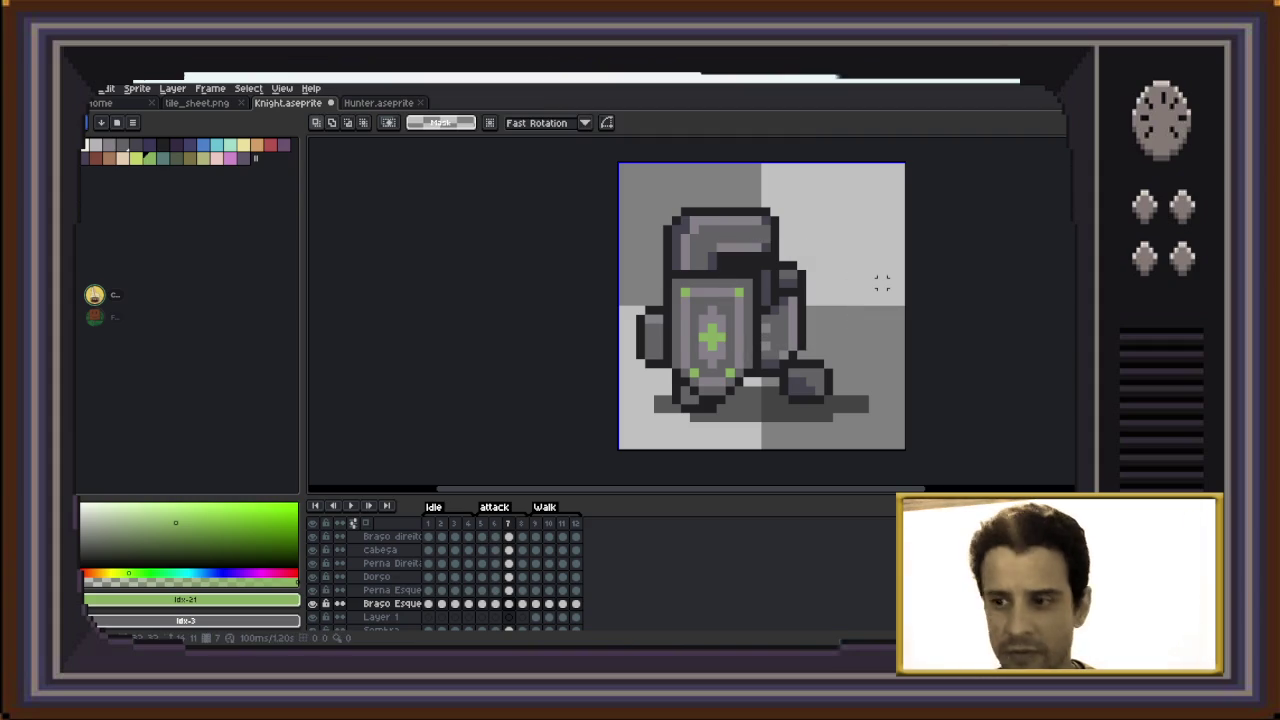
key(Return)
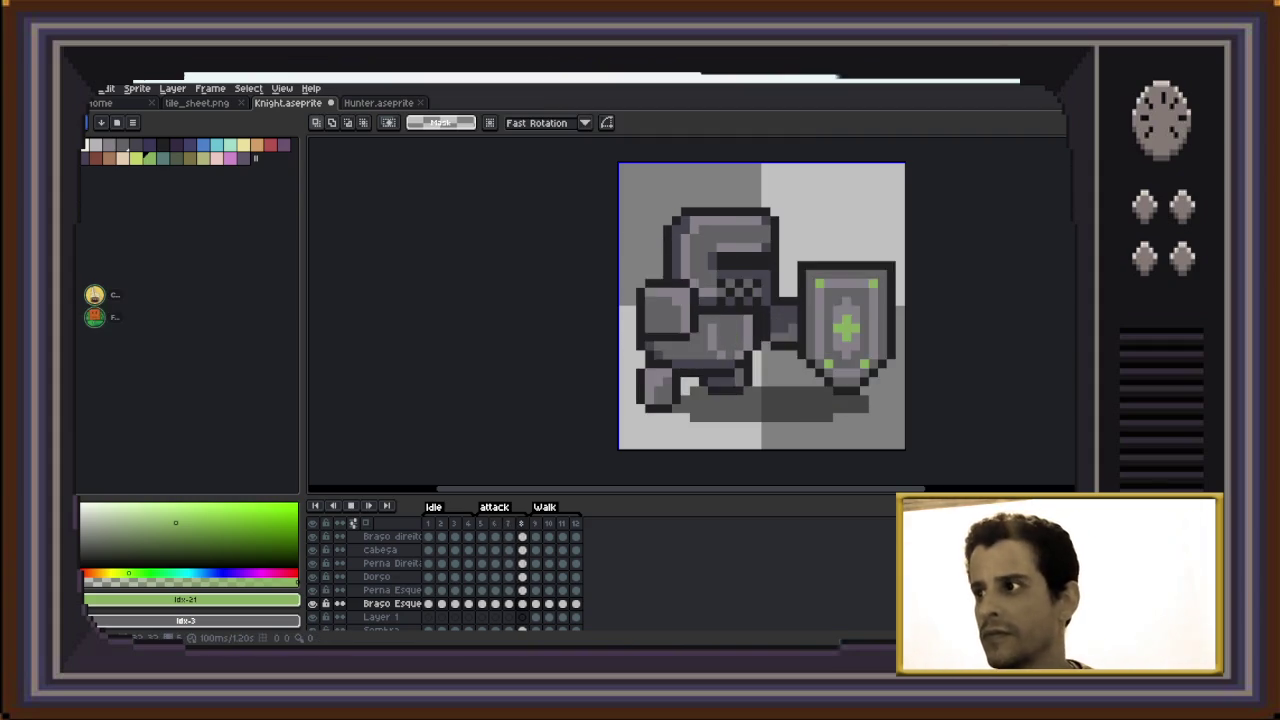
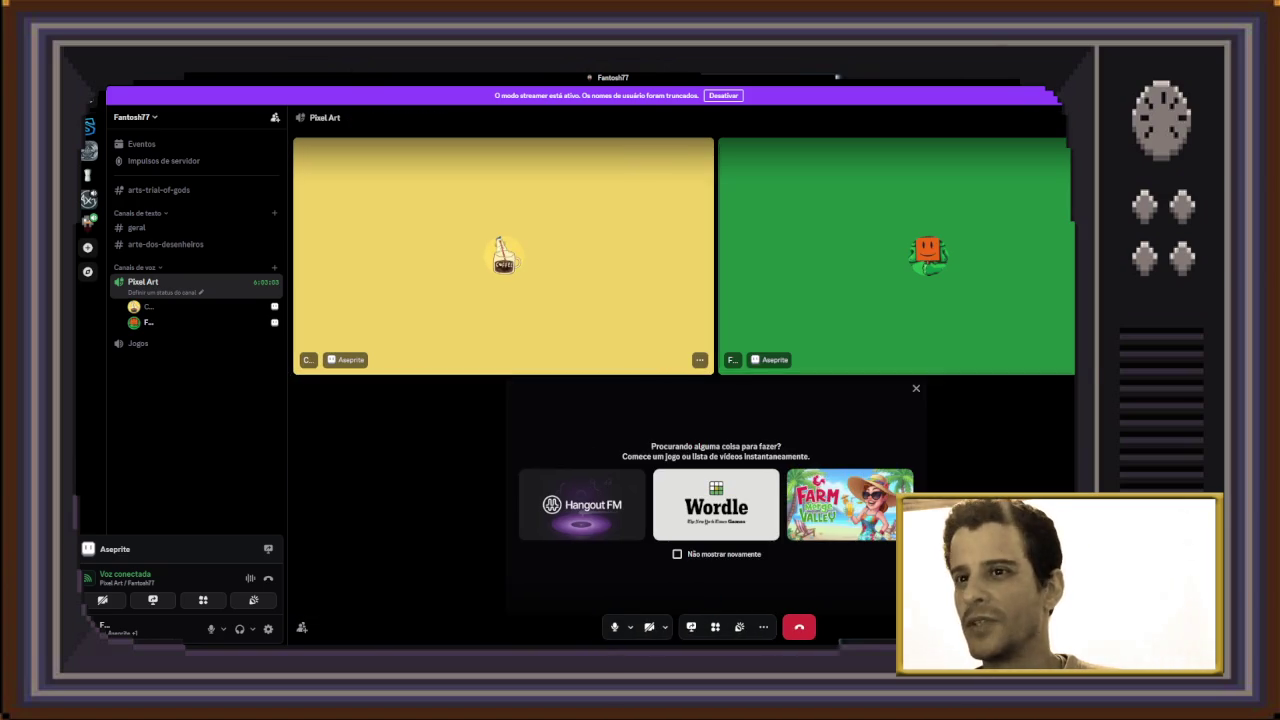
Enlarge the yellow participant's tile in the Discord call and choose to watch their stream
click(503, 255)
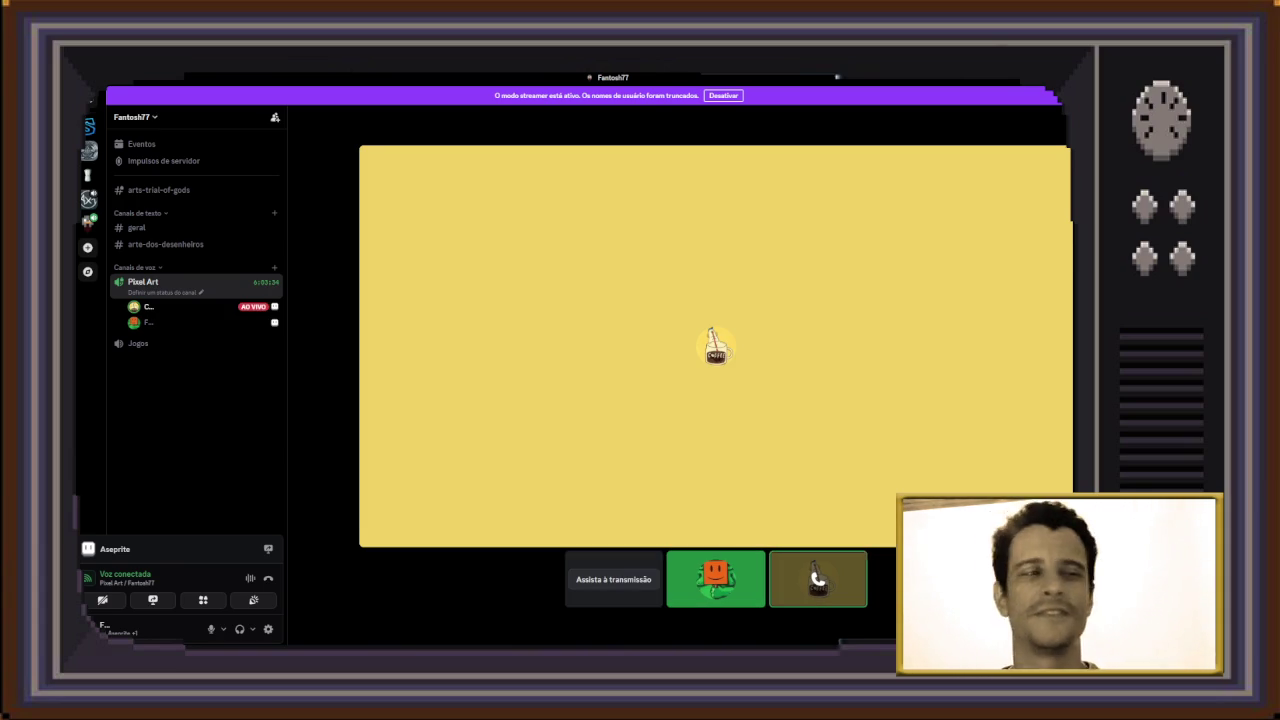
click(613, 579)
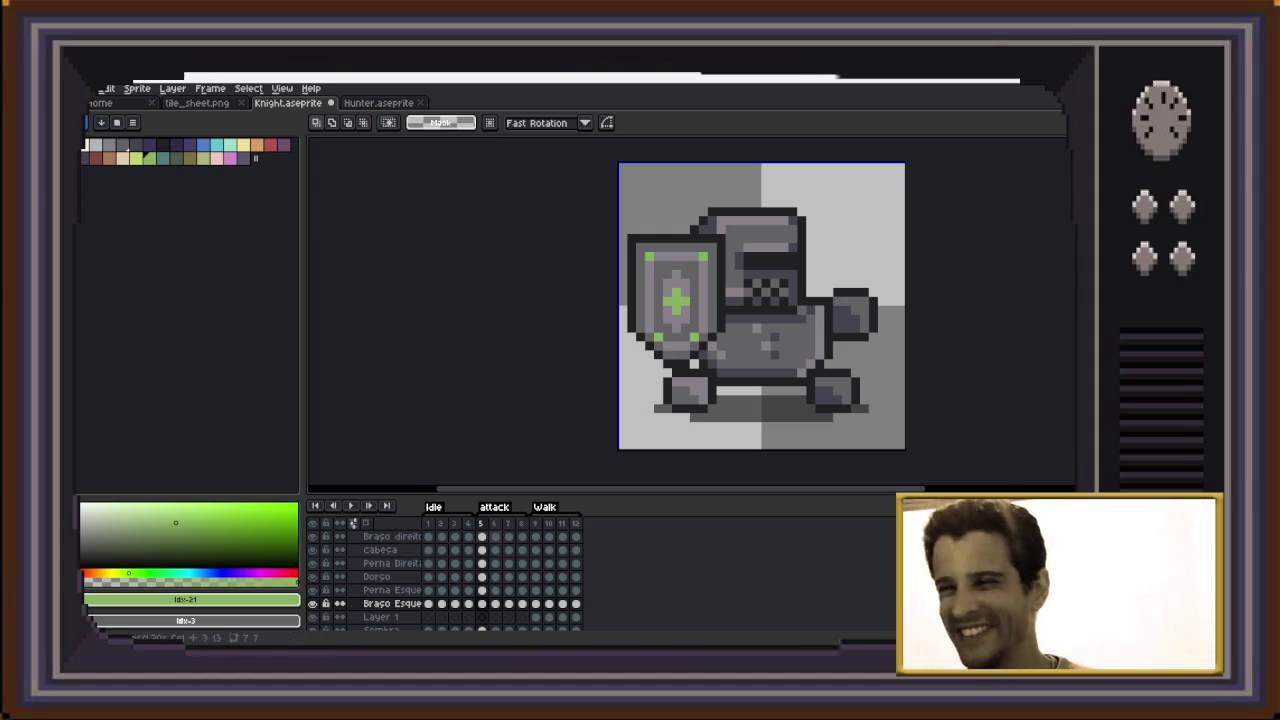
Open the participant's live stream via 'Assista à transmissão'
click(481, 604)
Play the knight animation, then make the Arma weapon layer active
key(Return)
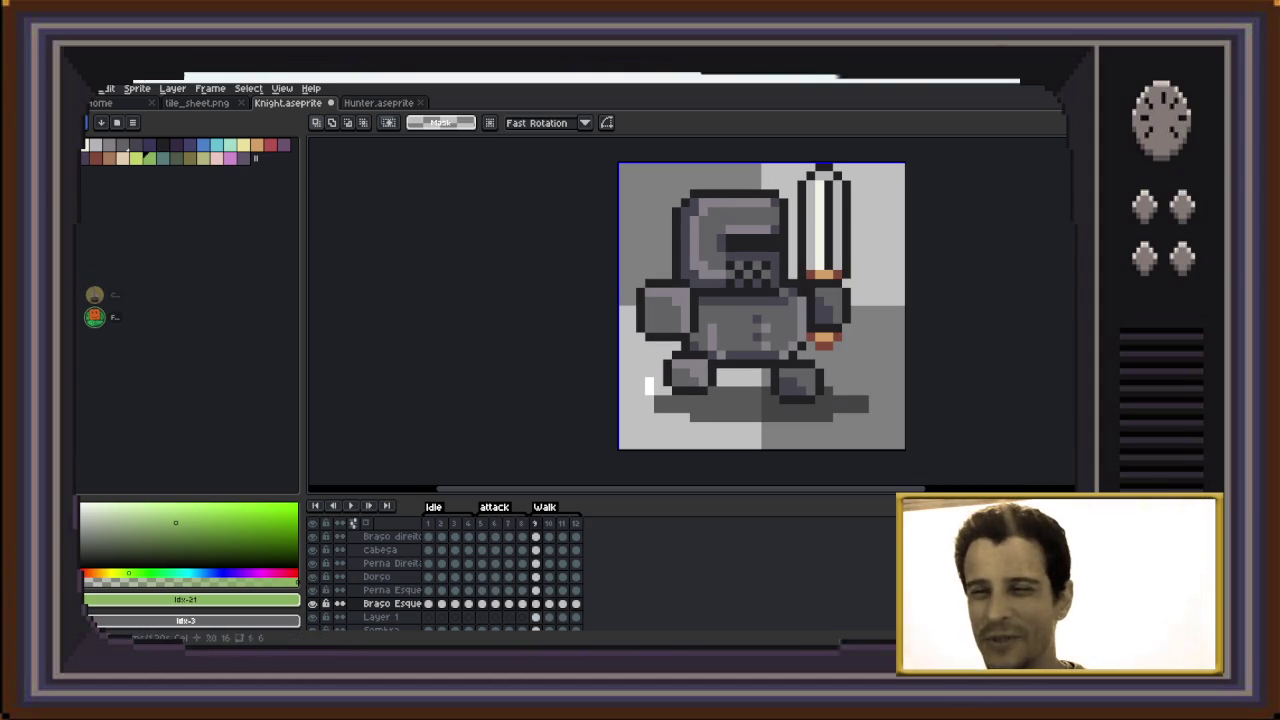
scroll(440, 580, up, 1)
scroll(440, 580, up, 2)
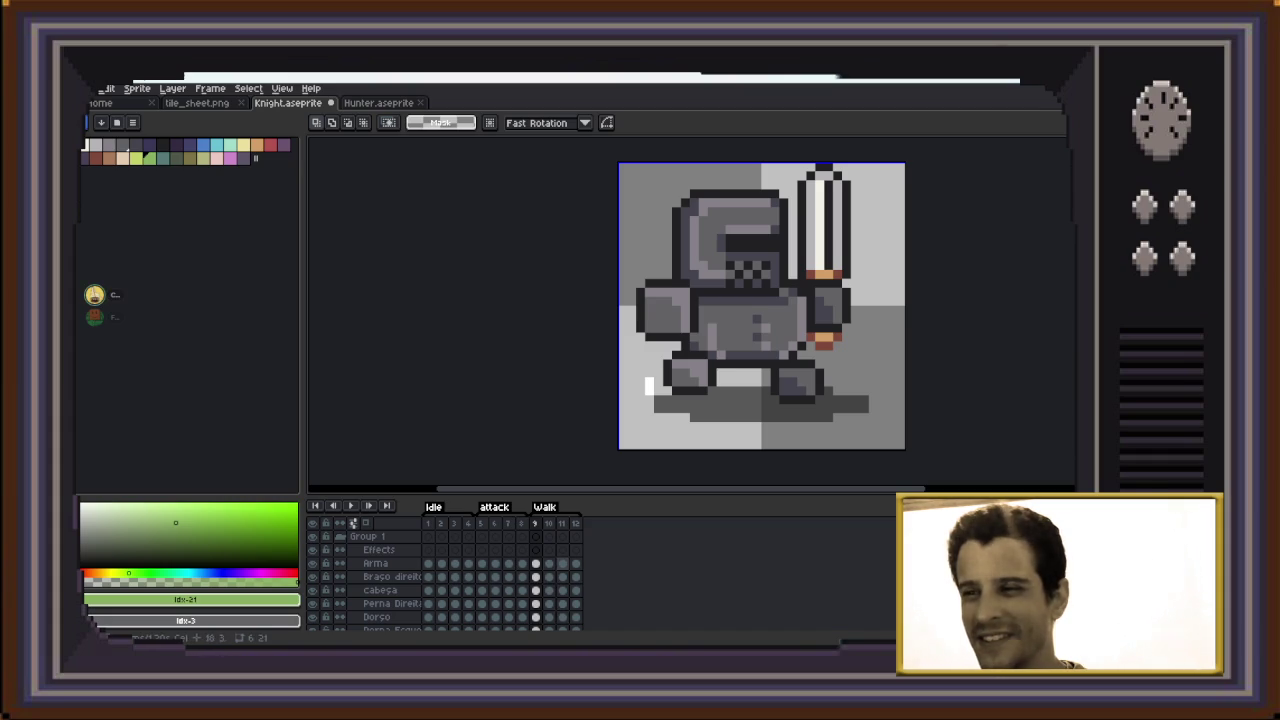
click(375, 563)
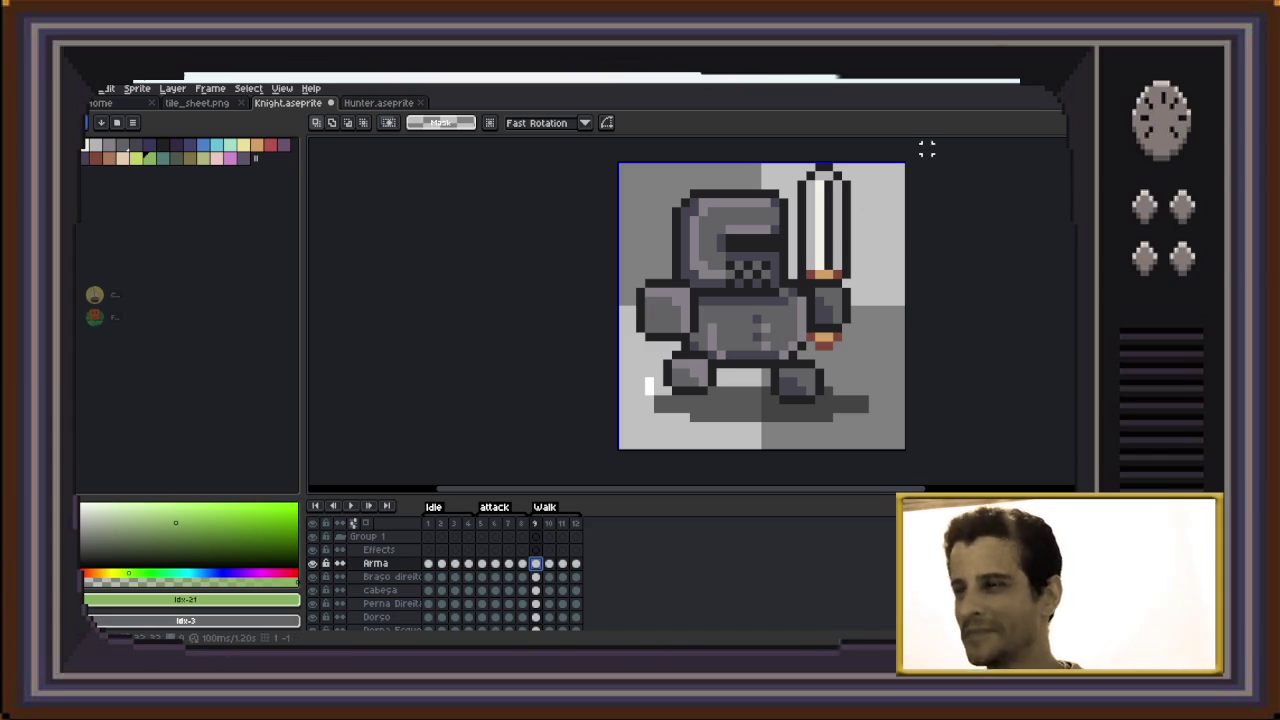
Erase the sword from the Arma layer on Walk frames 9 and 10
drag(898, 150, 762, 370)
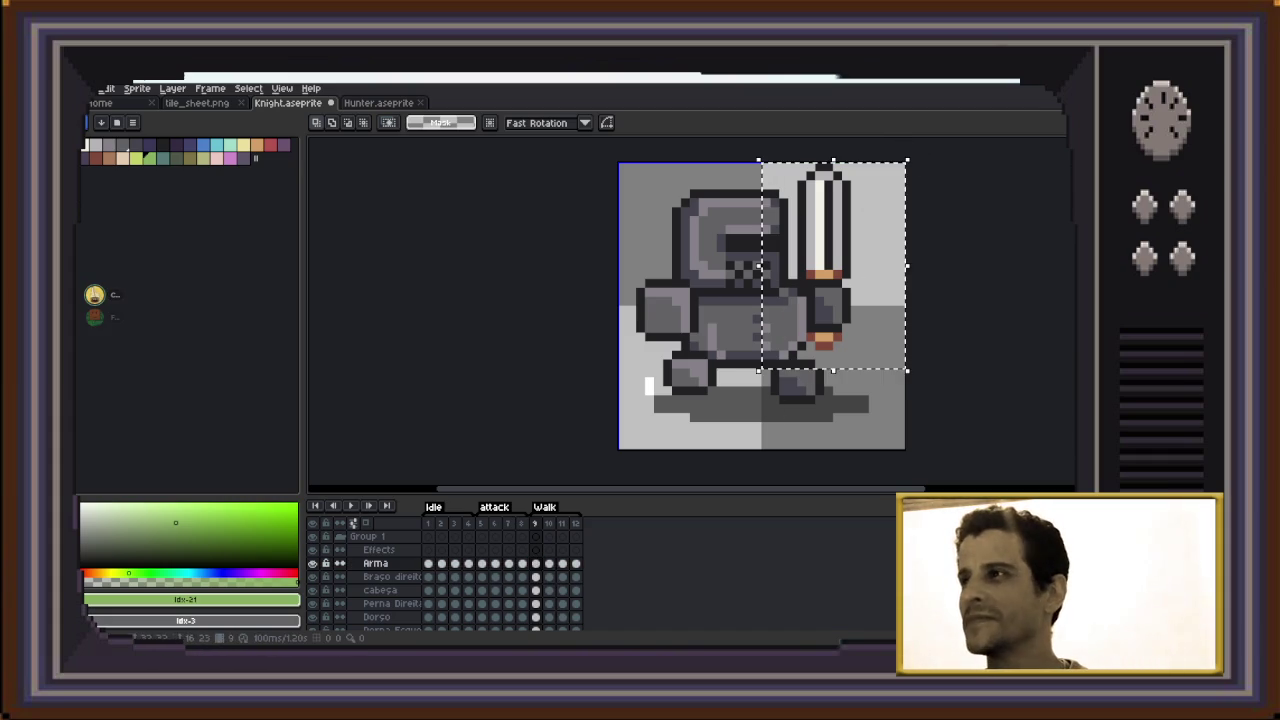
key(Delete)
key(Right)
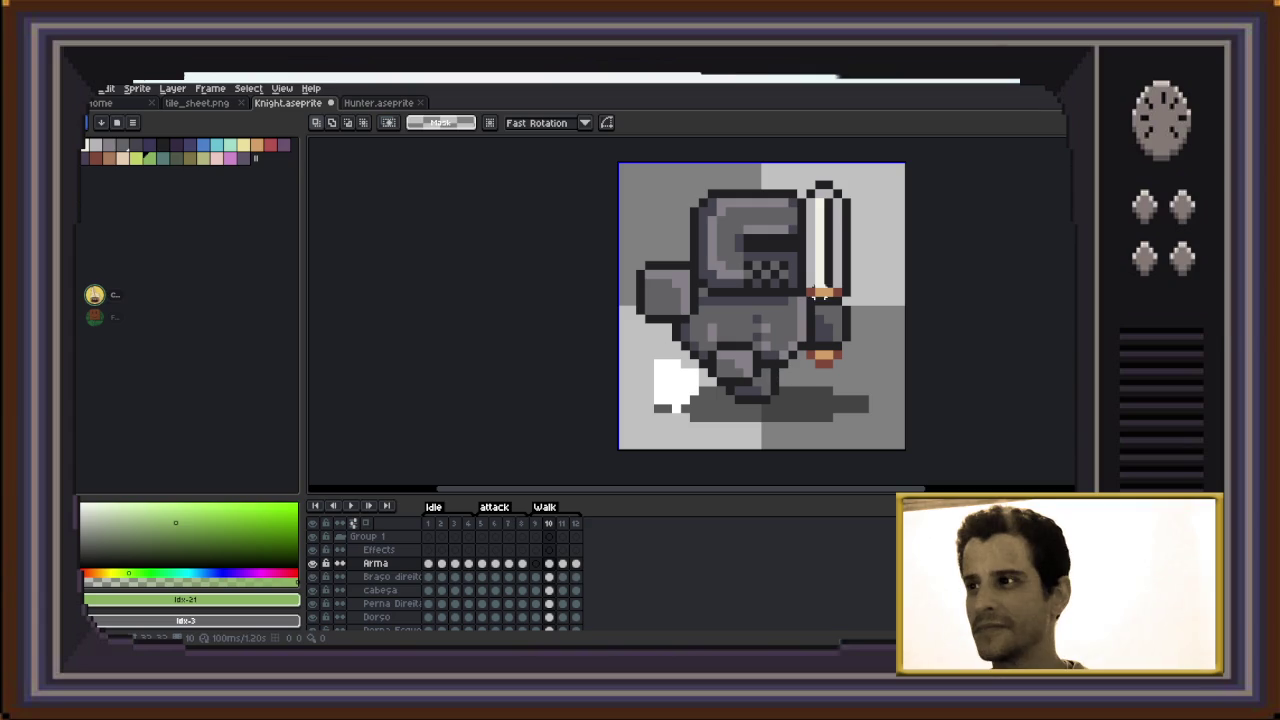
drag(900, 163, 797, 378)
key(Delete)
key(Right)
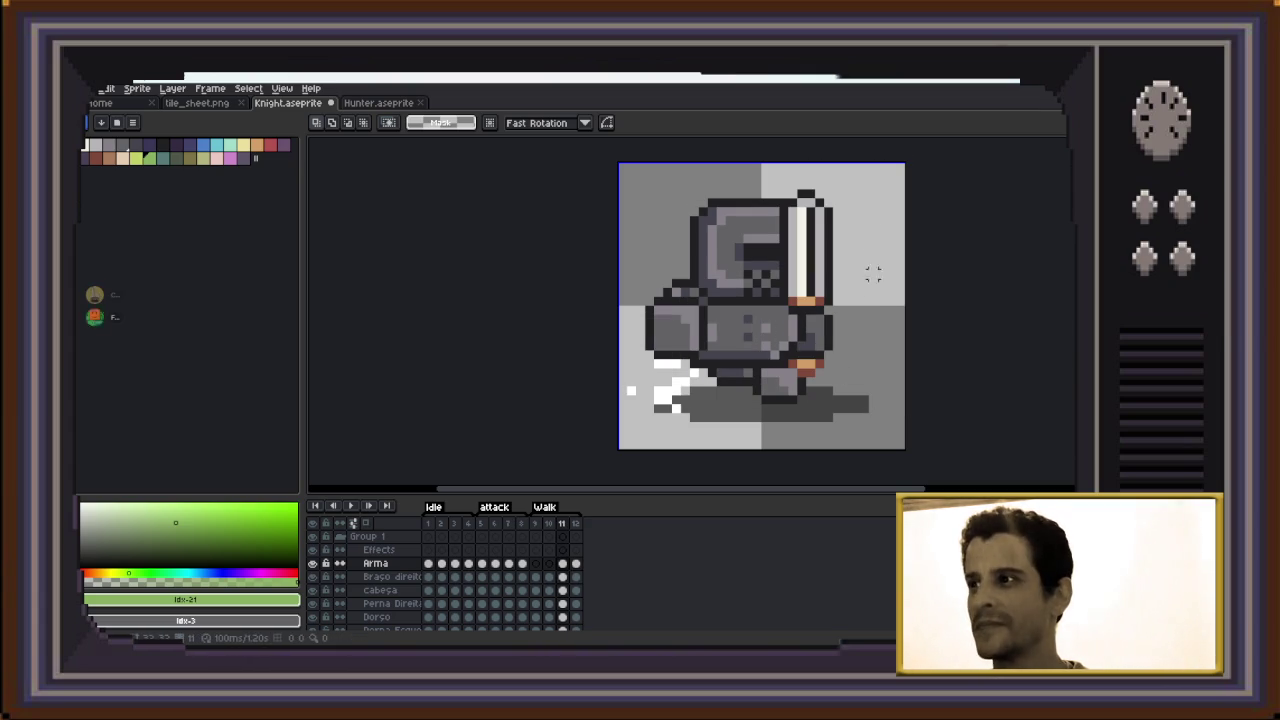
Erase the sword on frames 11 and 12, wrapping back to frame 1
drag(873, 170, 778, 416)
key(Delete)
key(Right)
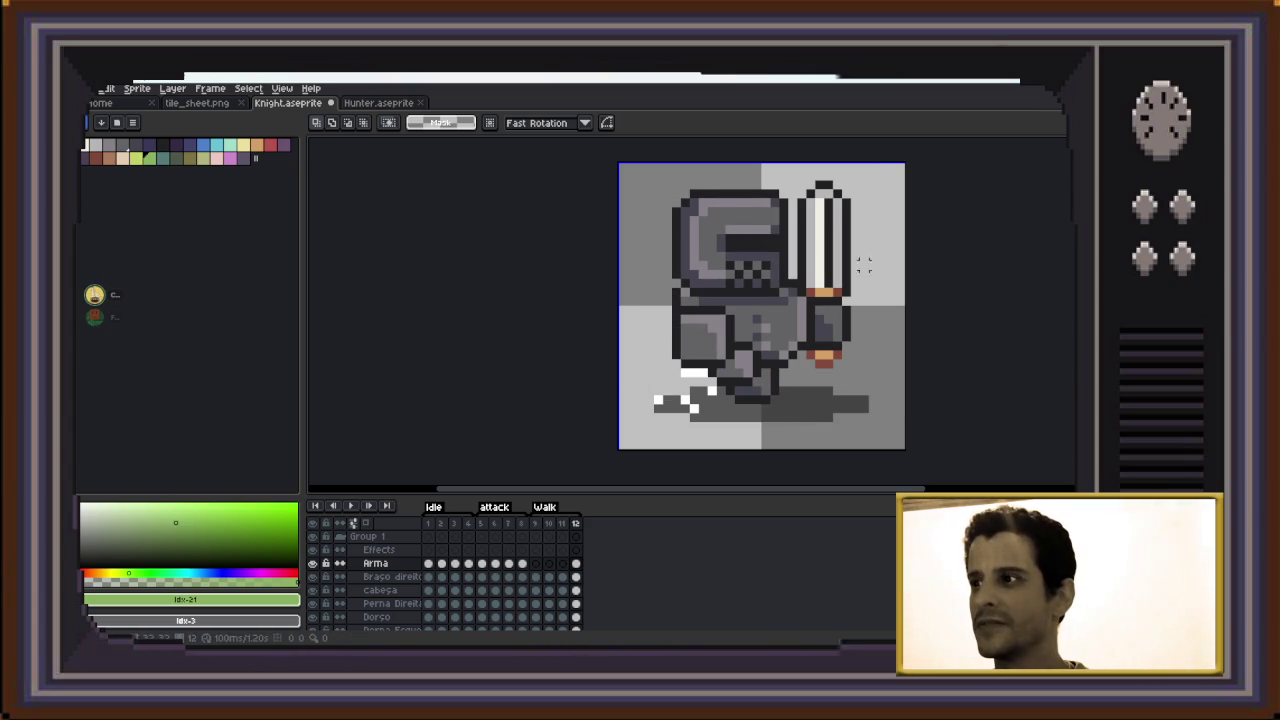
drag(890, 158, 772, 400)
key(Delete)
key(Right)
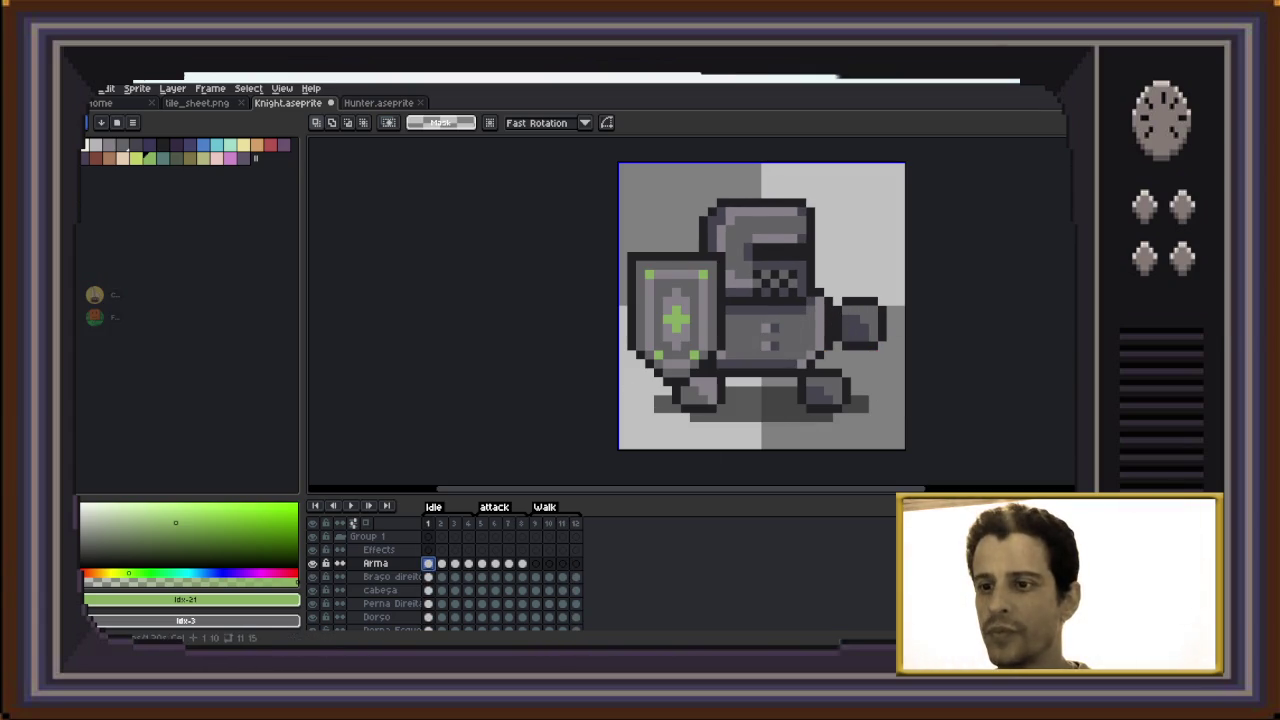
Copy the shield from frame 1 and paste it onto Arma frame 9
drag(616, 205, 746, 442)
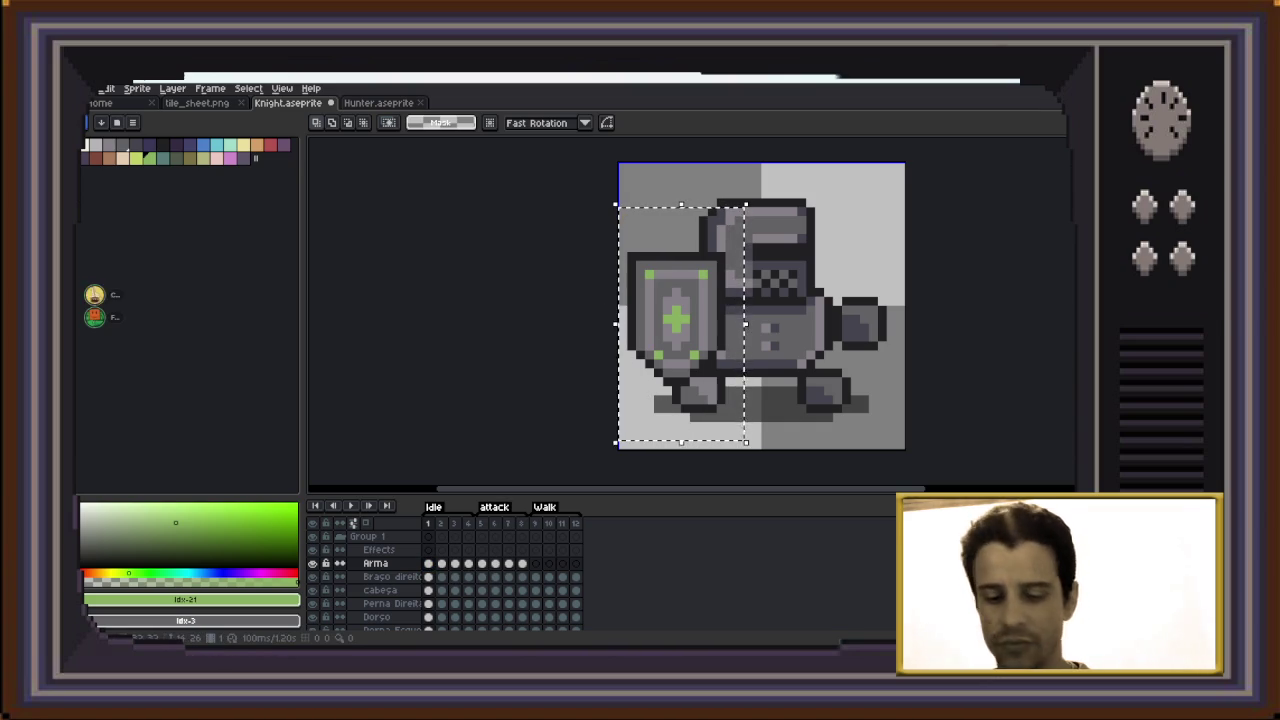
click(700, 457)
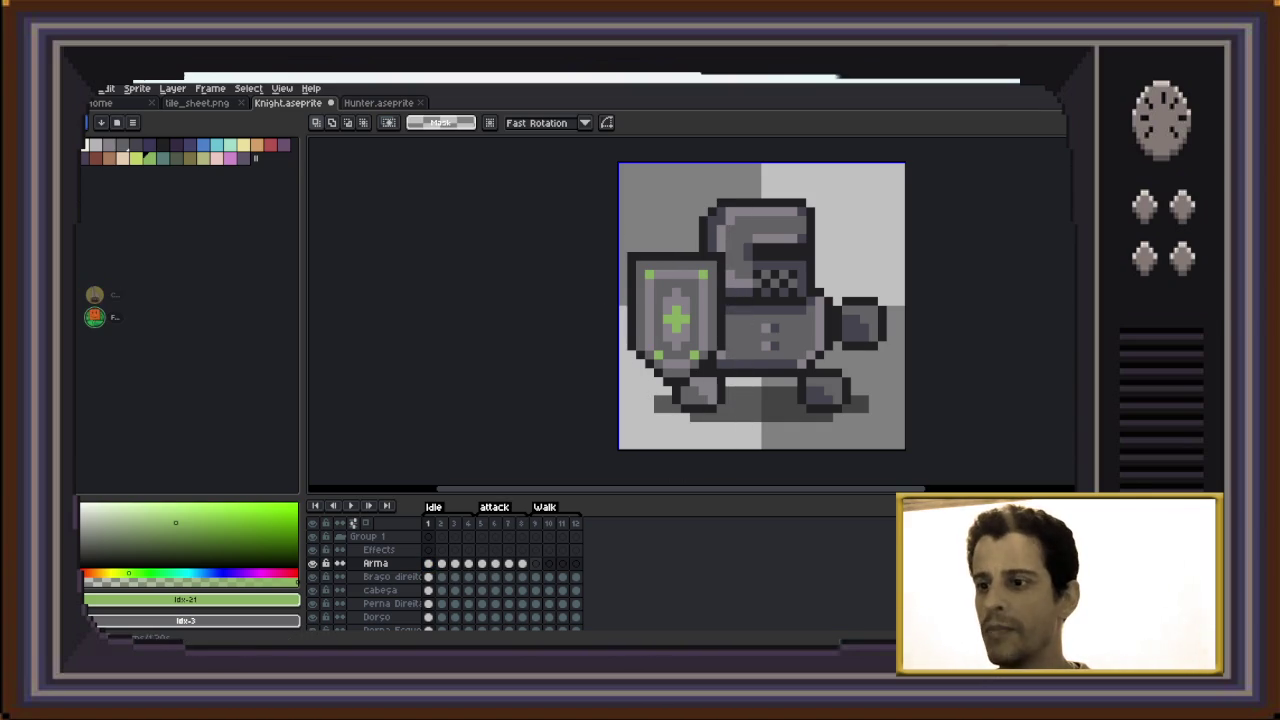
click(535, 563)
key(ctrl+v)
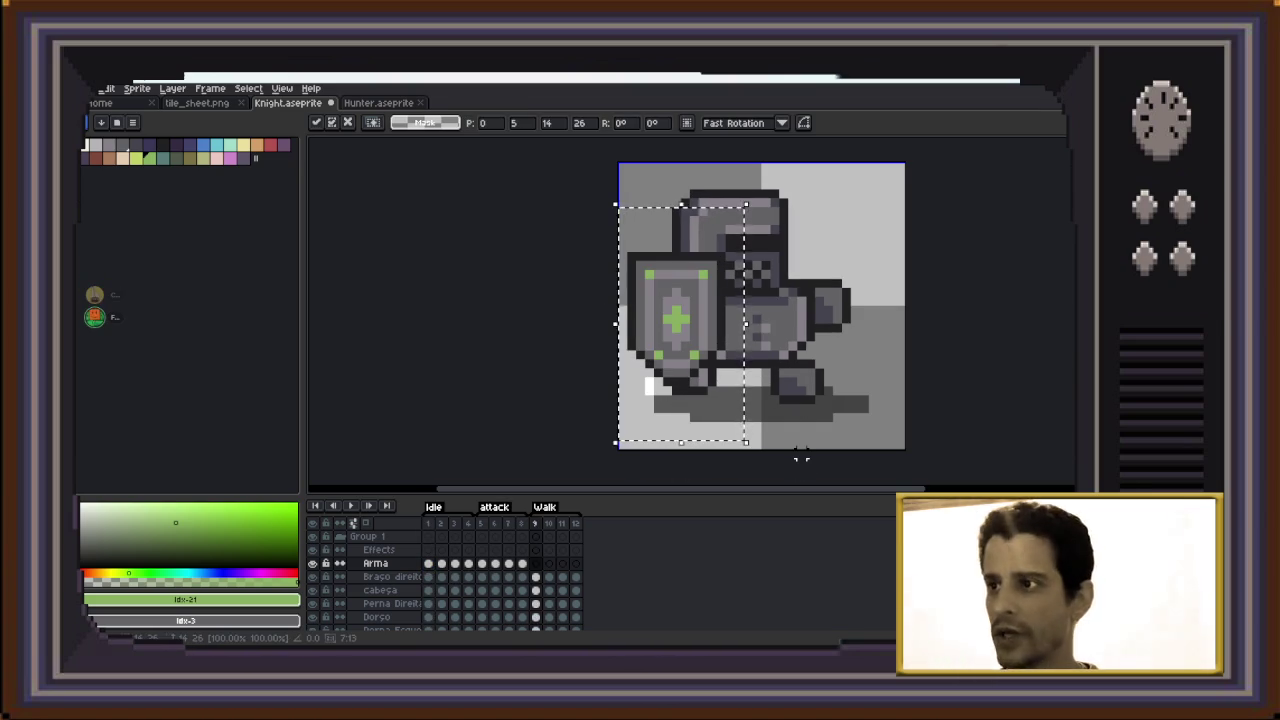
key(Return)
Paste the shield onto frame 10, nudged up, and onto frame 11
key(Right)
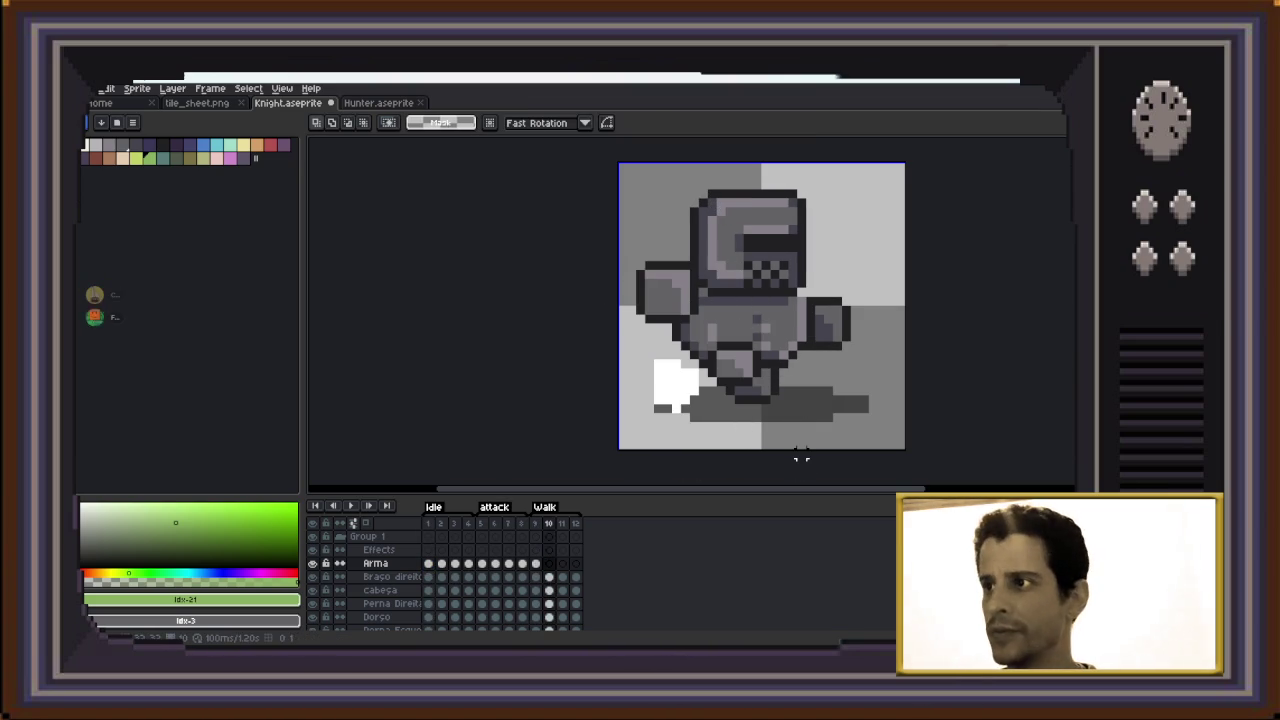
key(ctrl+v)
key(Up)
key(Up)
key(Up)
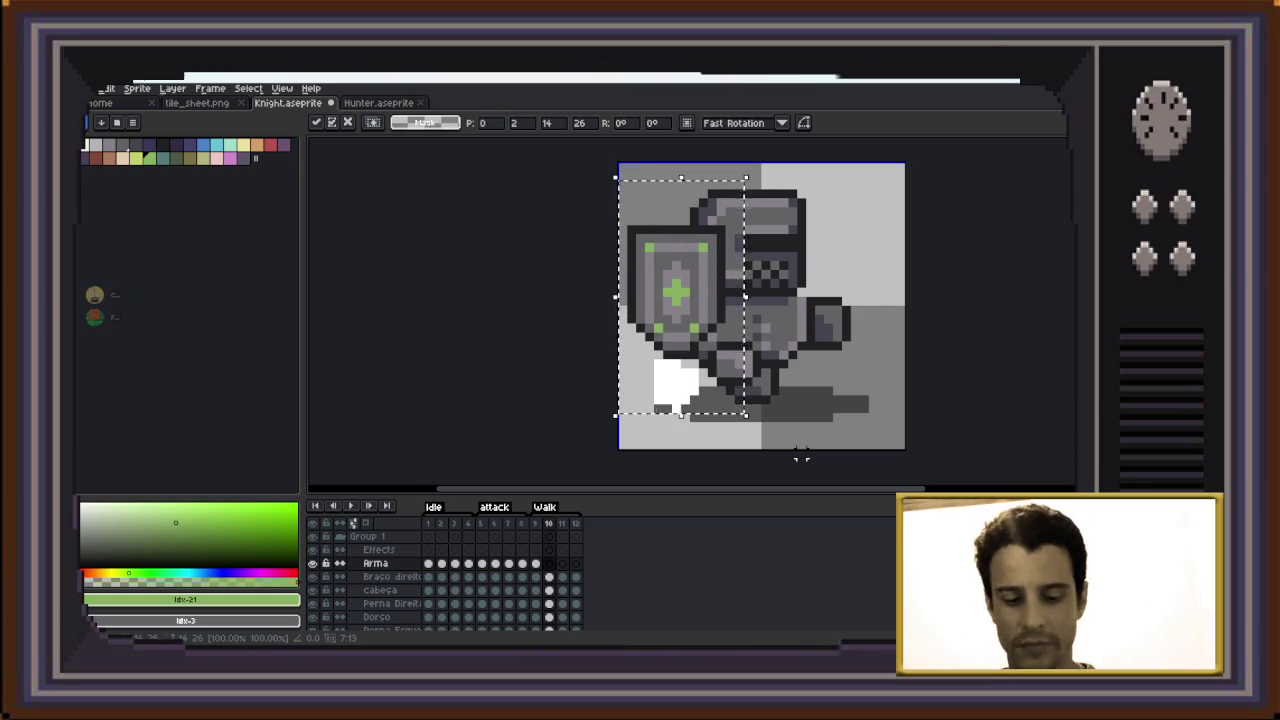
key(Return)
key(period)
key(ctrl+v)
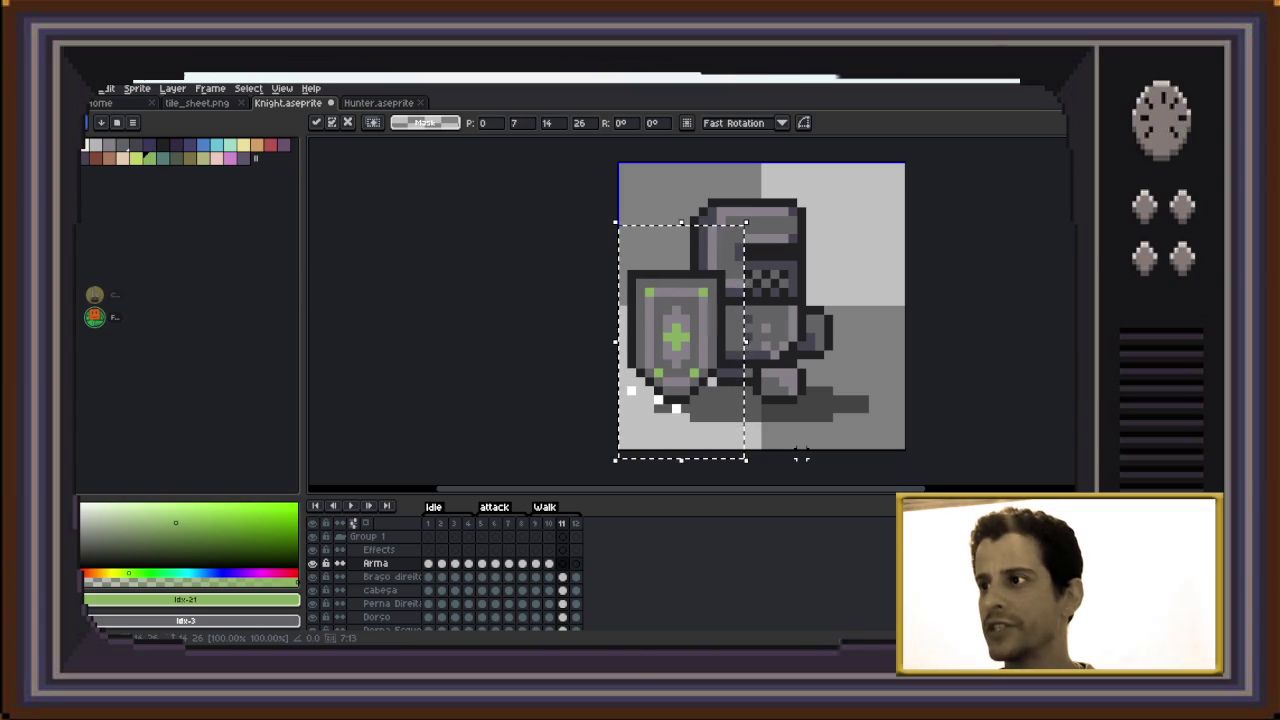
key(Return)
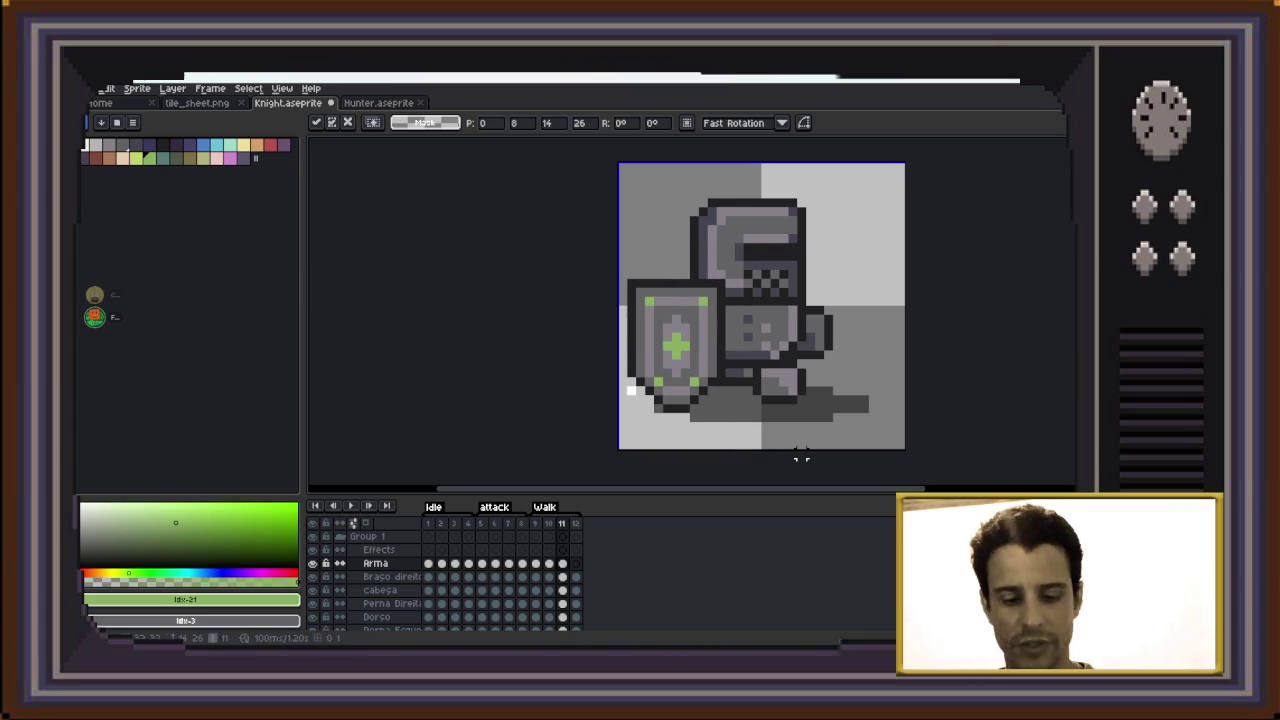
Paste the shield onto frame 12 nudged down-right, play to check, then select it
key(period)
key(ctrl+v)
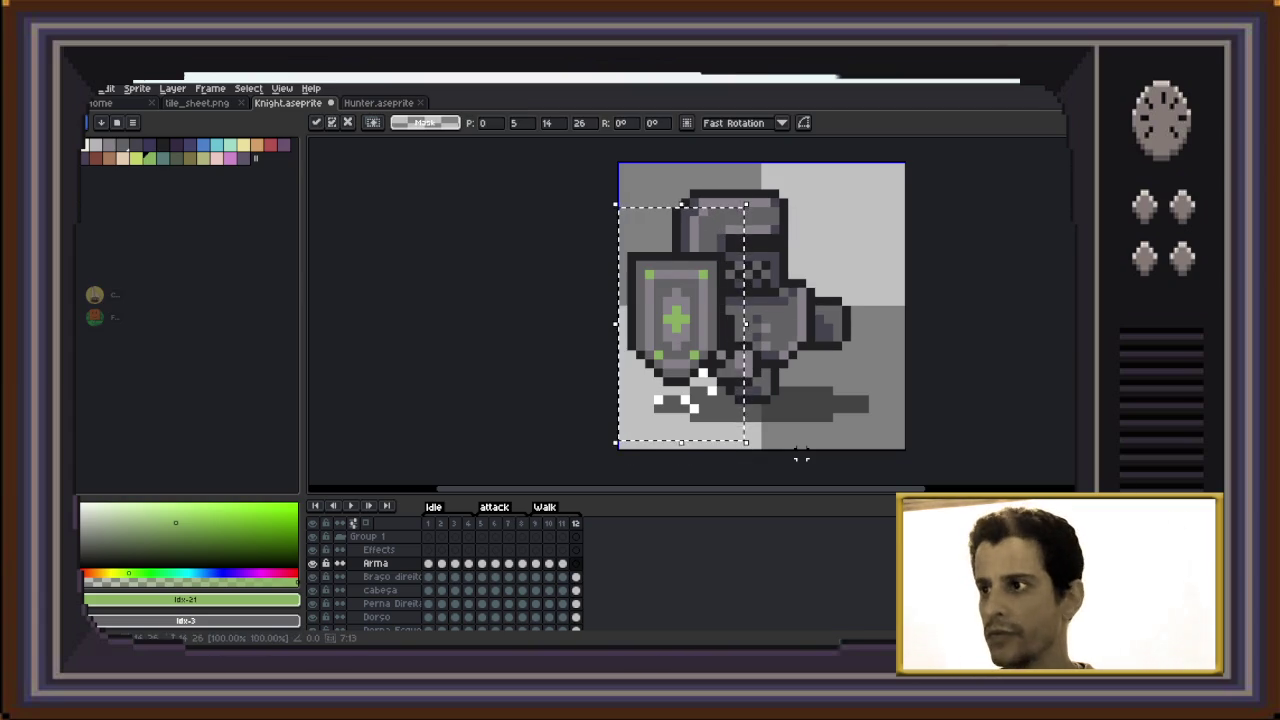
key(Down)
key(Right)
key(Right)
key(Right)
key(Right)
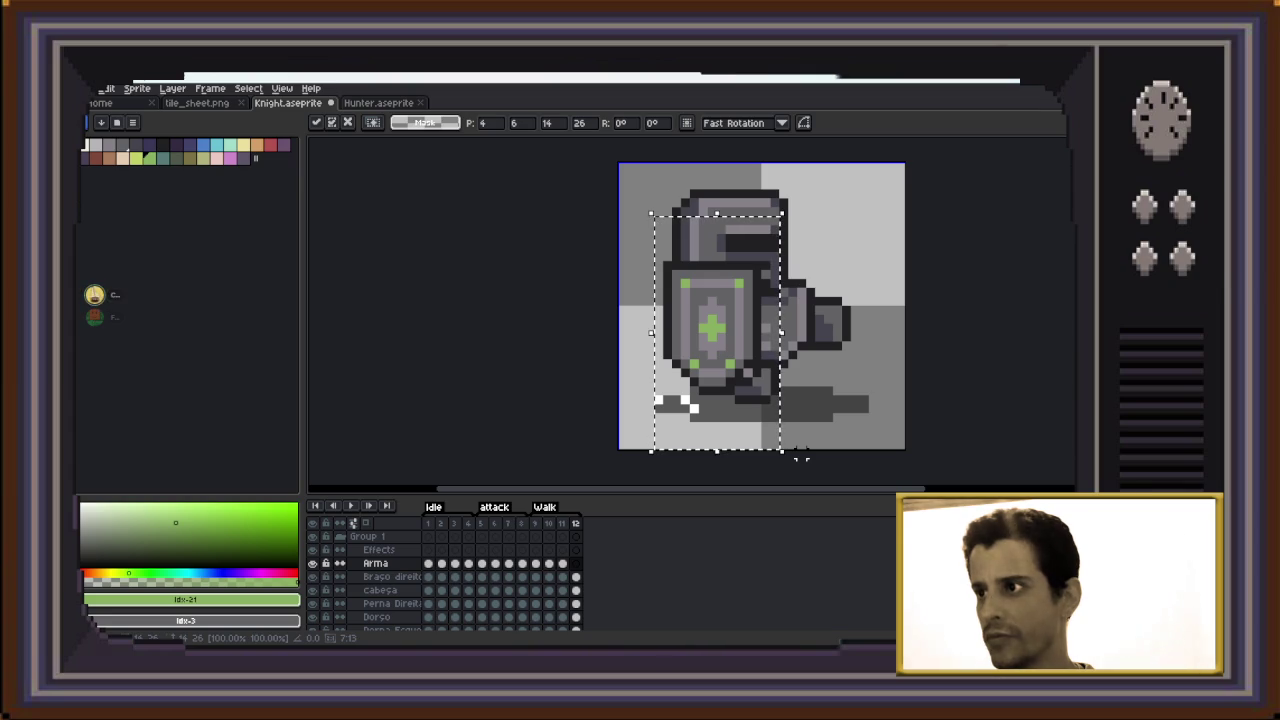
key(Return)
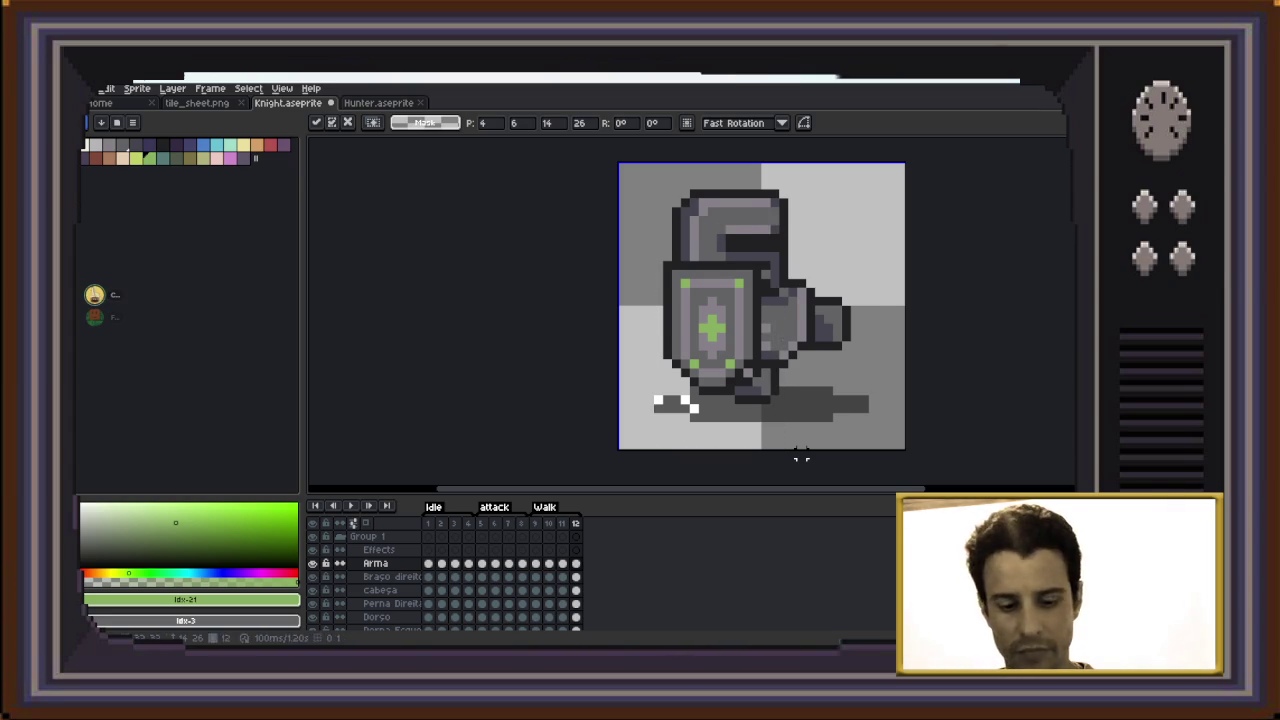
key(Return)
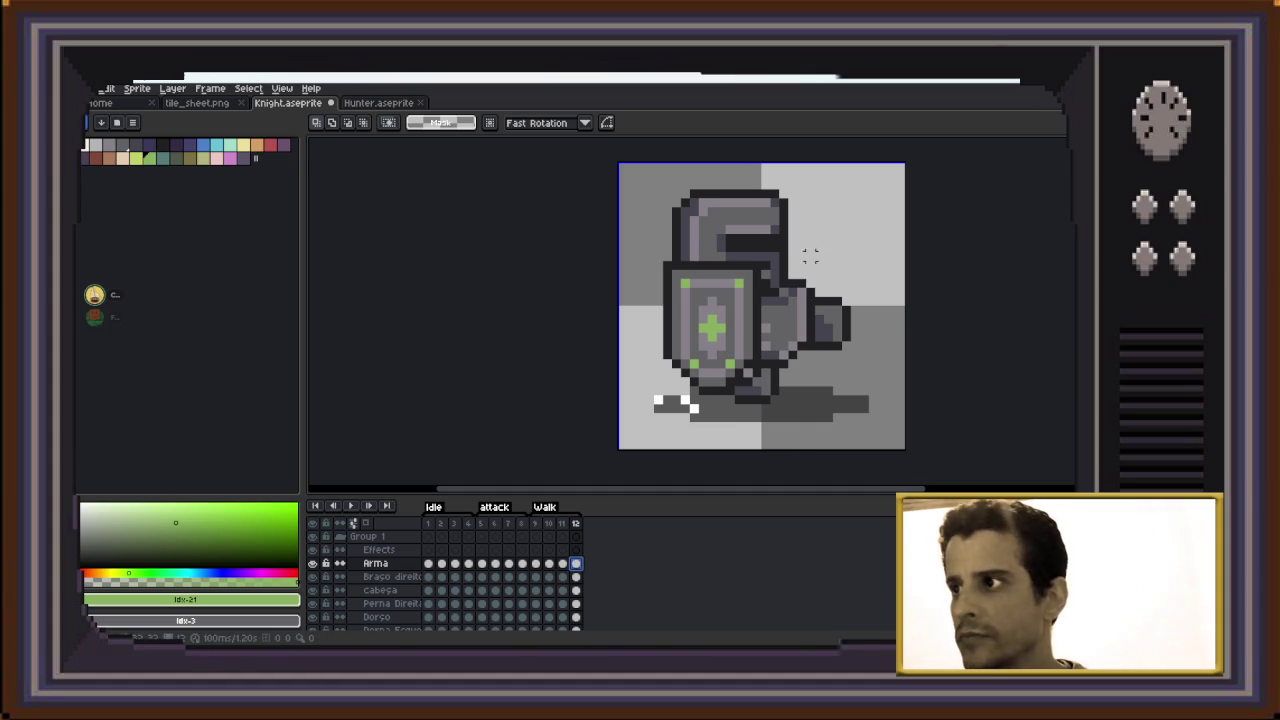
drag(810, 232, 609, 433)
Move frame 12's shield about 29 px left, nudge it up and right, and preview
drag(749, 304, 720, 304)
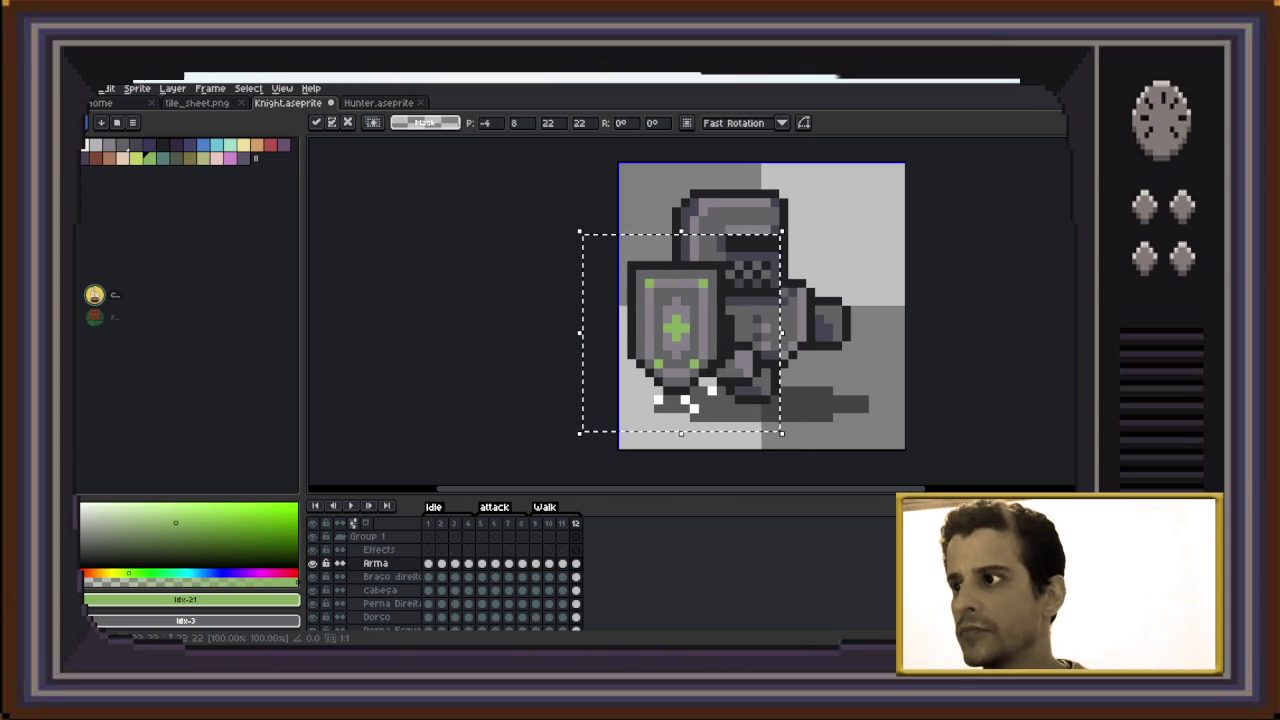
key(Up)
key(Right)
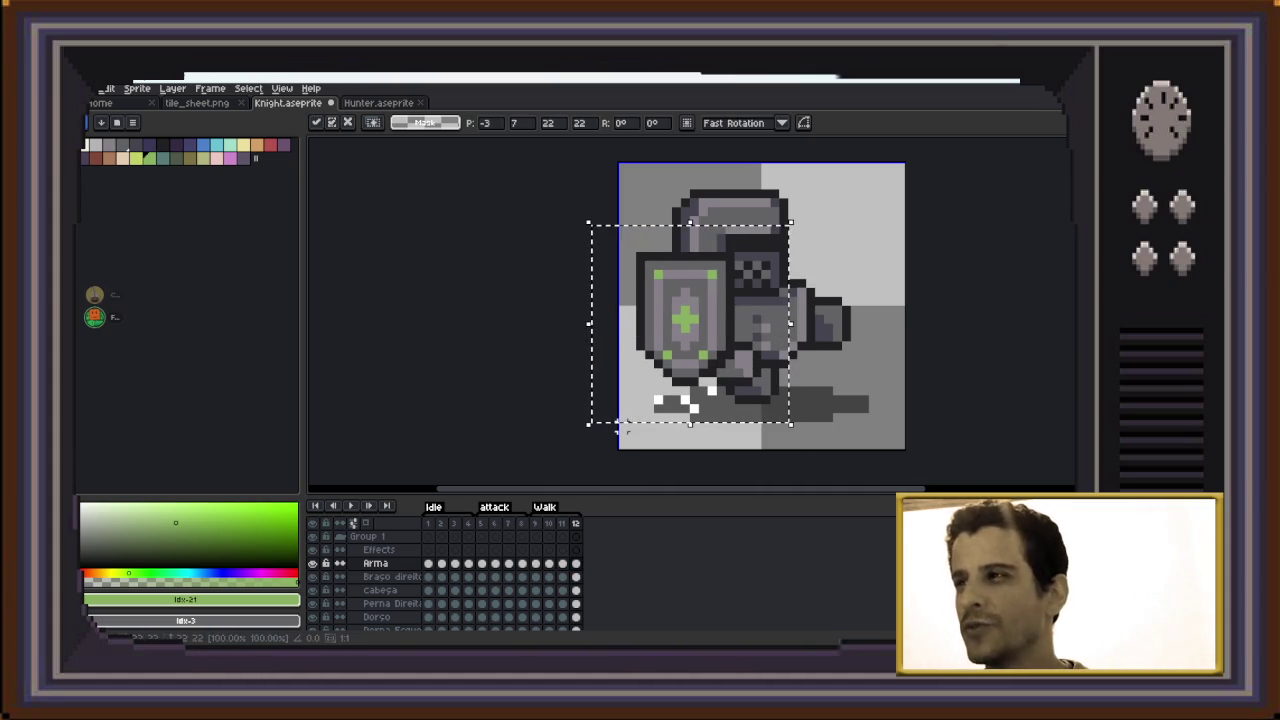
key(ctrl+d)
key(Return)
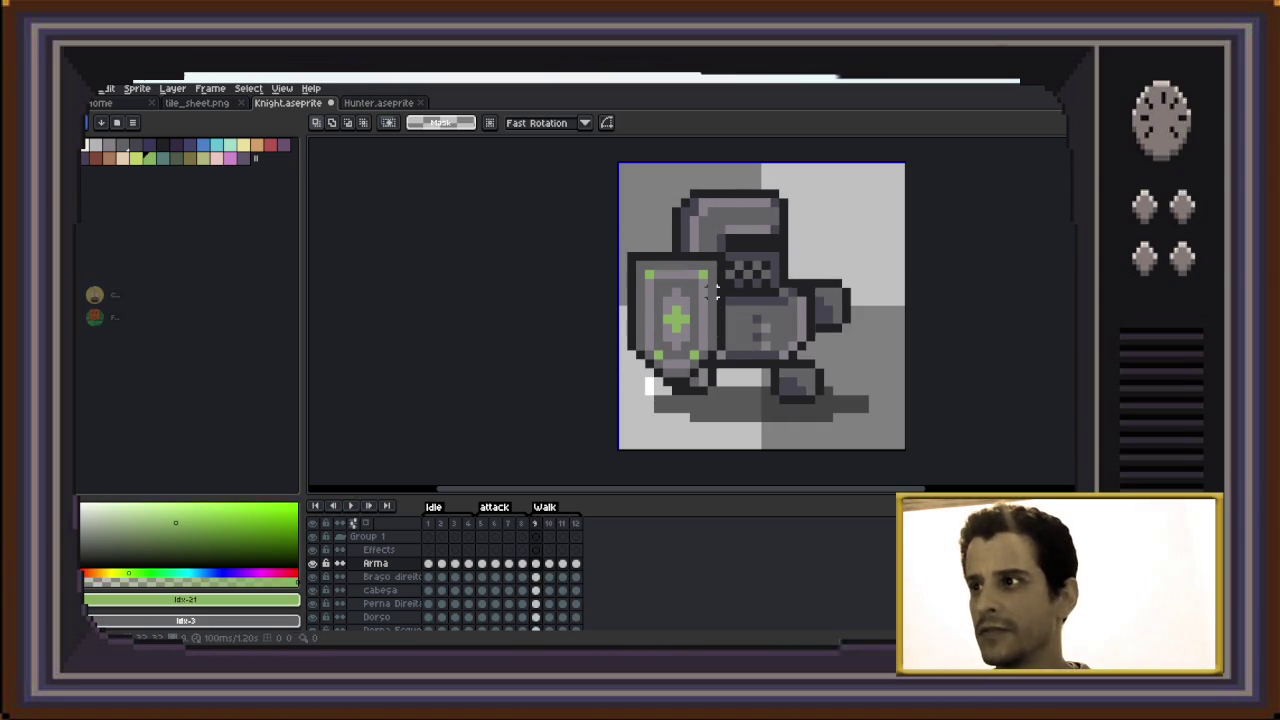
Nudge frame 10's shield down one pixel and replay the animation
key(Right)
mouse_move(596, 210)
mouse_down()
mouse_move(748, 365)
mouse_move(746, 380)
mouse_up()
key(Down)
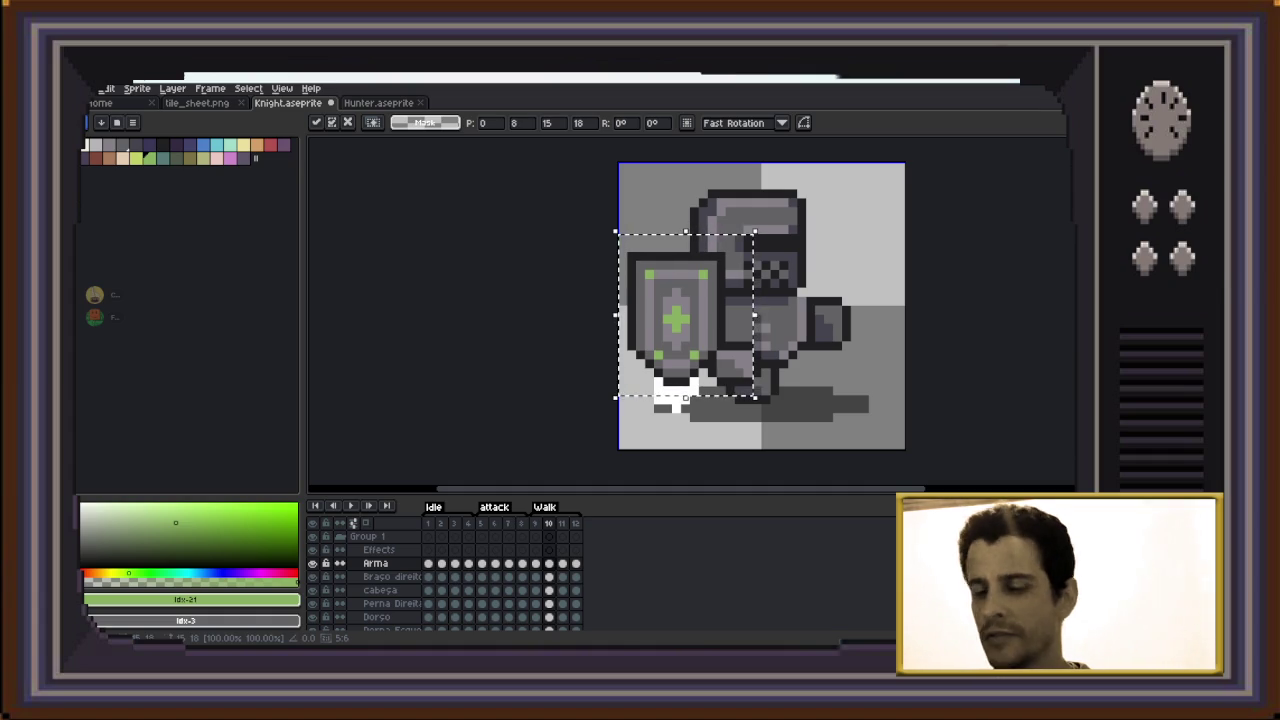
key(ctrl+d)
key(Left)
key(Return)
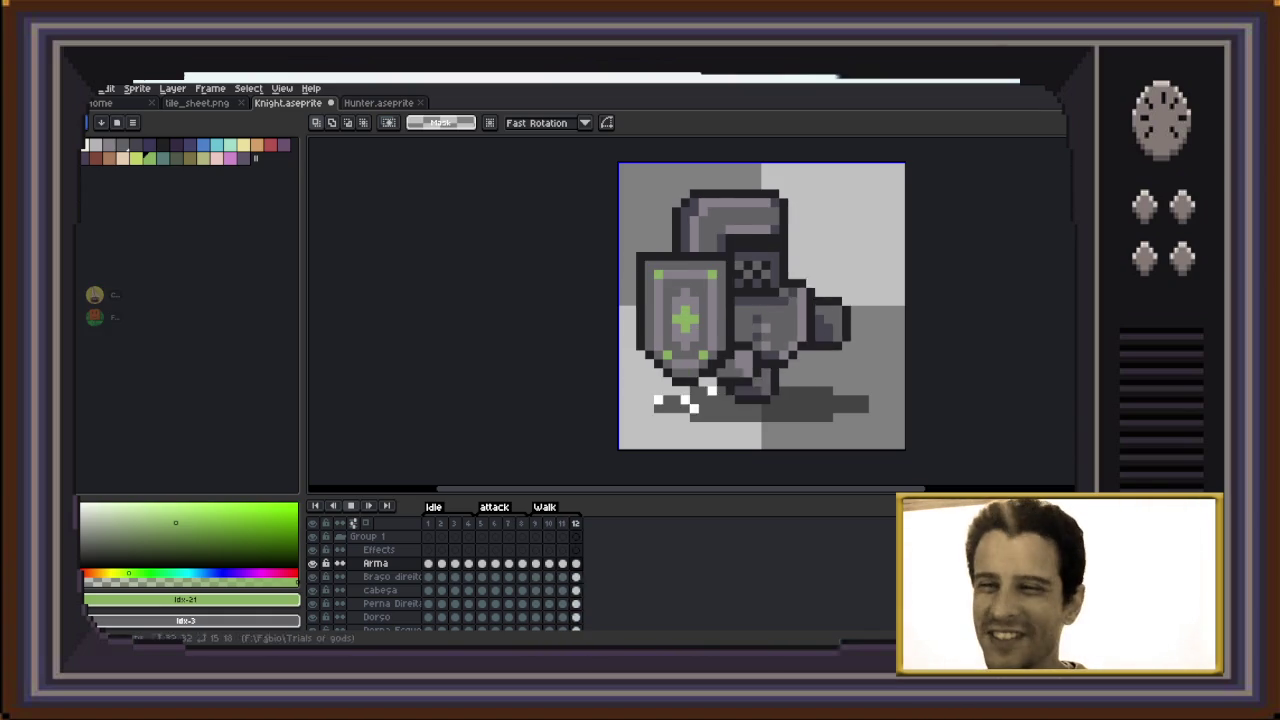
key(Return)
Go to Idle frame 1 on the Effects layer with an eyedropped colour and the Pencil
key(Left)
key(Home)
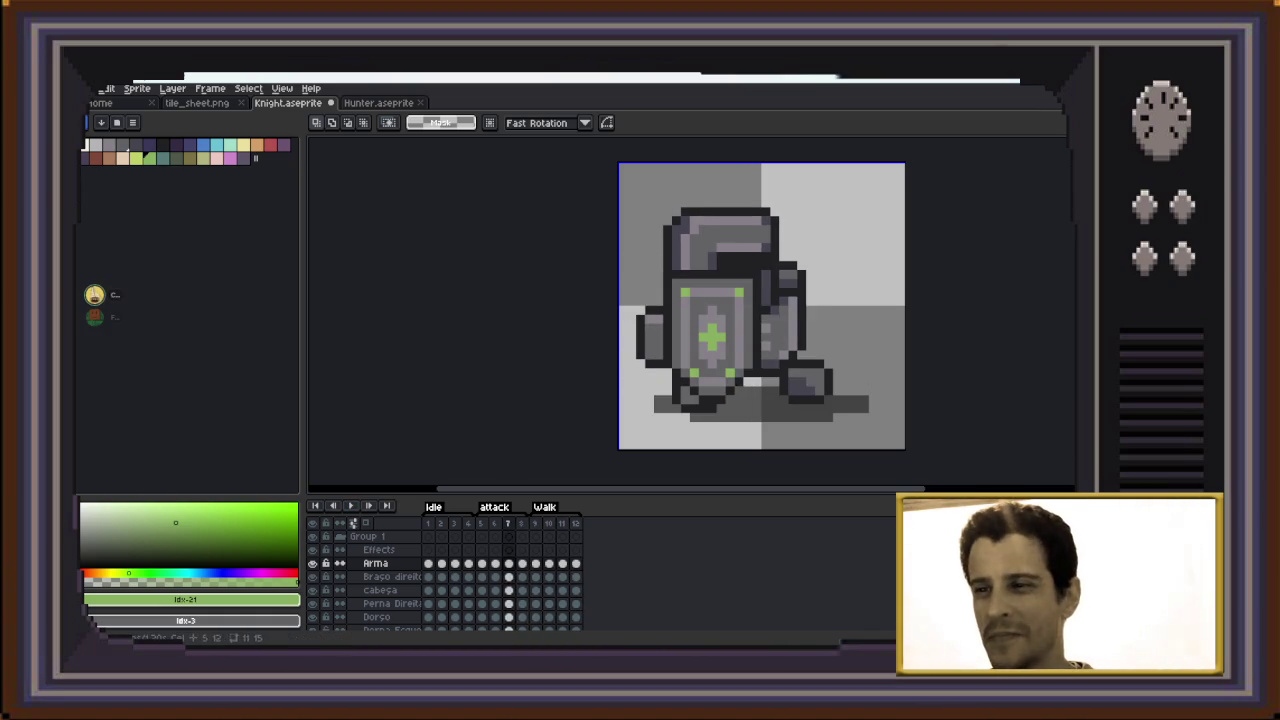
key(Right)
key(Left)
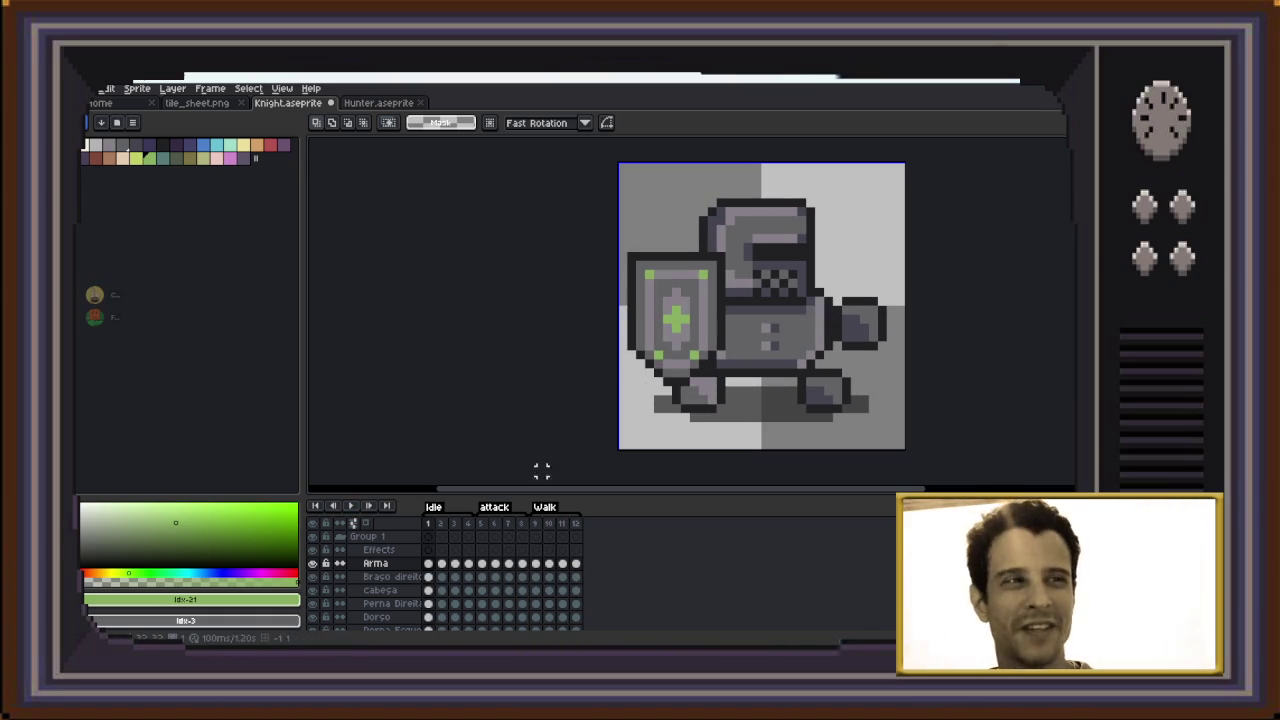
key(i)
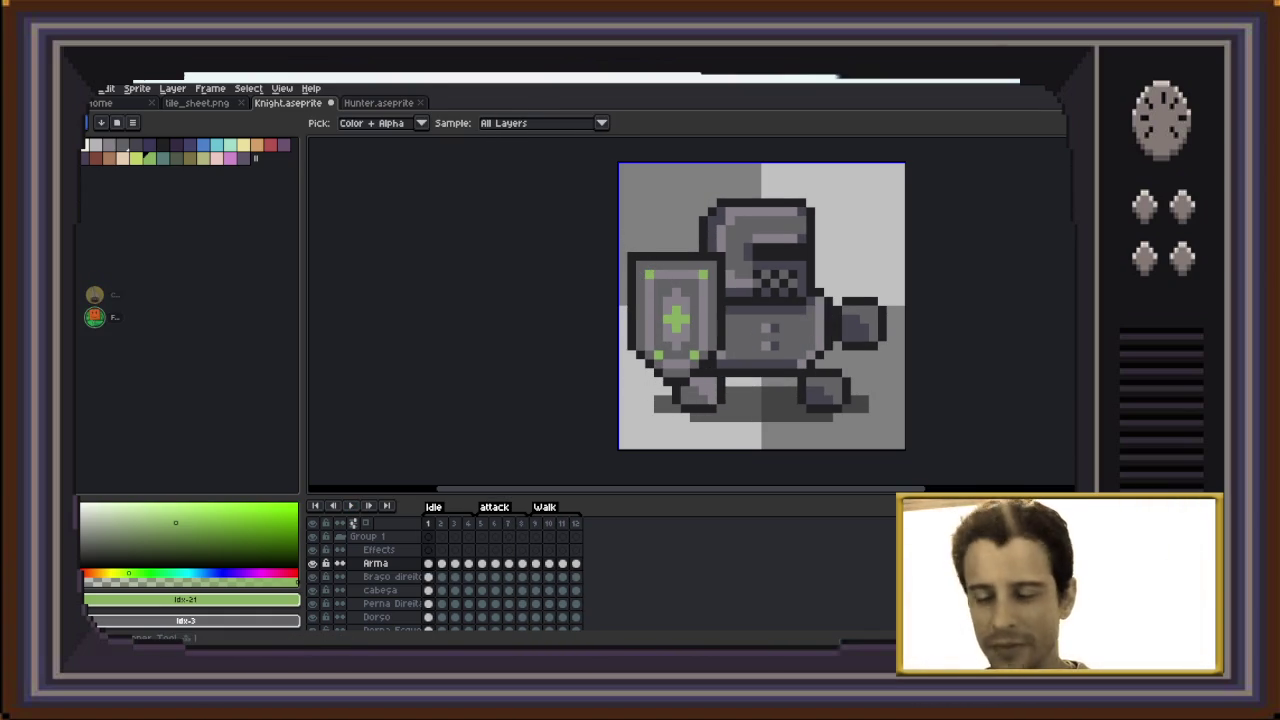
key(Up)
key(b)
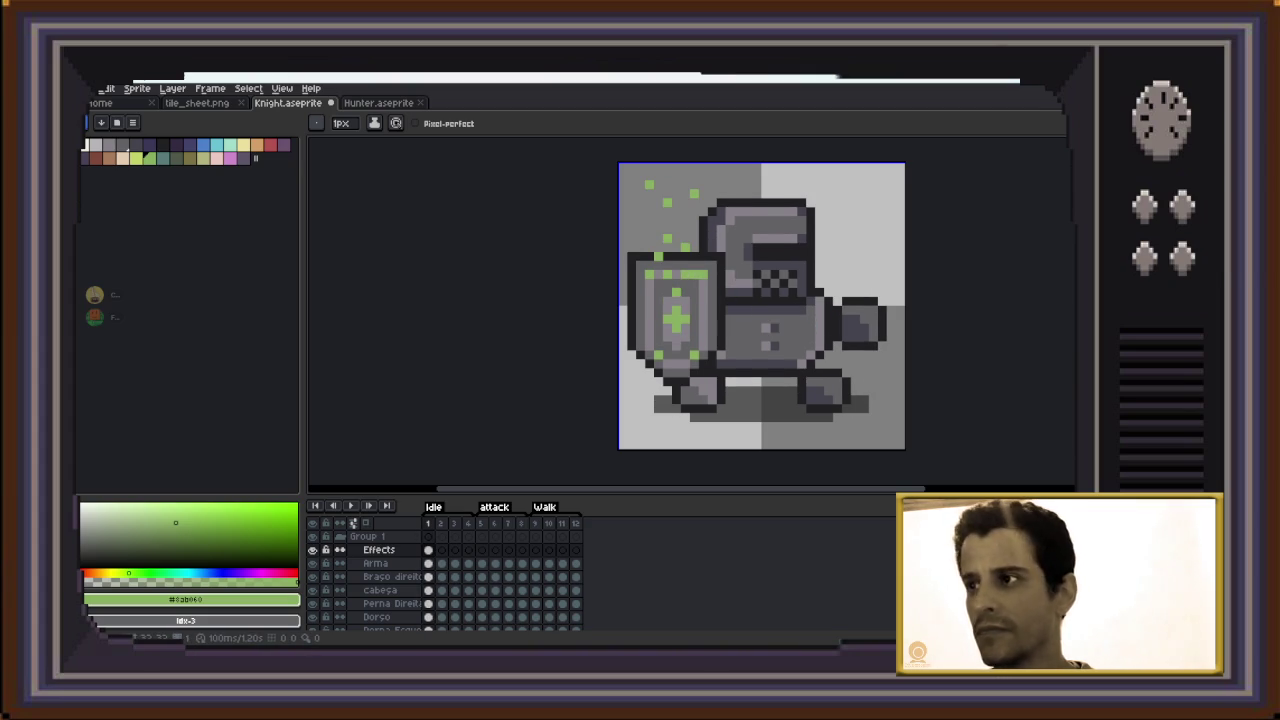
Copy the green particles and paste them unchanged onto Idle frame 2
key(m)
drag(620, 163, 711, 308)
key(ctrl+d)
key(Right)
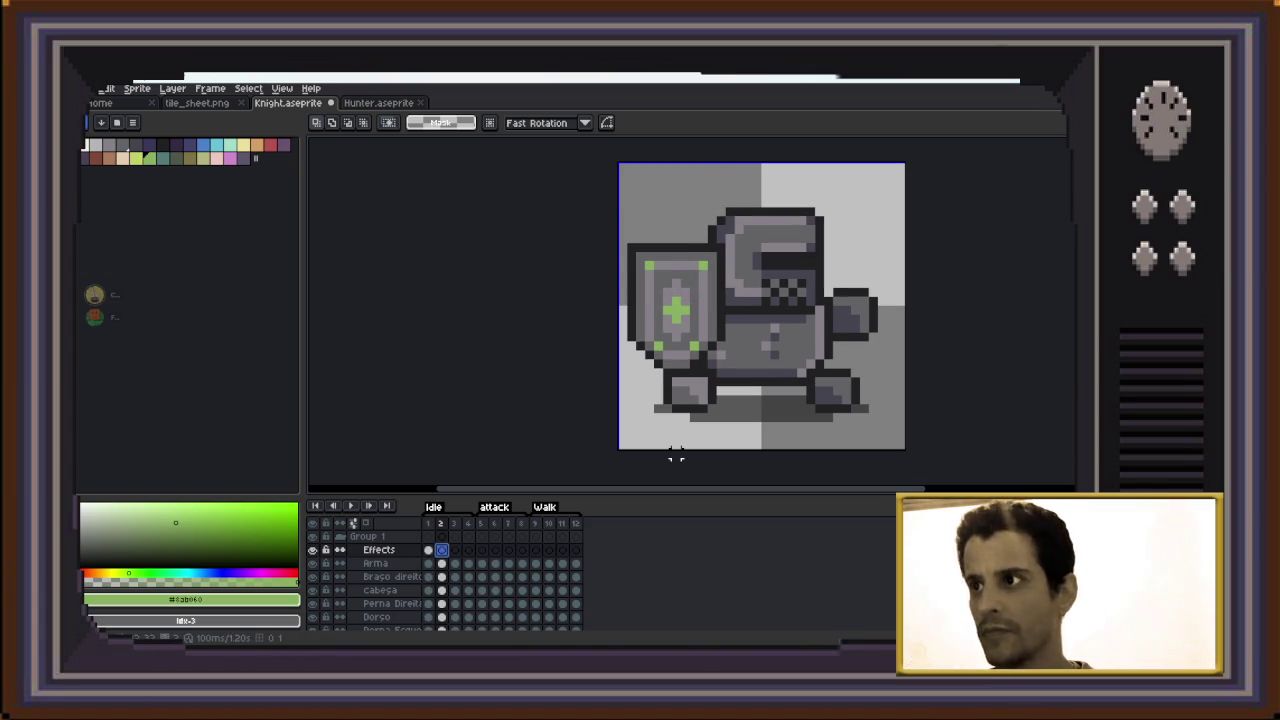
key(ctrl+v)
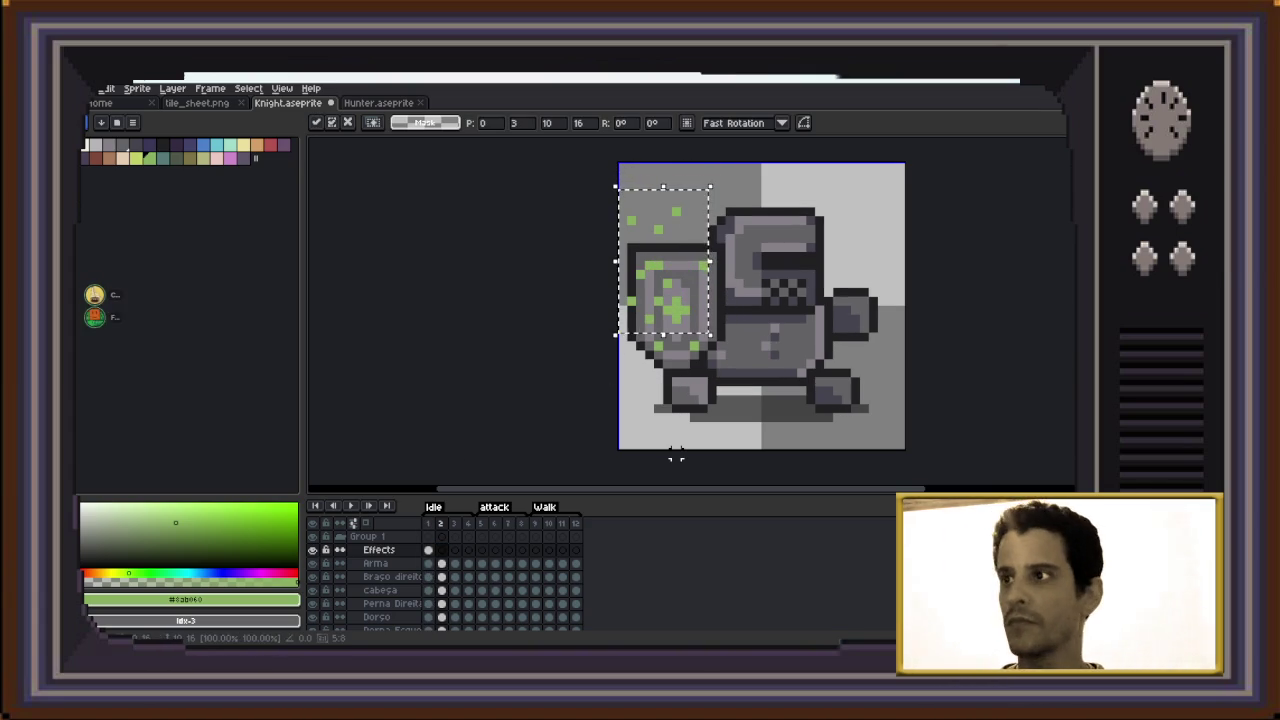
key(Right)
key(Left)
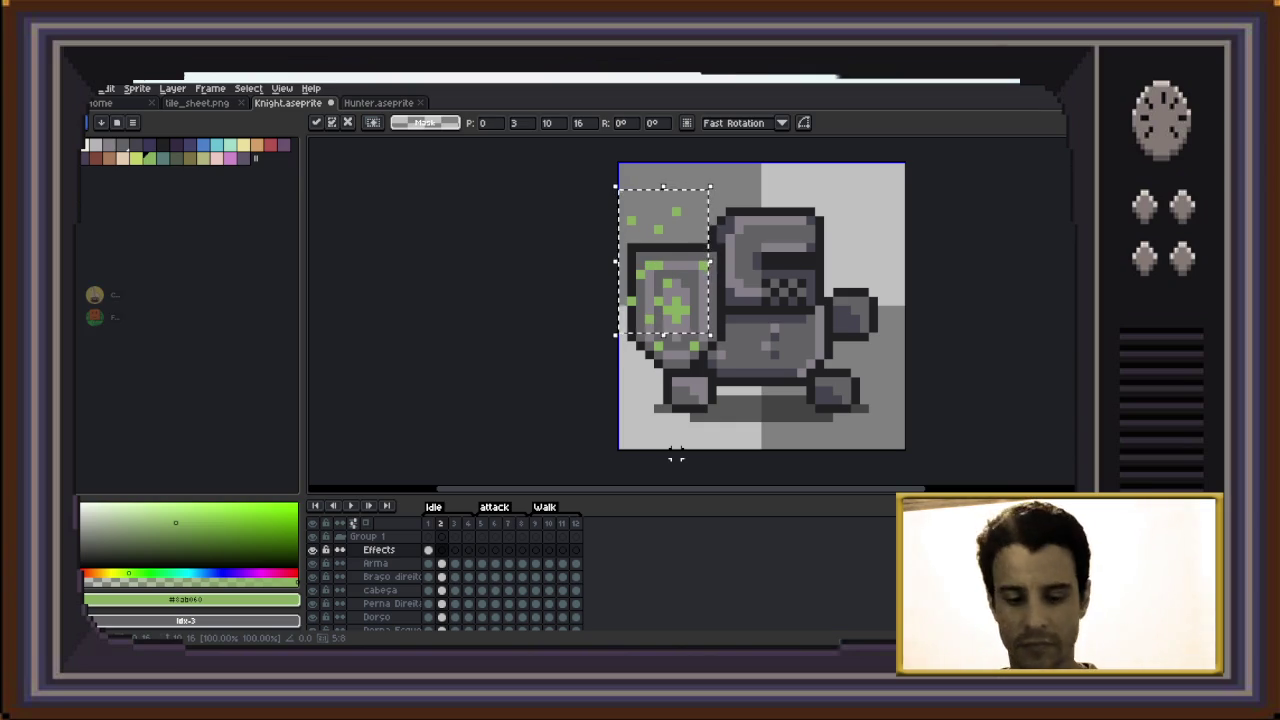
key(Return)
key(Return)
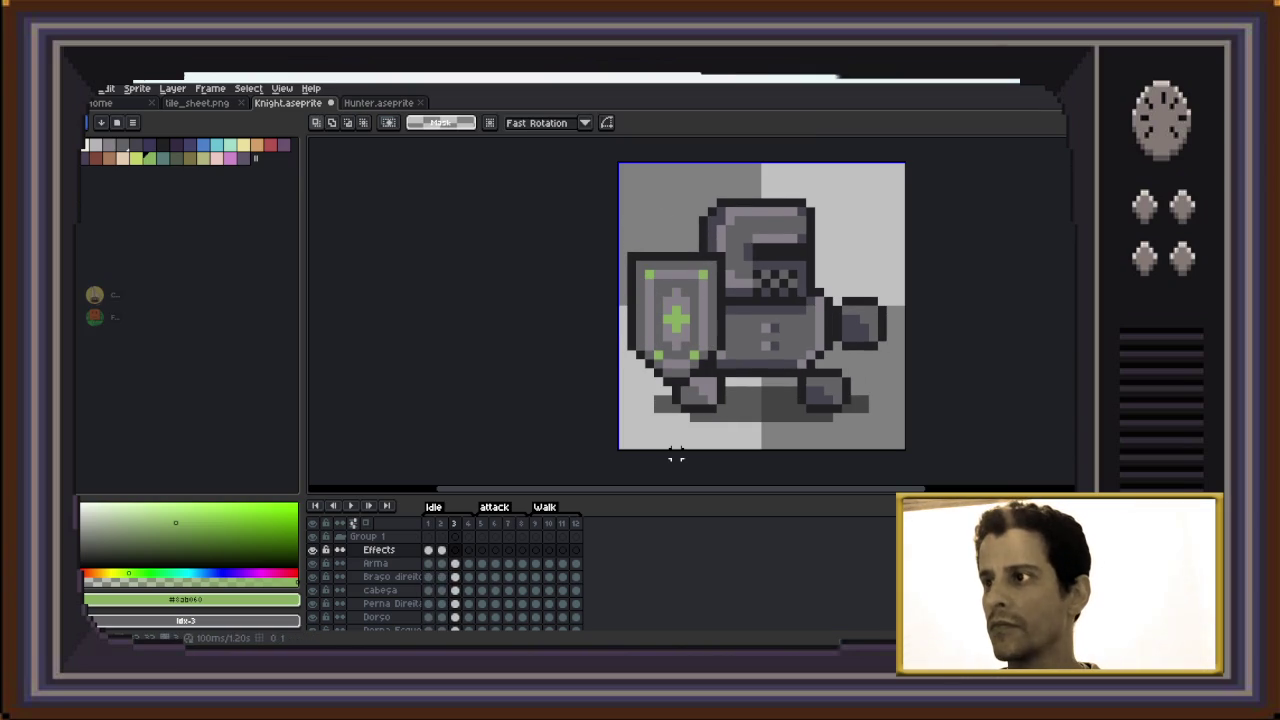
Paste the particles onto frame 3 shifted down and right, and onto frame 4
key(ctrl+v)
key(Down)
key(Down)
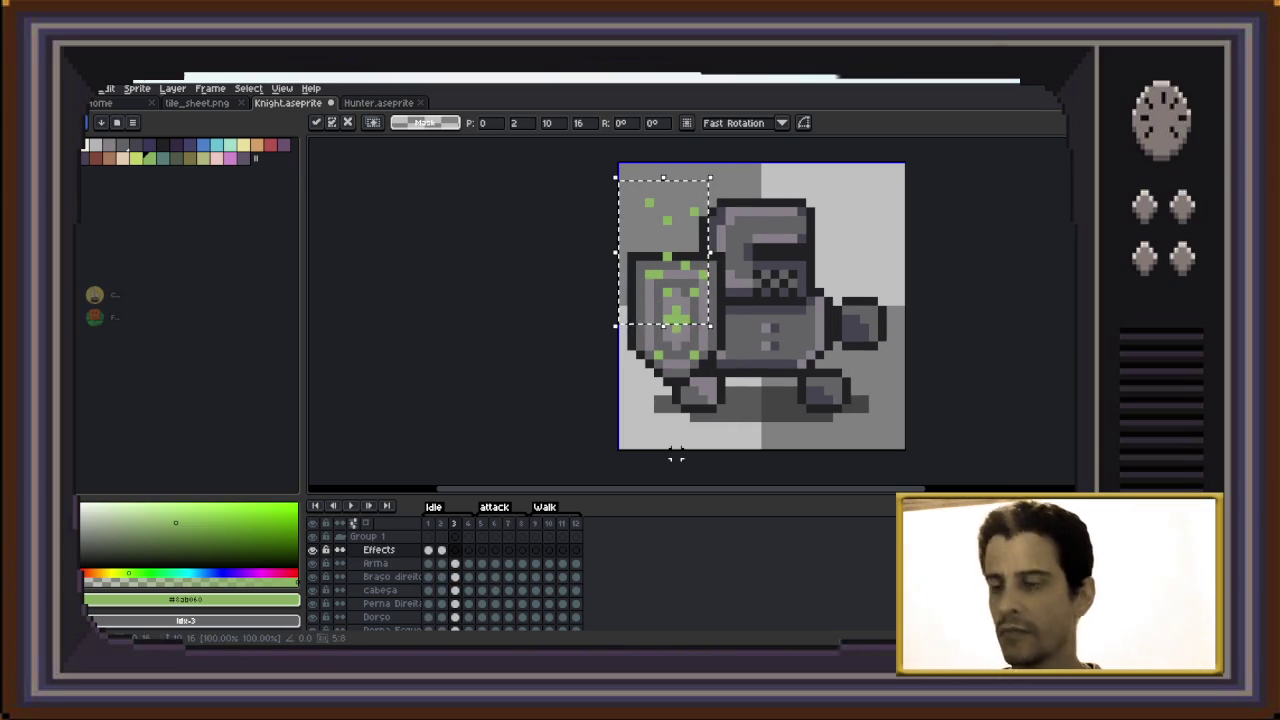
key(Right)
key(Right)
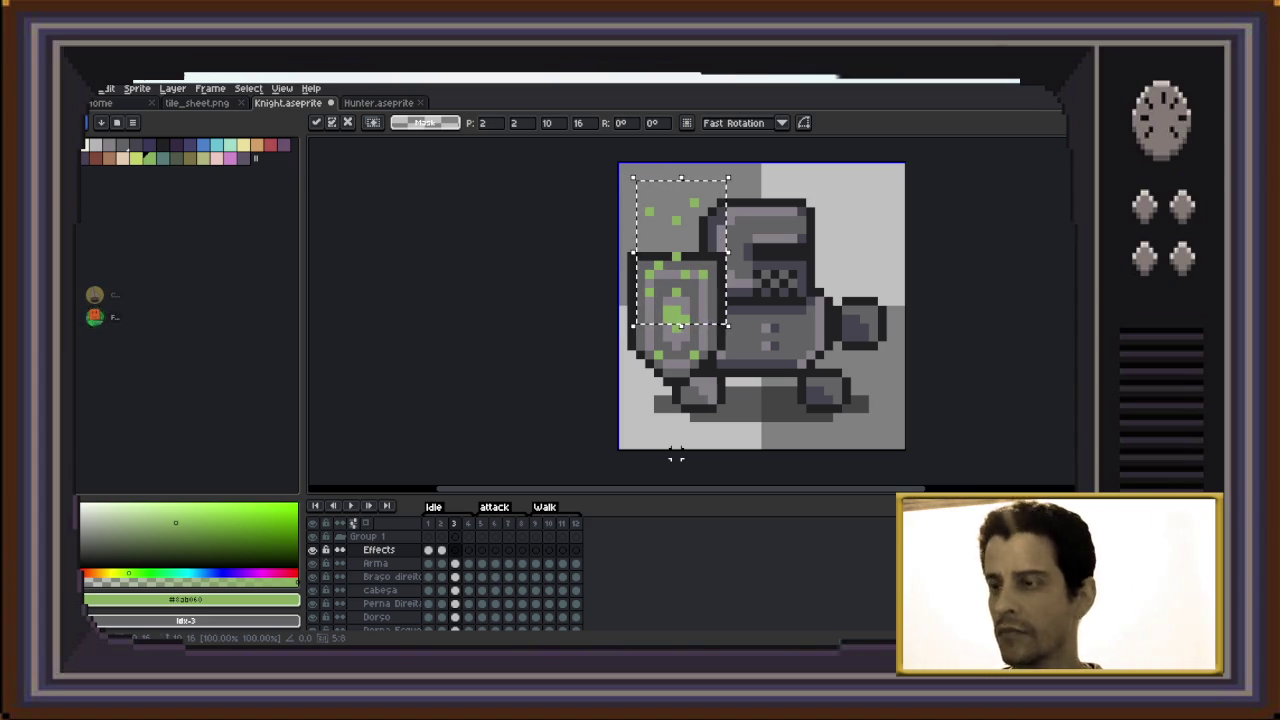
key(Right)
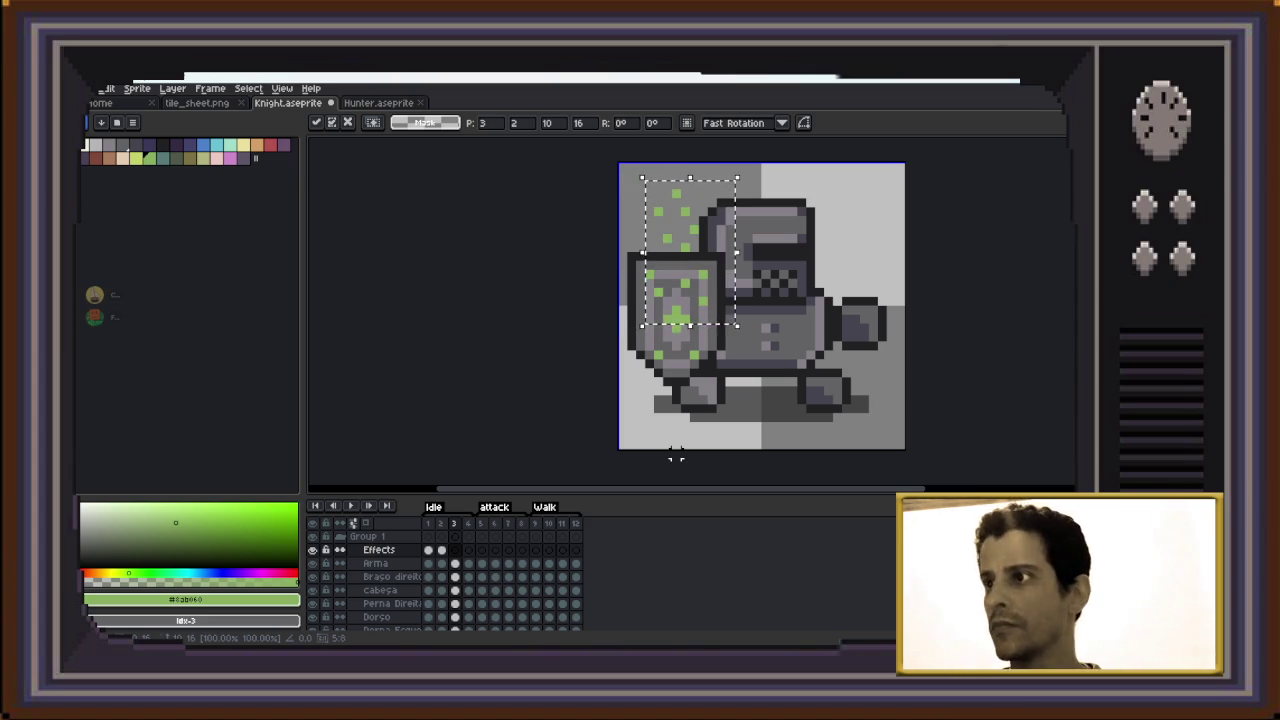
key(Return)
key(Return)
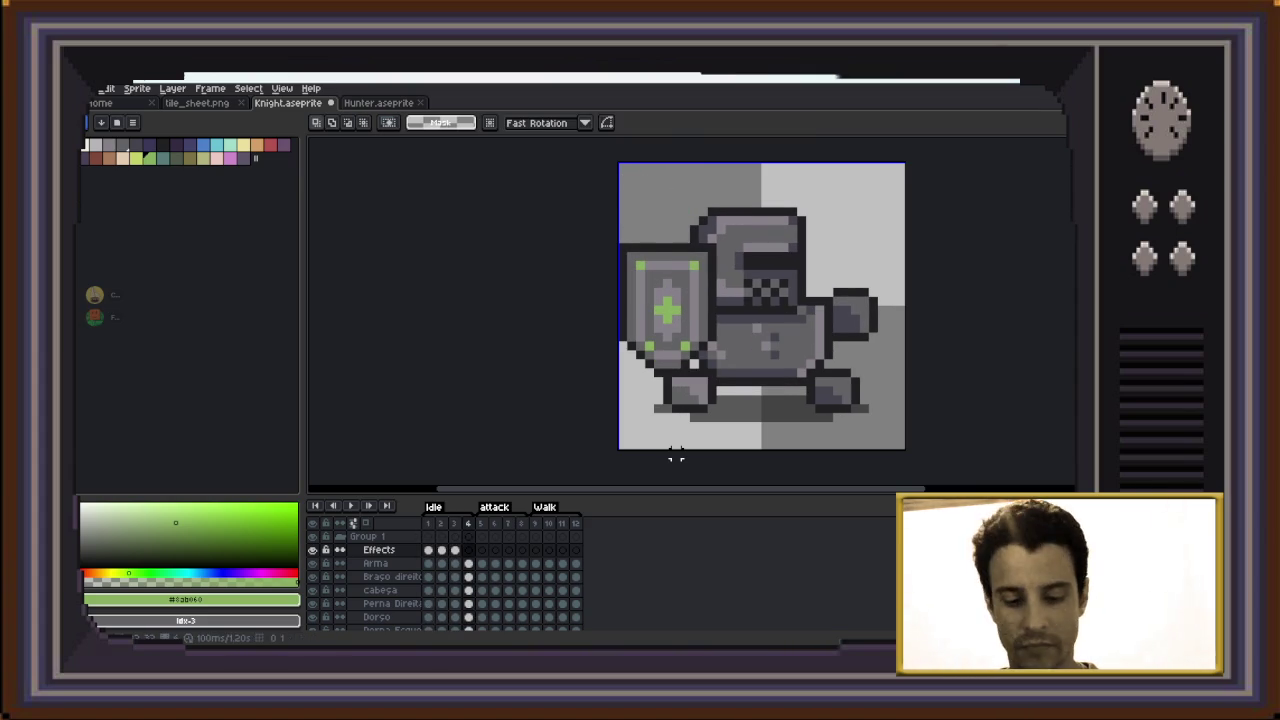
key(ctrl+v)
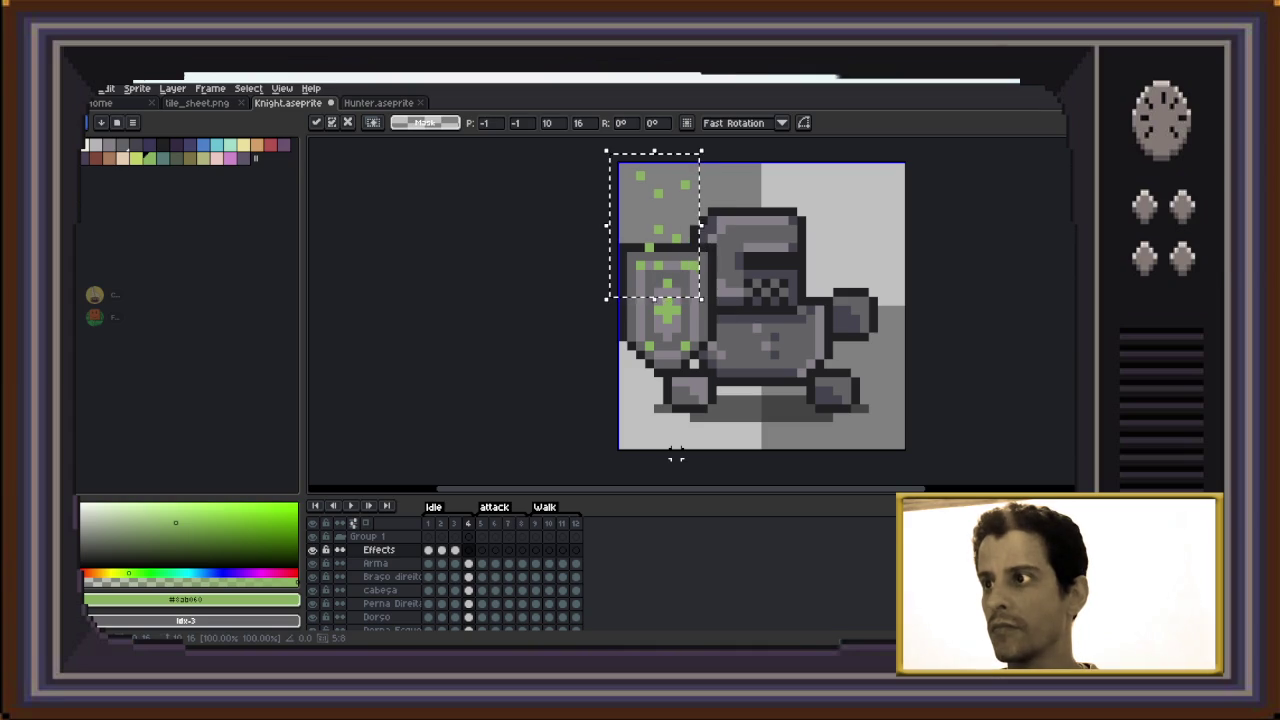
key(Return)
key(Return)
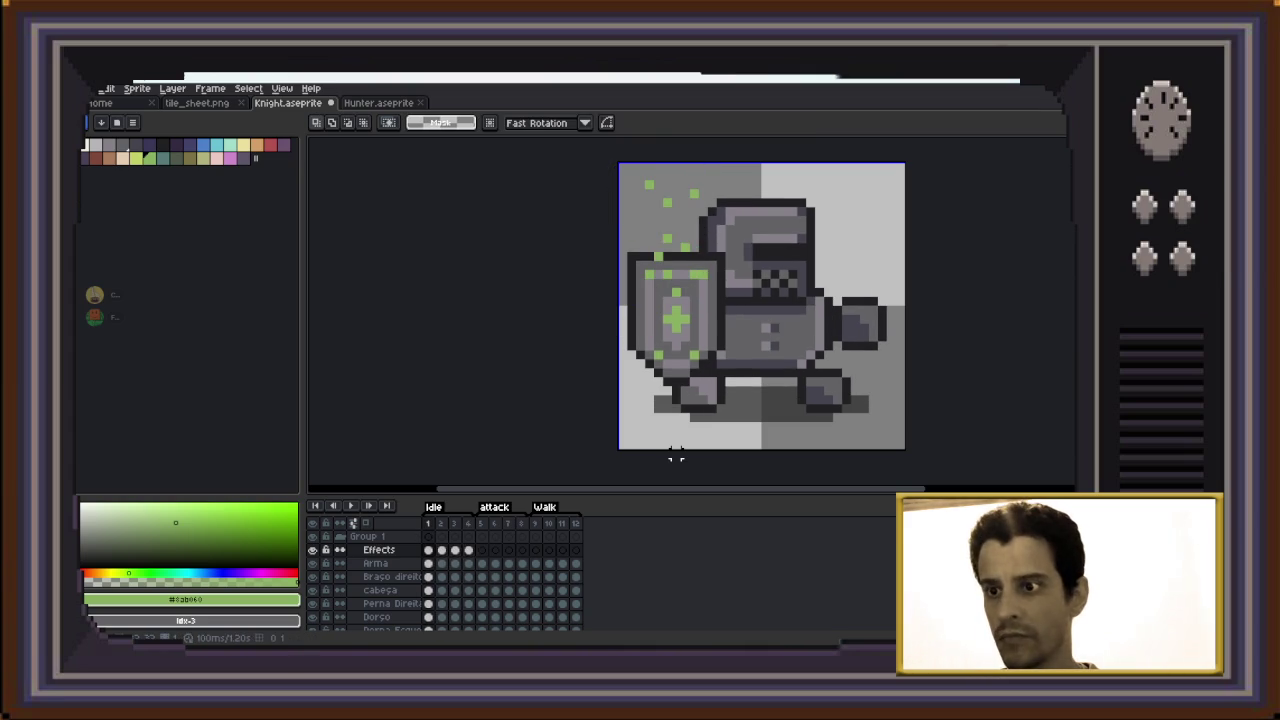
Preview the drifting particles by playing and stepping through frames 2–4
key(Return)
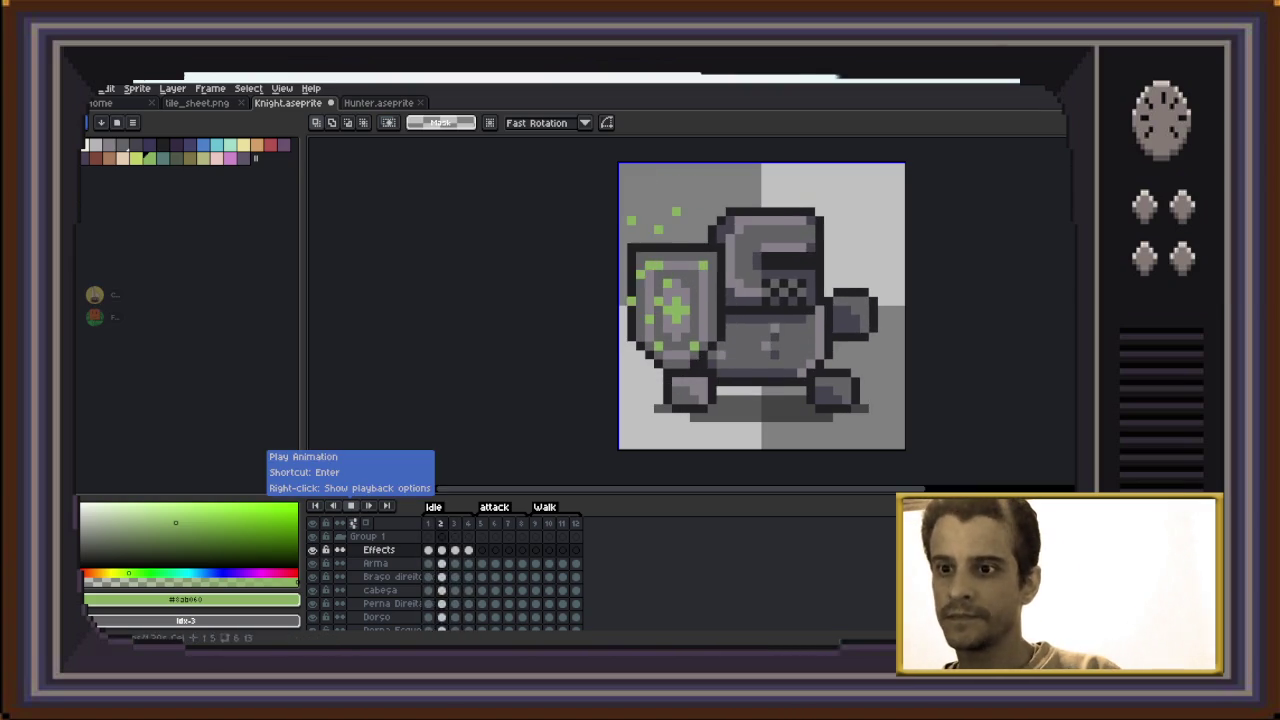
key(Return)
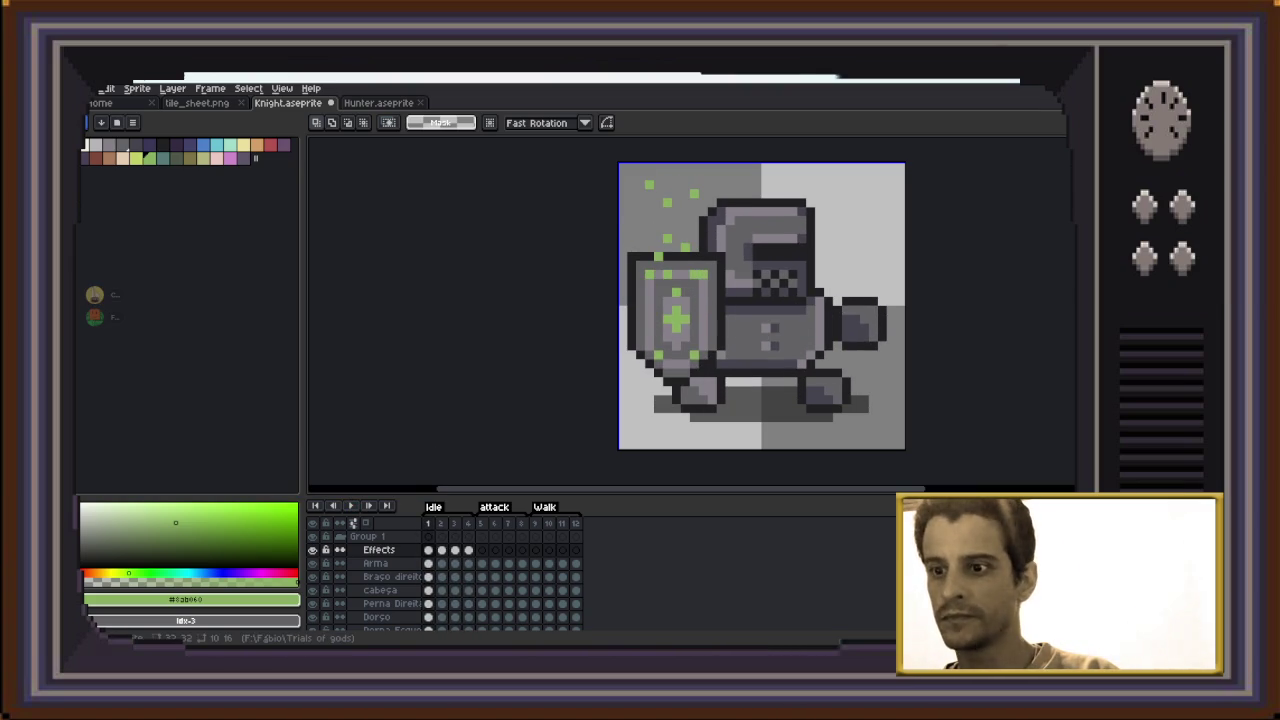
key(b)
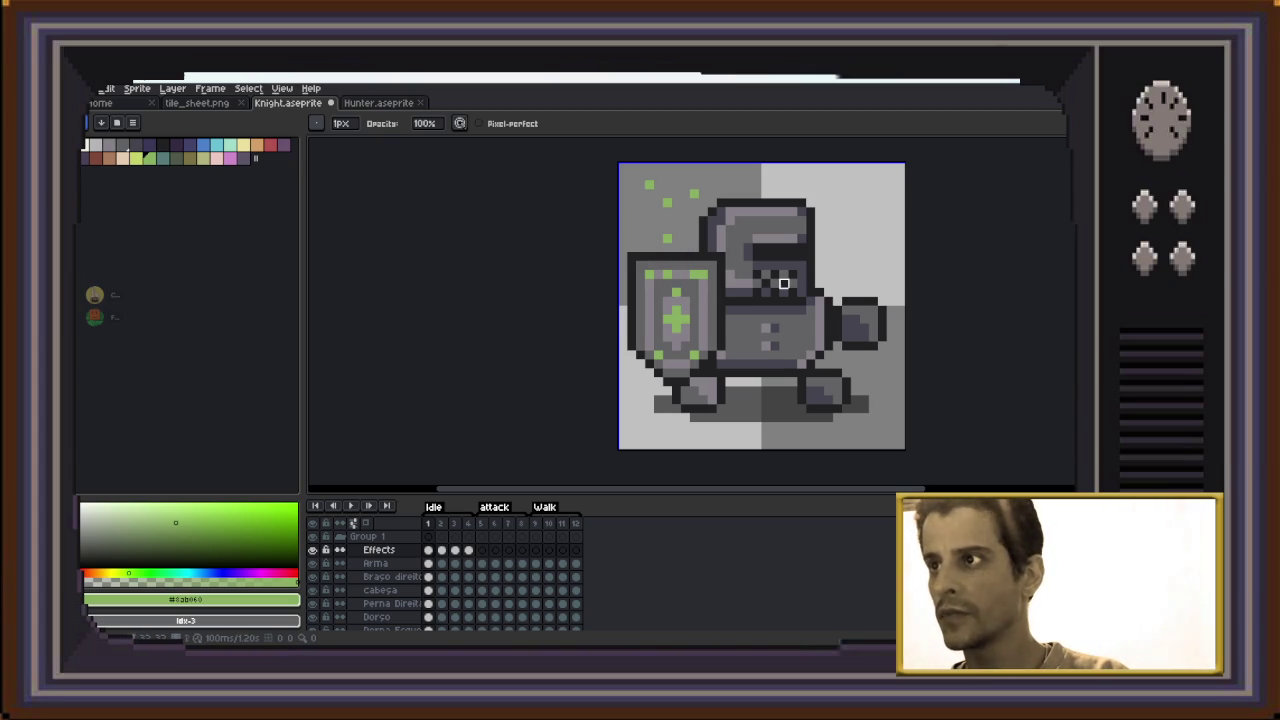
key(Right)
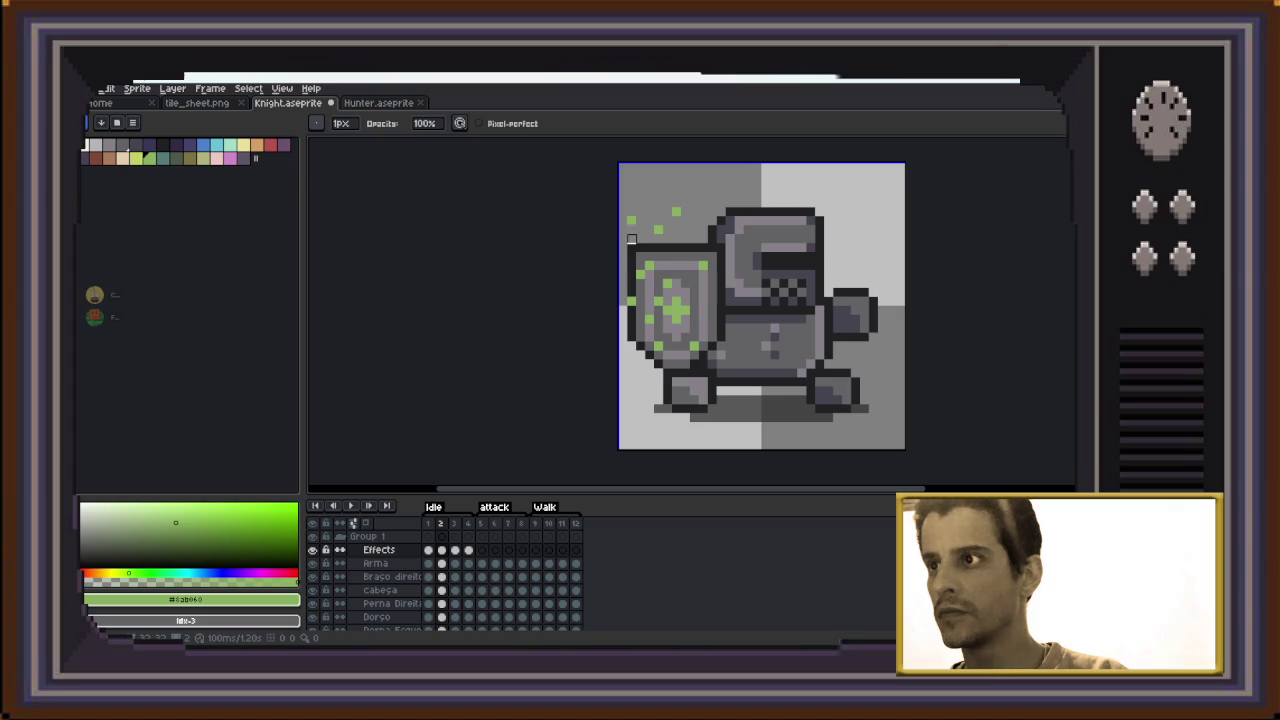
key(Right)
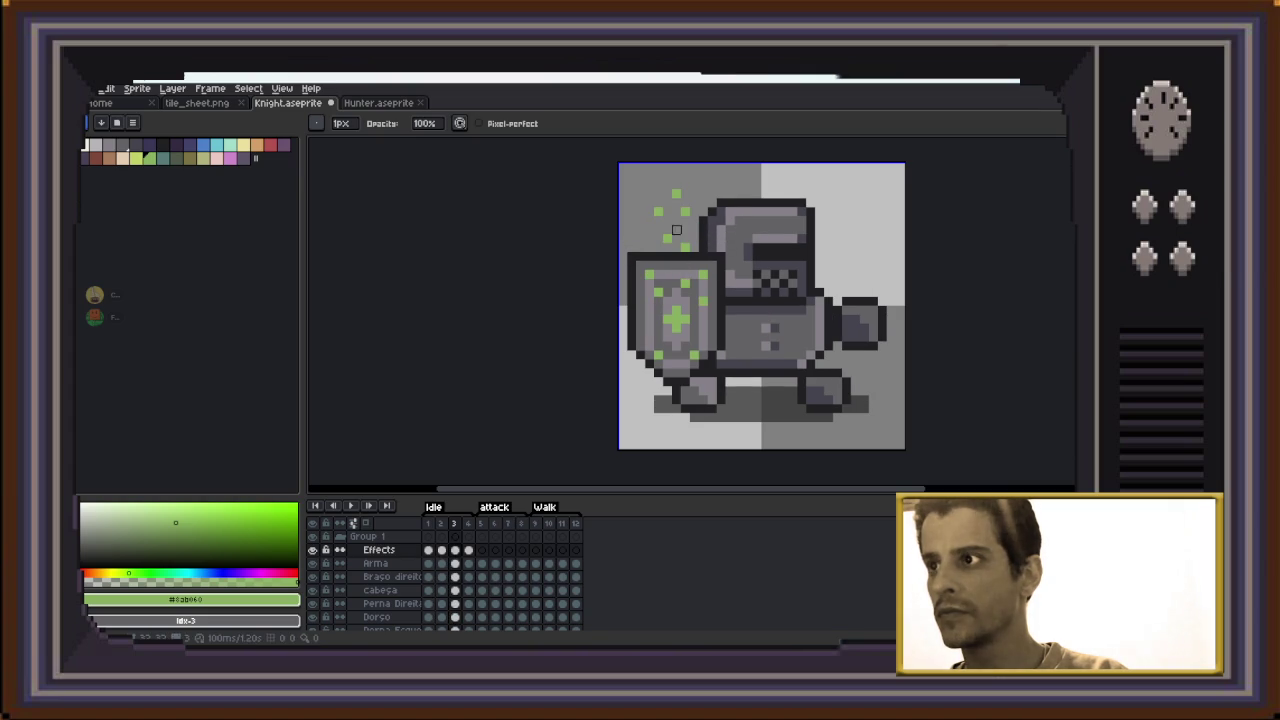
key(Right)
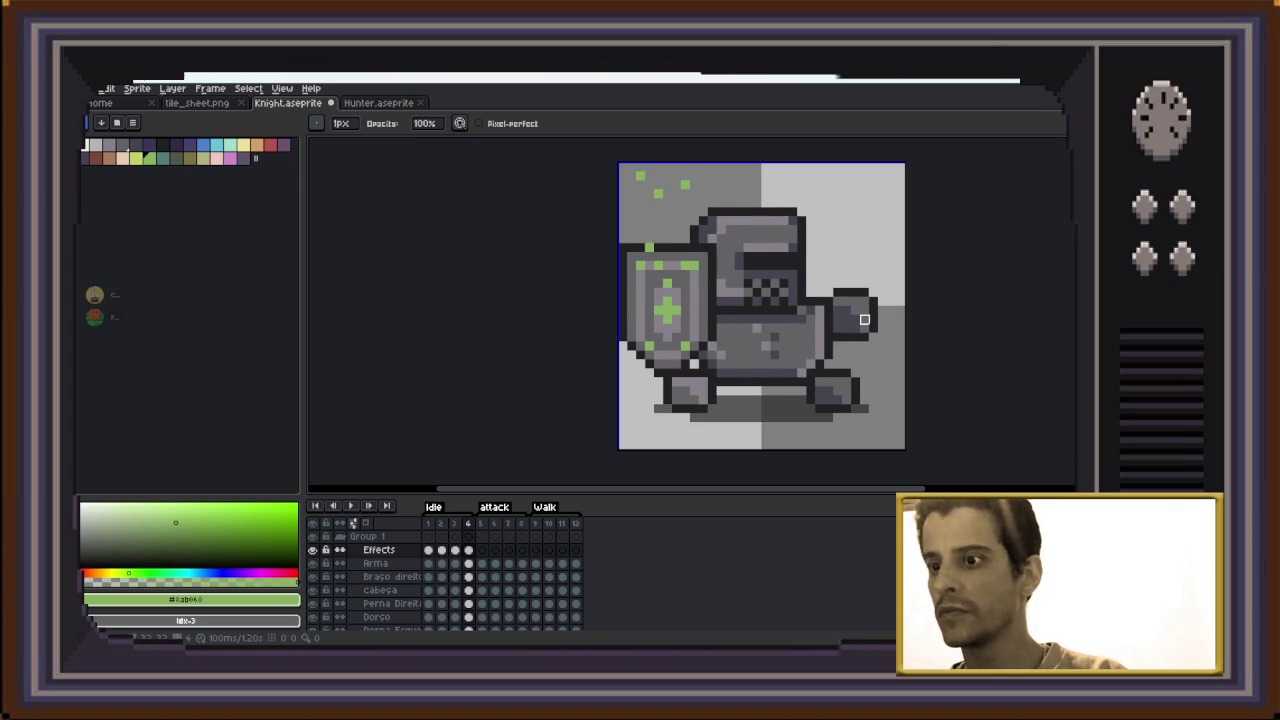
key(Return)
key(Return)
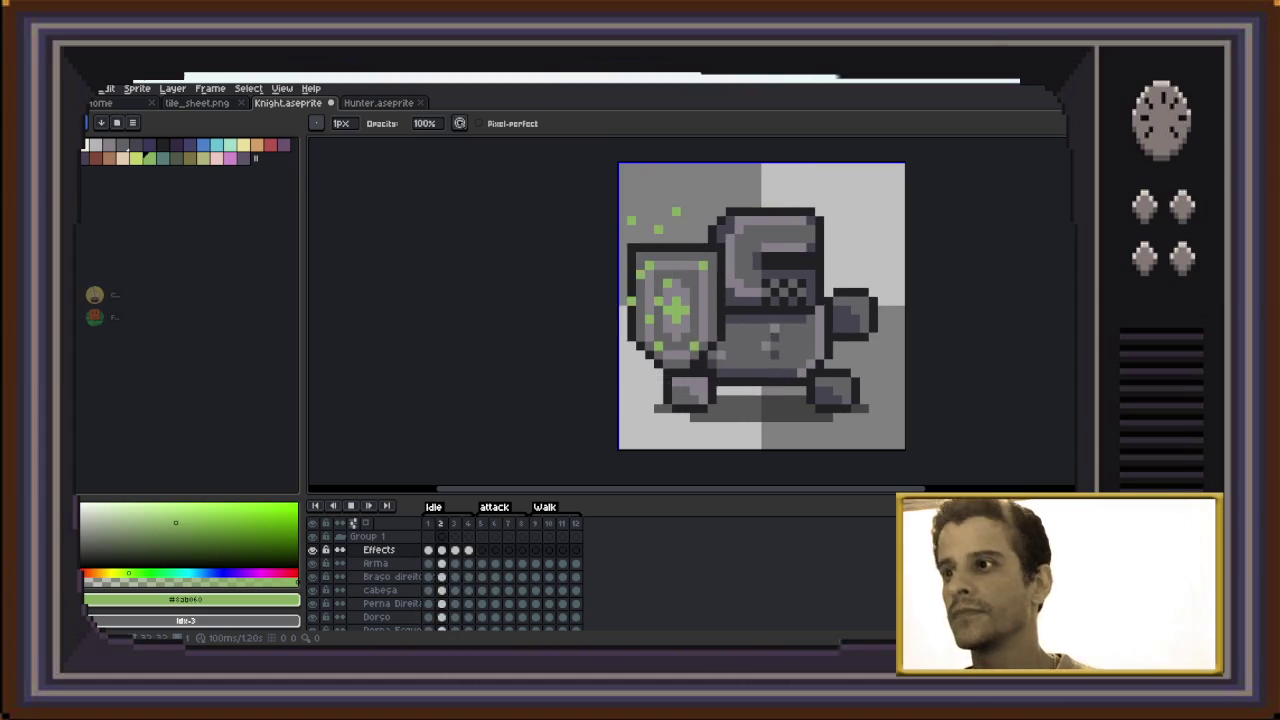
key(Return)
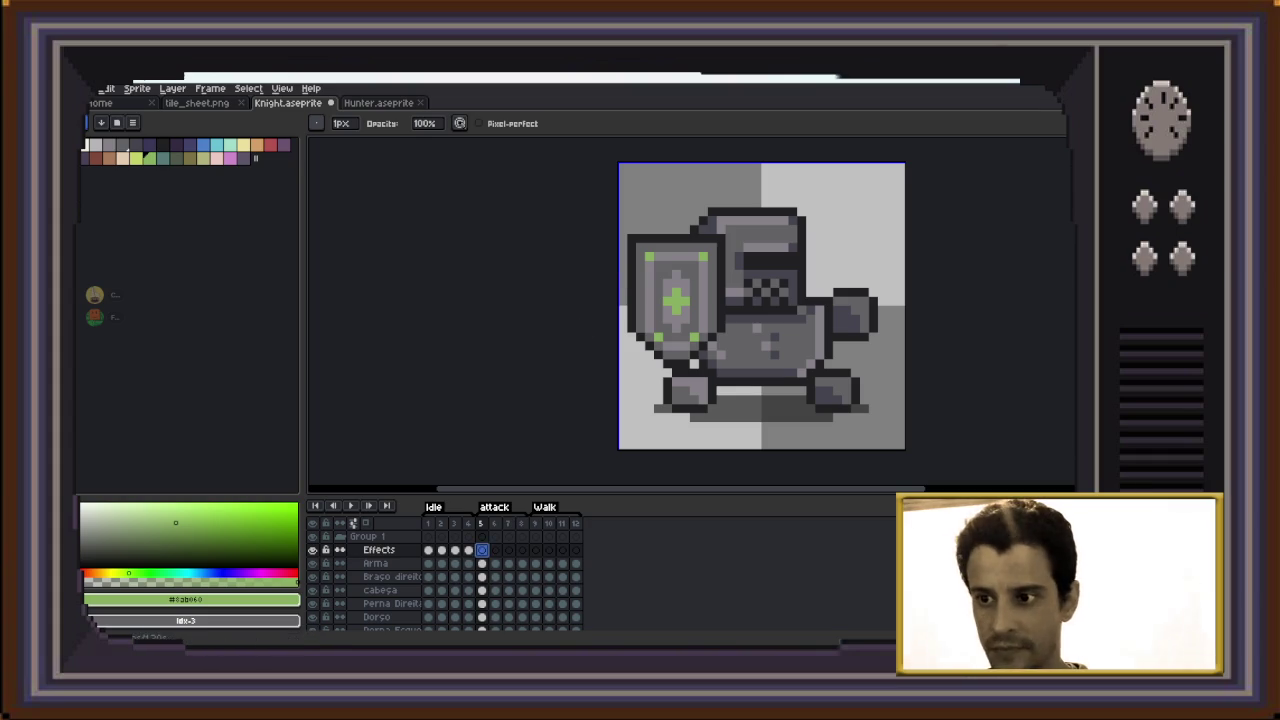
Retouch pixels around the shield's green cross on the next attack frame
key(e)
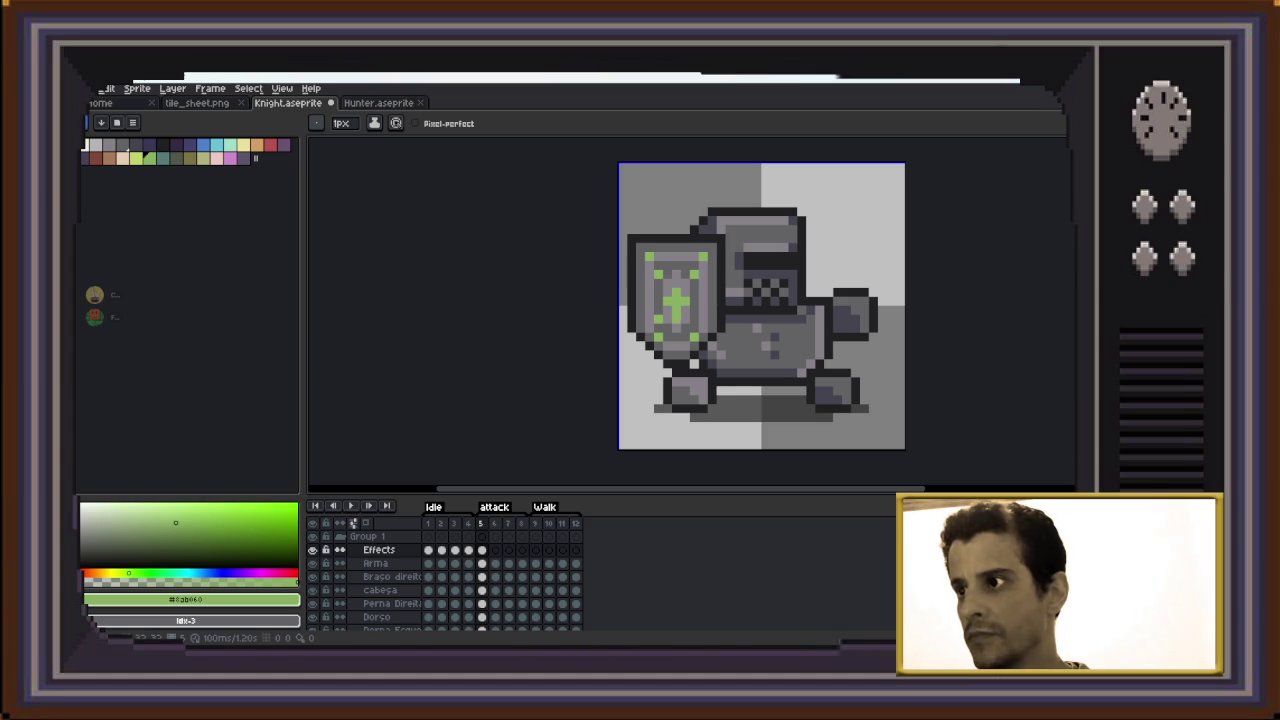
key(Right)
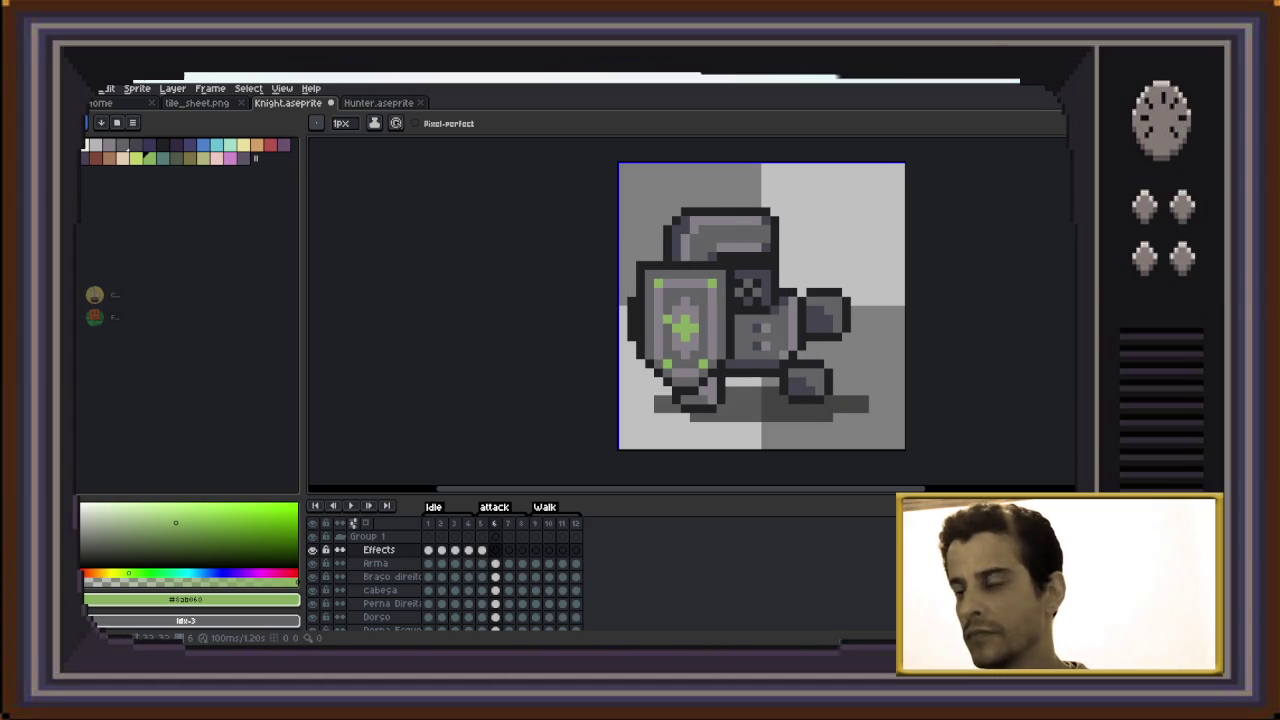
click(667, 324)
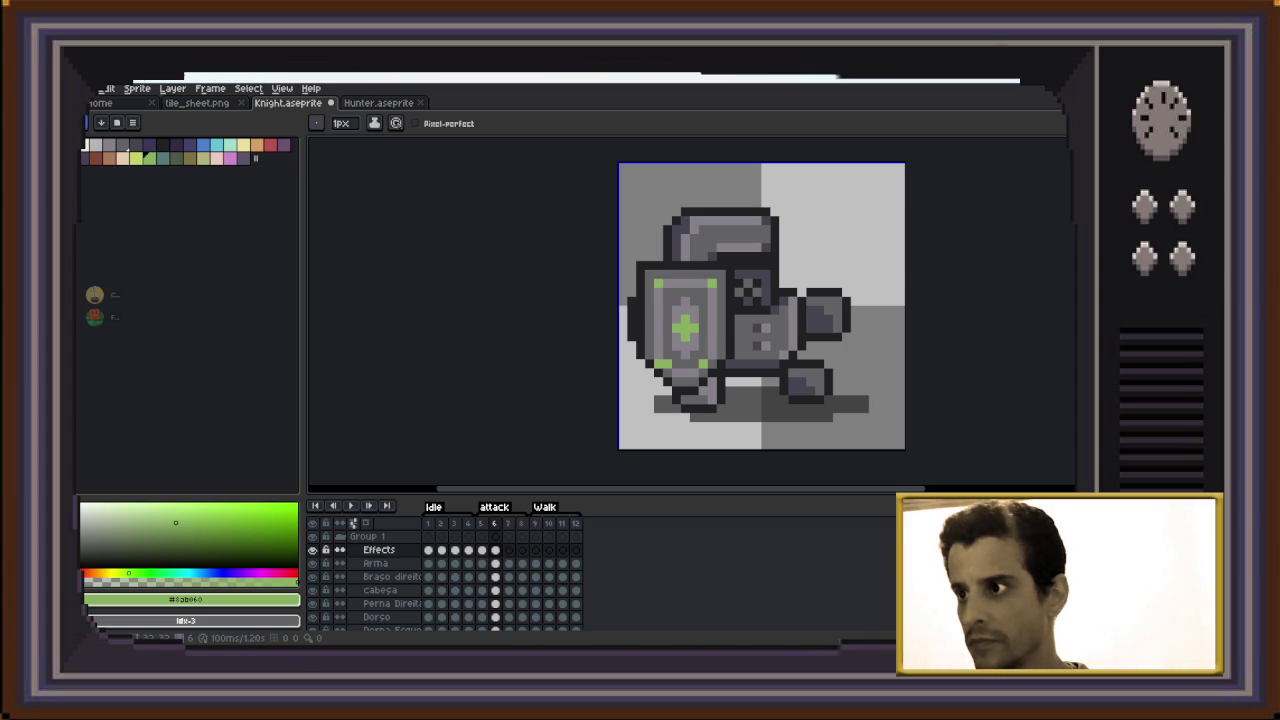
Select the knight's shield and capture it as a custom brush
key(m)
drag(624, 232, 737, 397)
key(ctrl+d)
key(b)
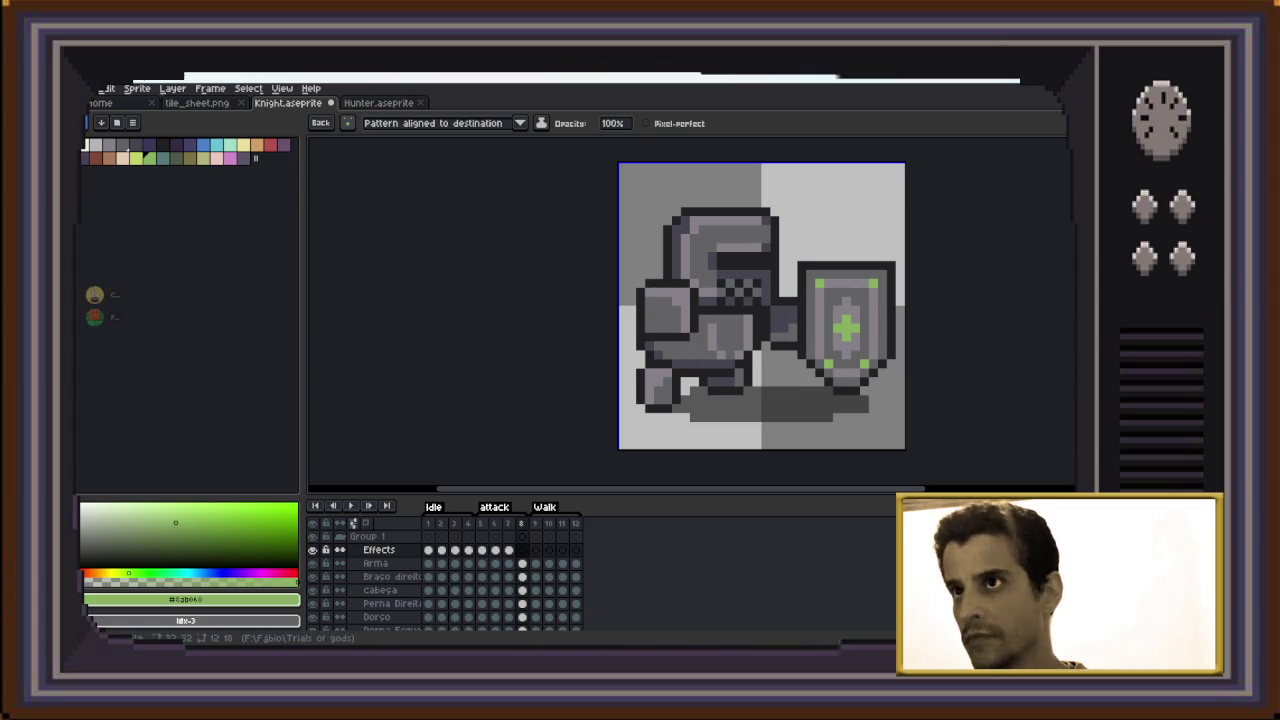
Set the shield brush to Paint brush mode in green, return to frame 6, then switch to Discord
click(520, 123)
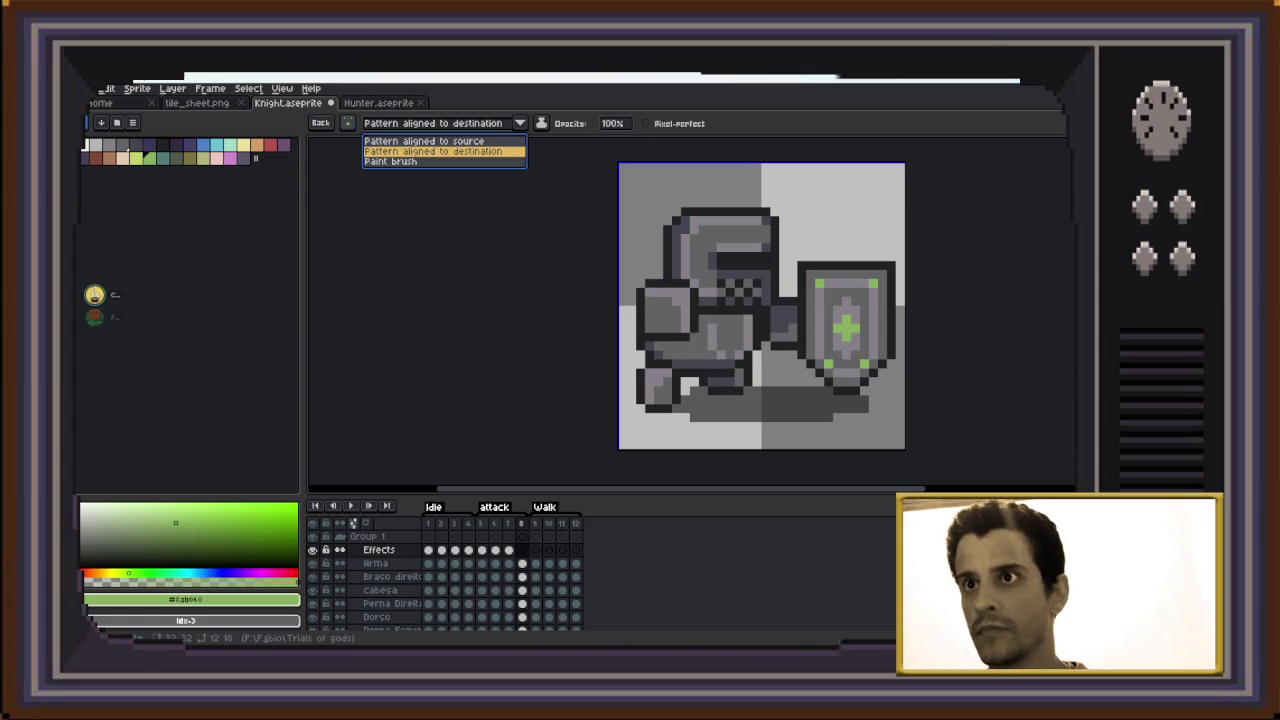
click(400, 162)
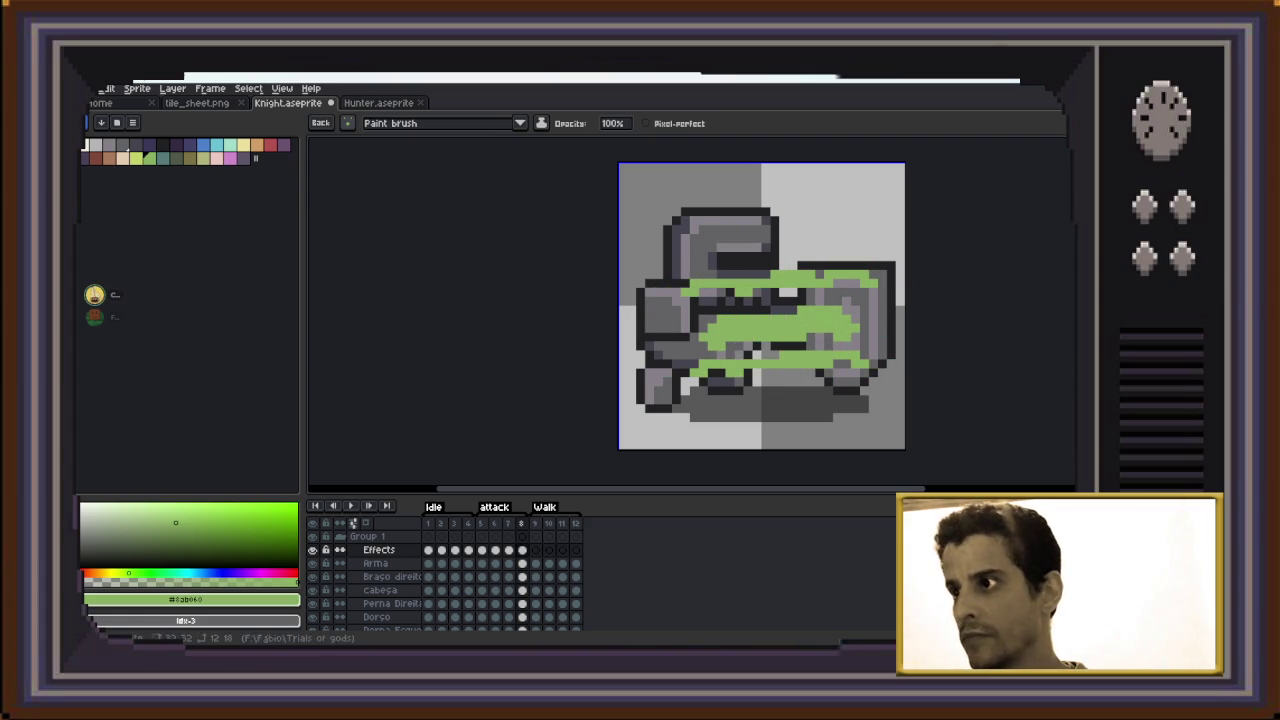
key(Return)
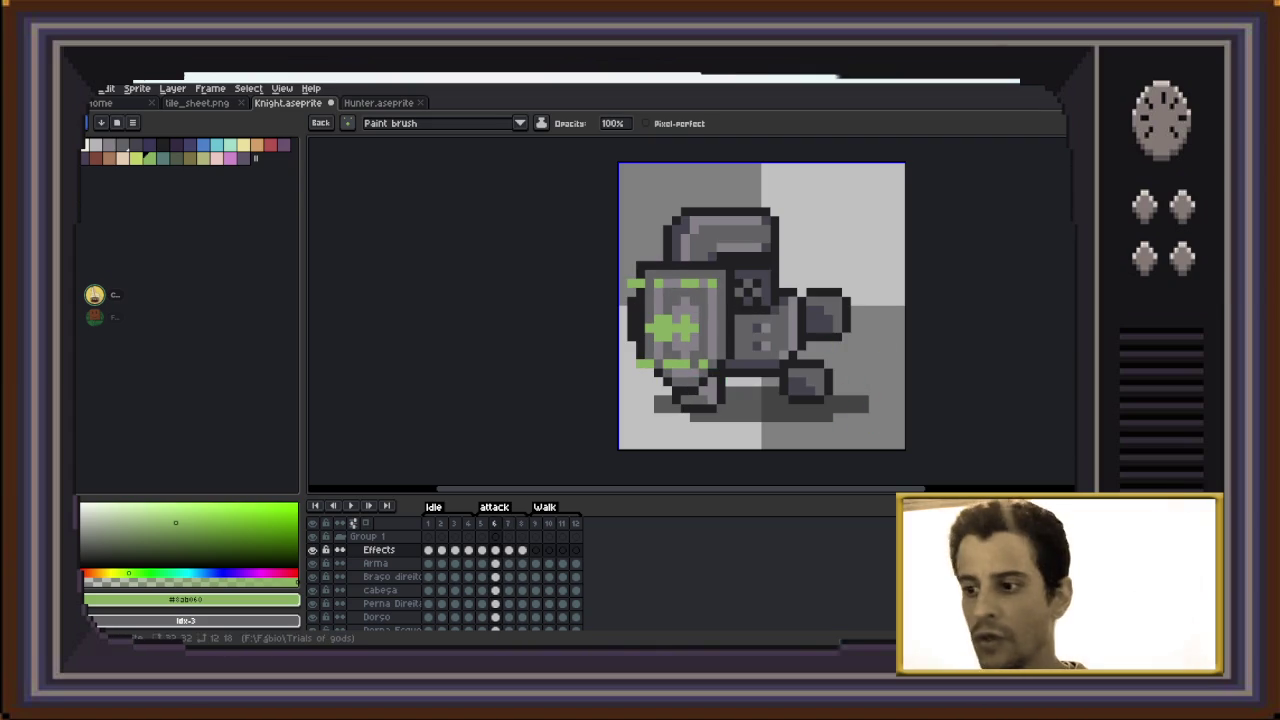
key(alt+Tab)
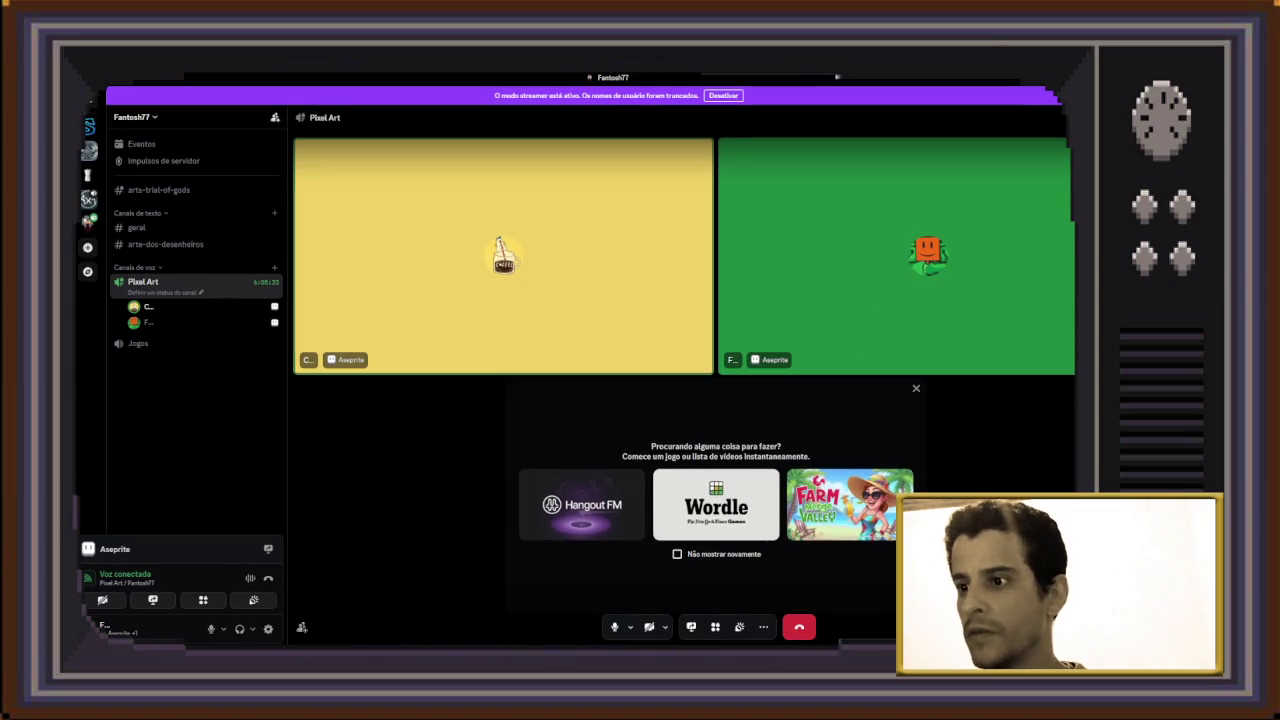
Enlarge the yellow participant's stream tile in the Pixel Art call
click(504, 255)
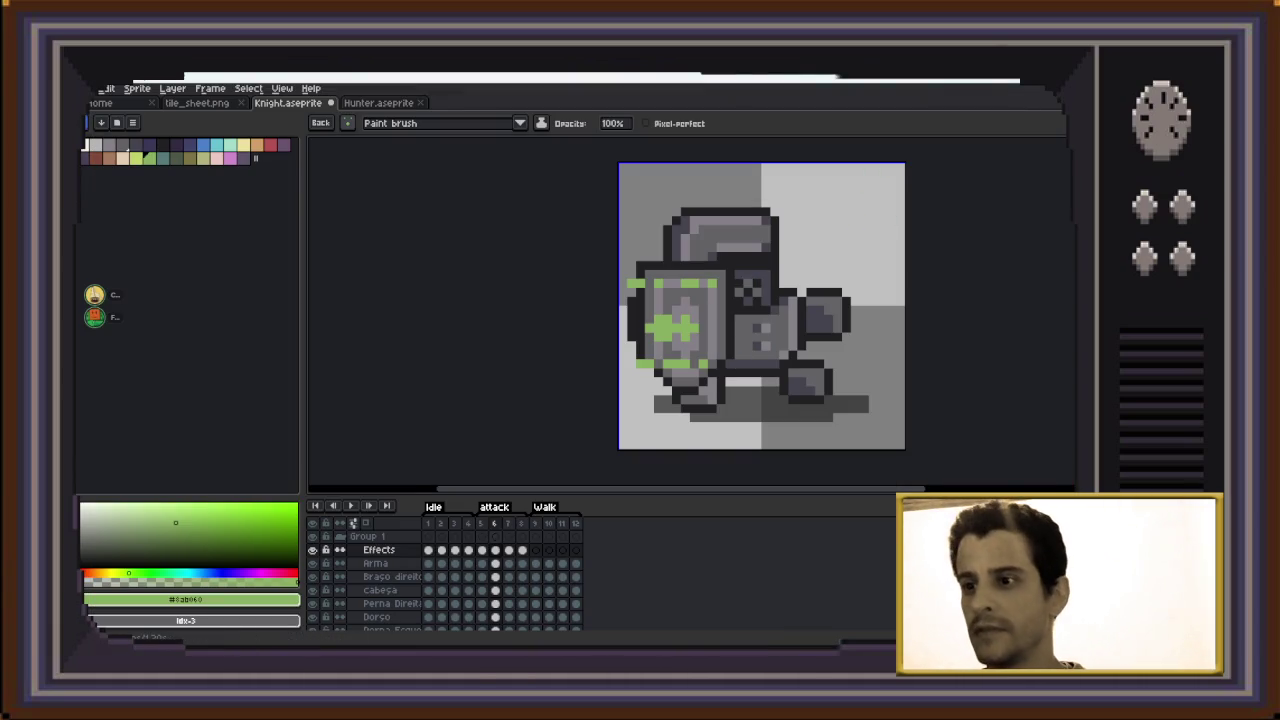
key(Right)
key(Right)
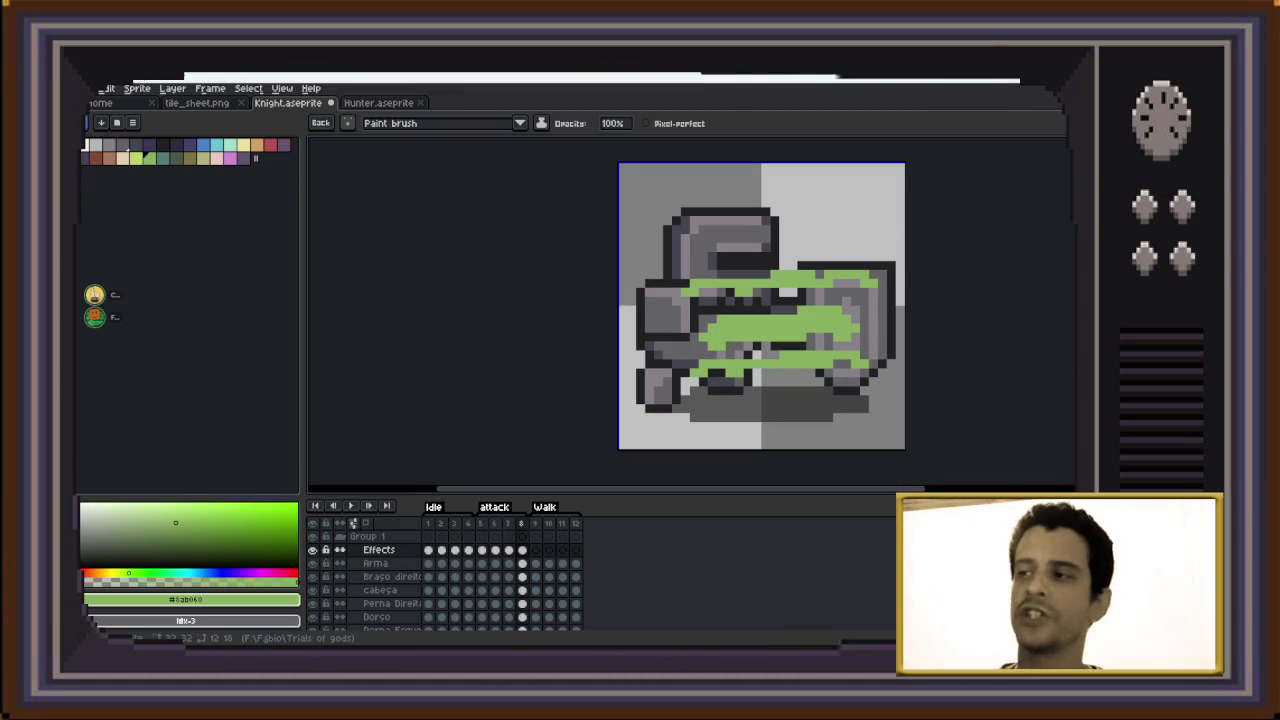
key(Return)
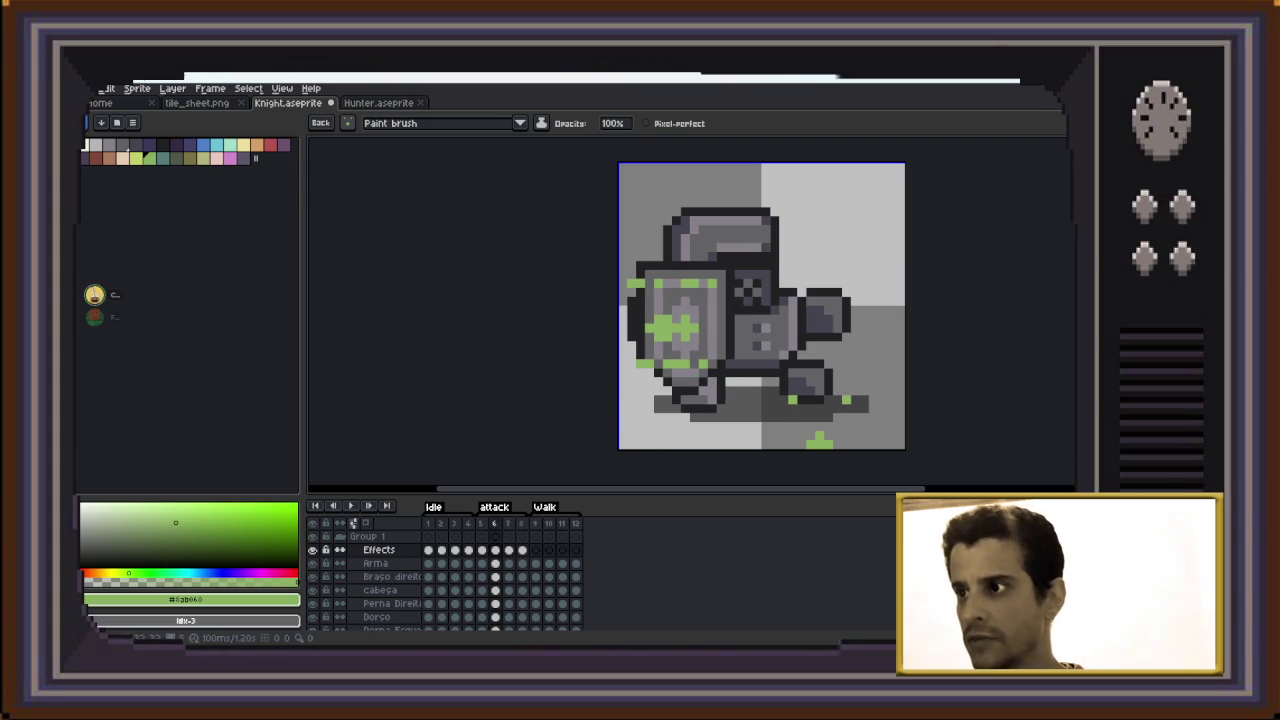
key(Return)
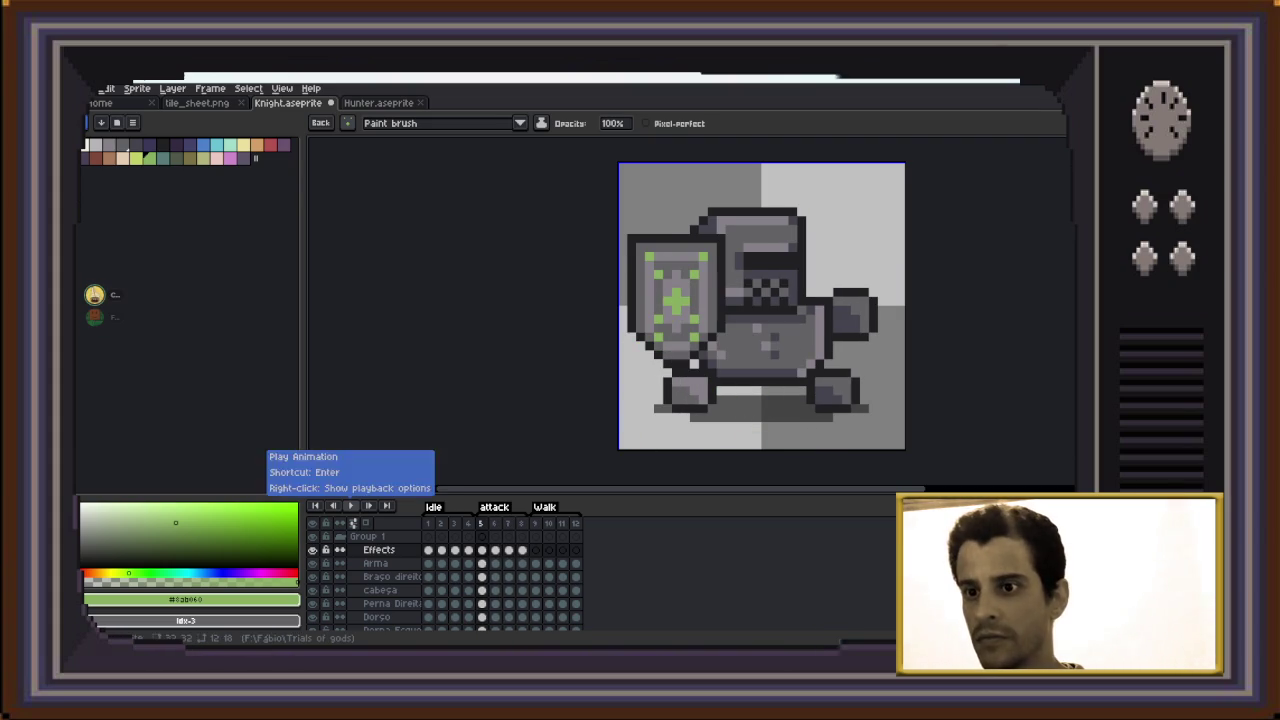
click(350, 506)
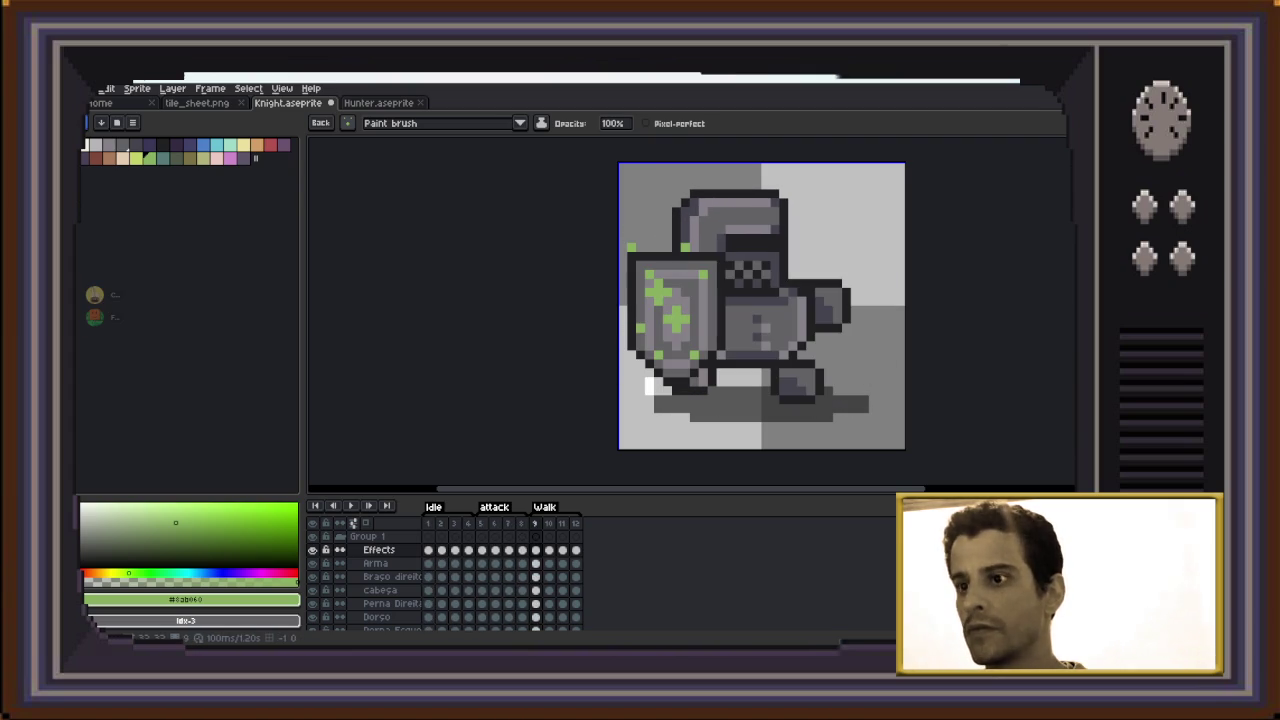
click(350, 506)
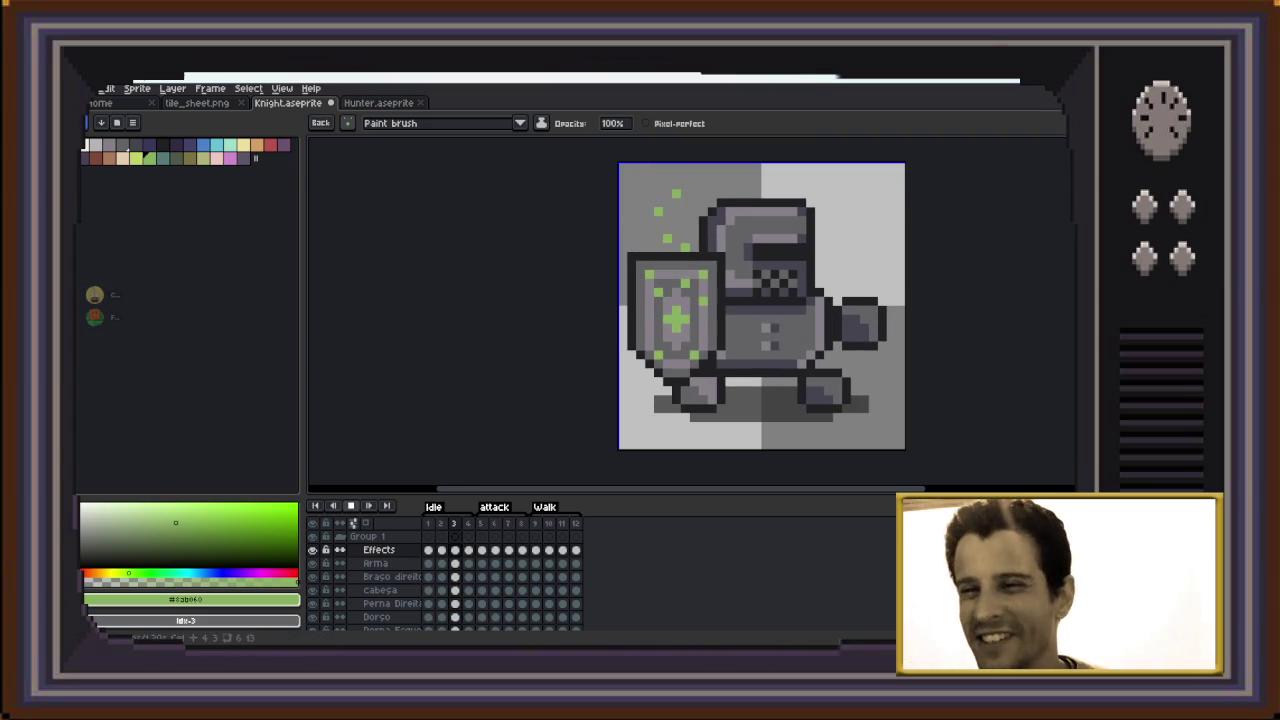
scroll(677, 302, down, 1)
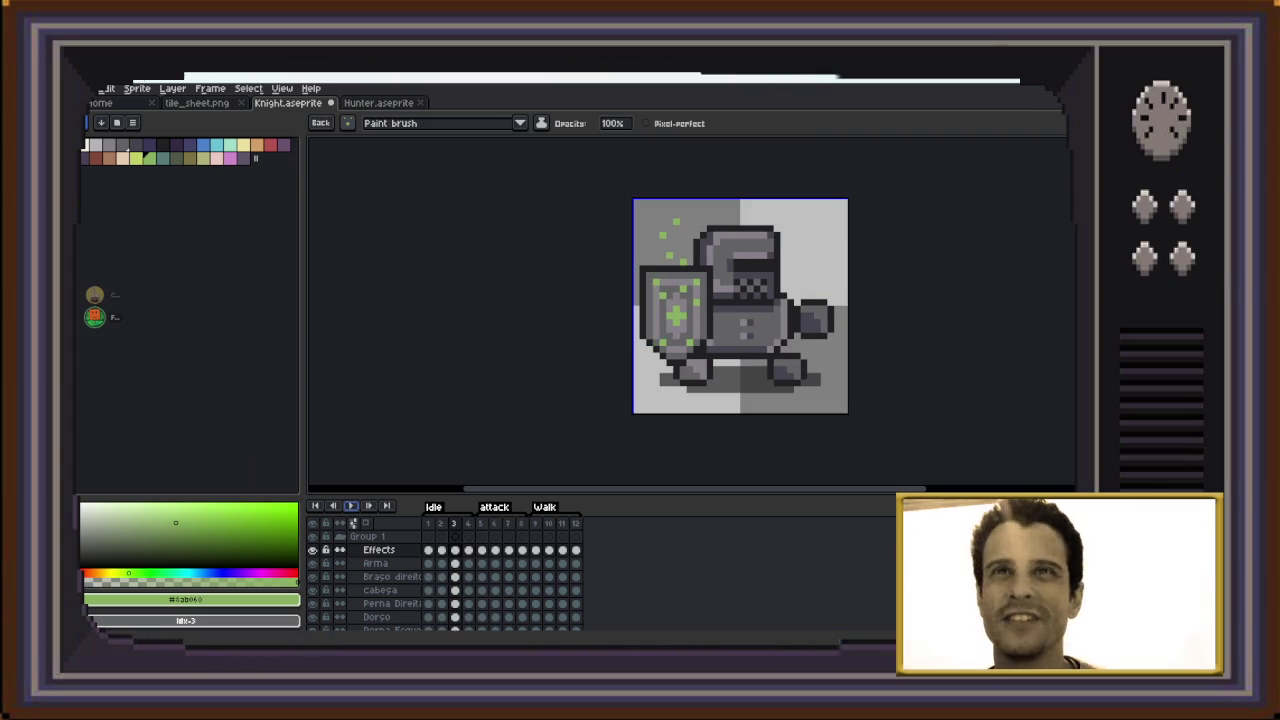
Open the single-file export settings for the knight sprite, then cancel them
key(alt+f)
key(e)
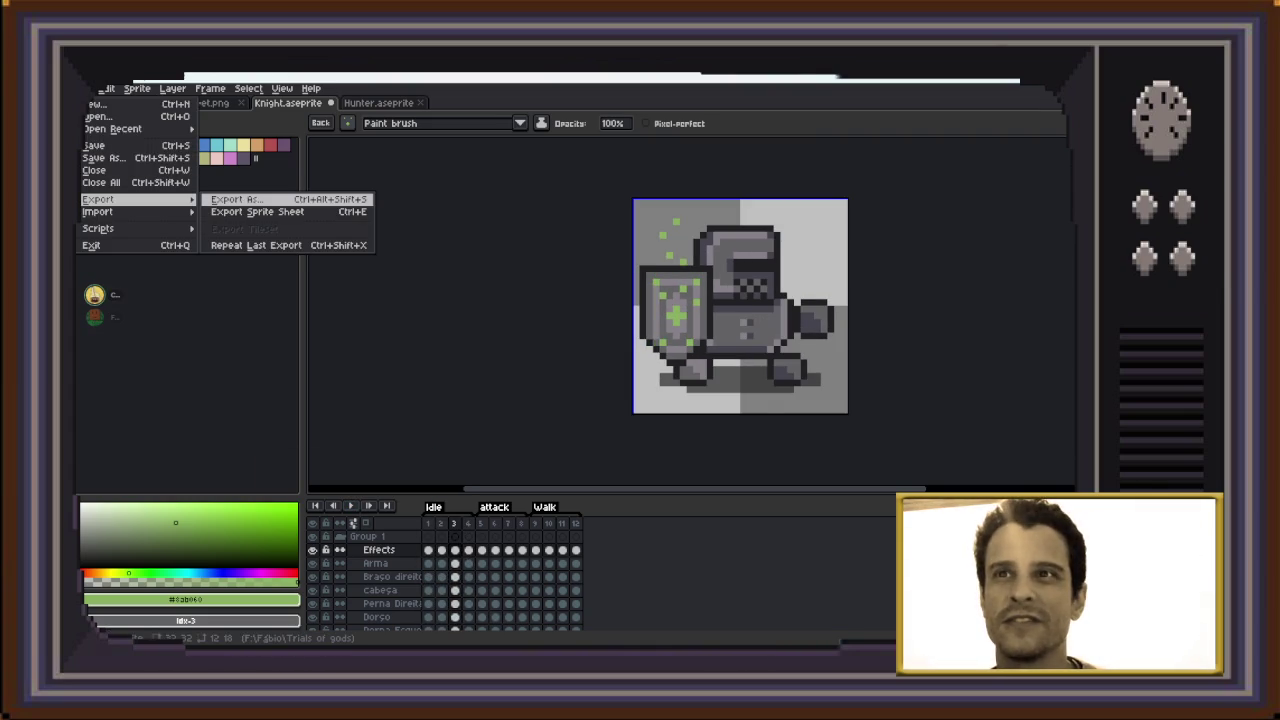
key(Right)
key(Return)
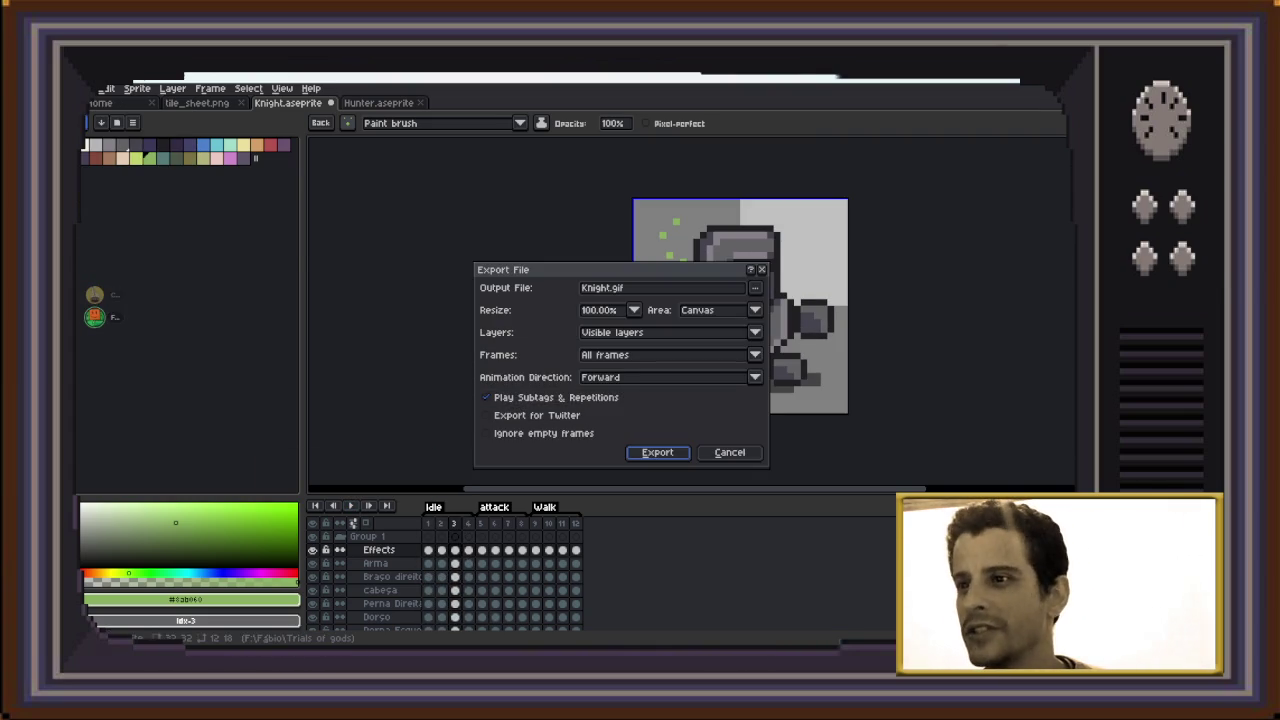
key(Escape)
Export all 12 knight frames as a Horizontal Strip sprite sheet and begin saving it
key(alt+f)
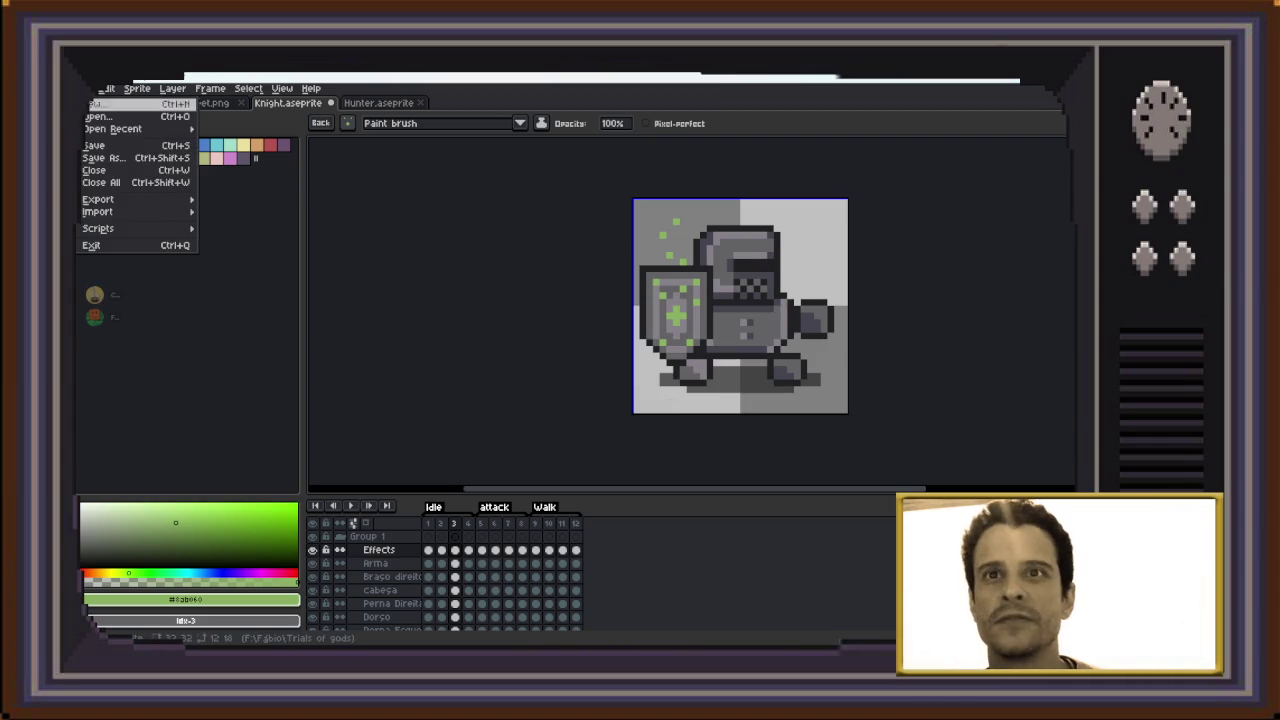
key(Up)
key(Right)
key(Down)
key(Return)
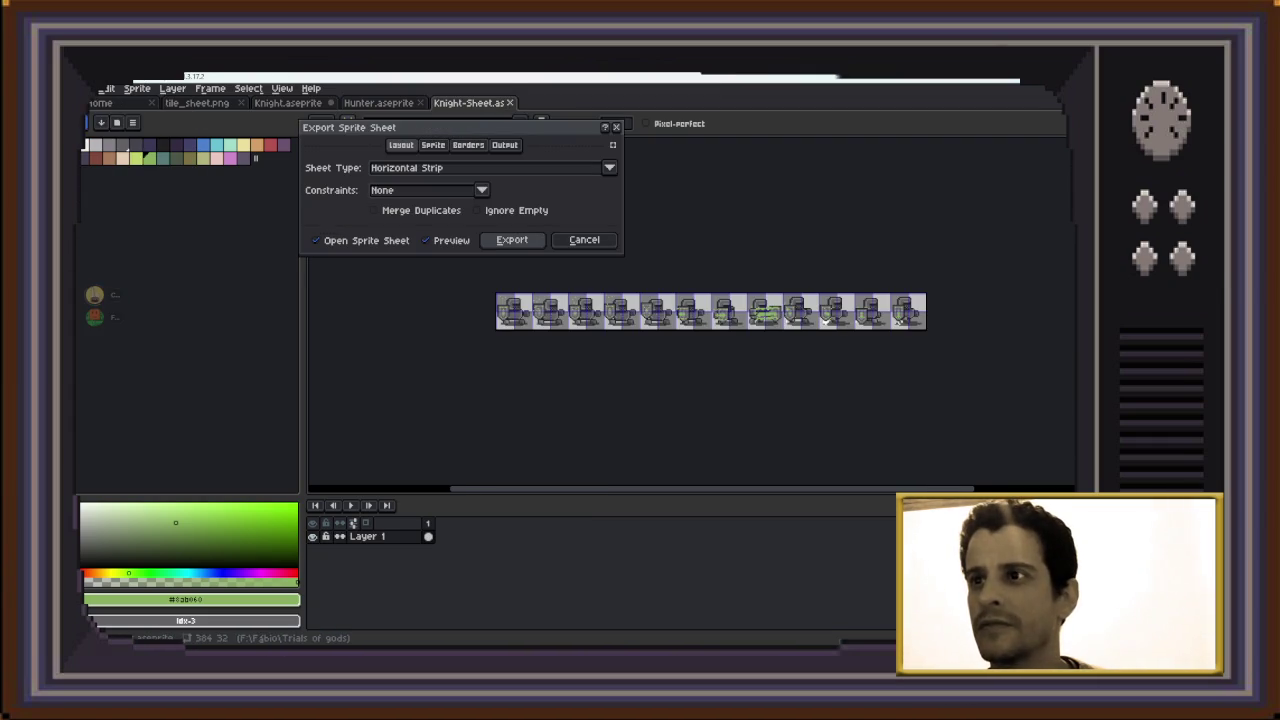
key(Return)
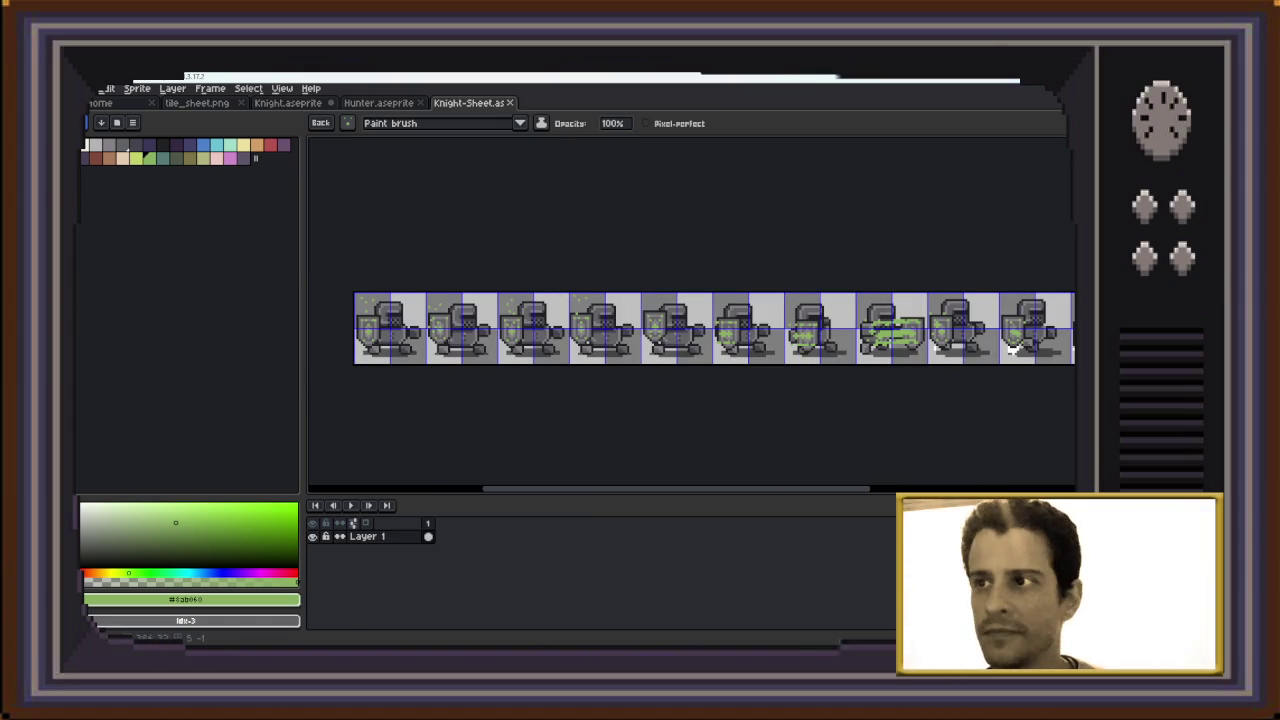
key(ctrl+s)
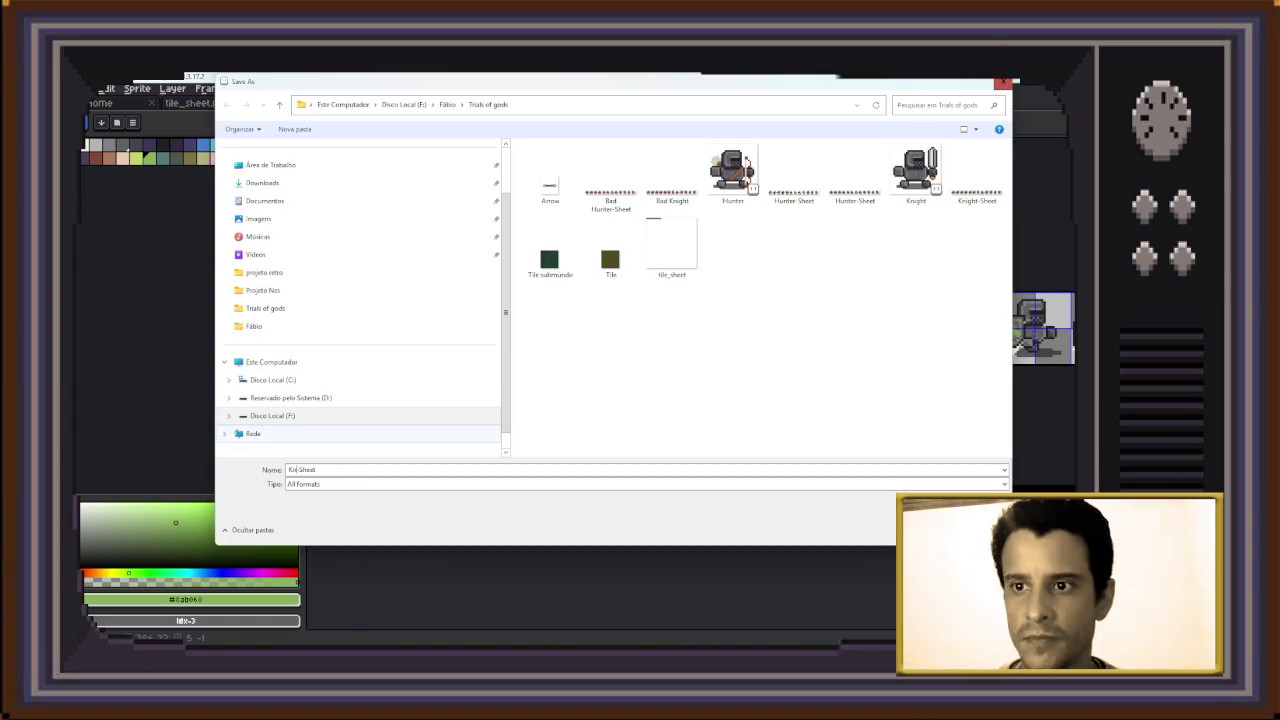
Save the exported strip as a PNG file named Priest-Sheet.png
text(Pine)
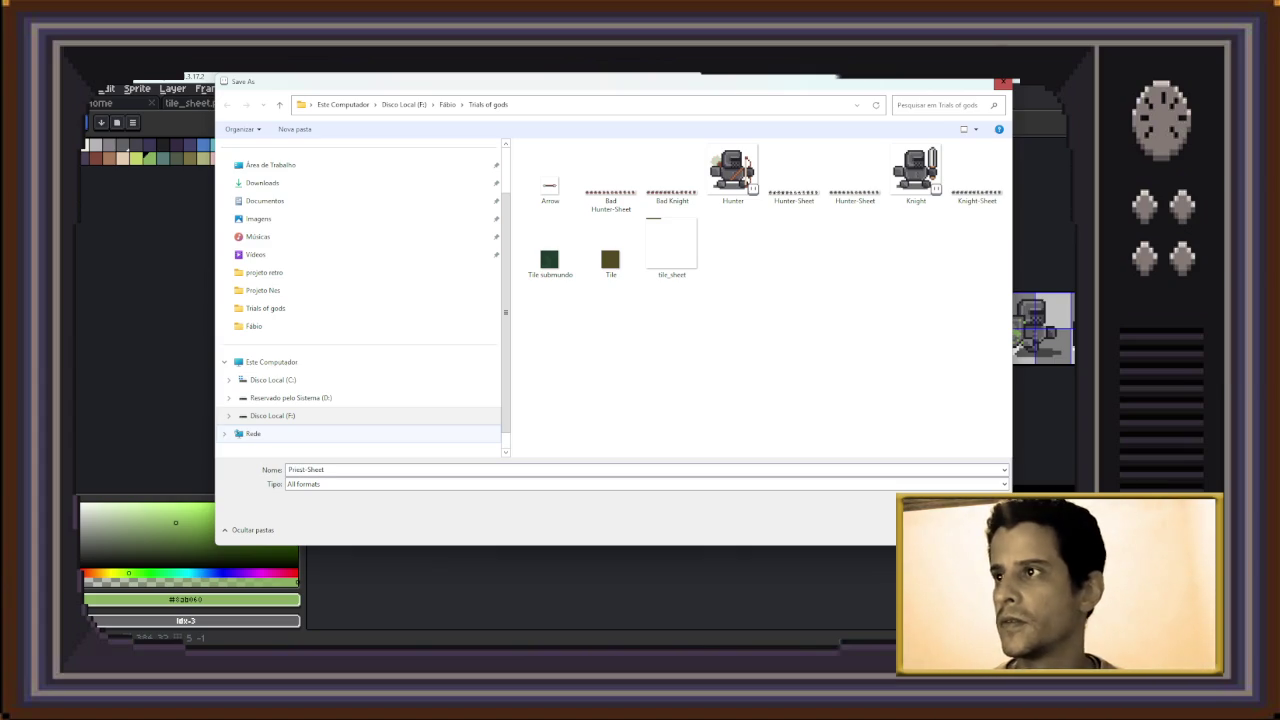
click(640, 484)
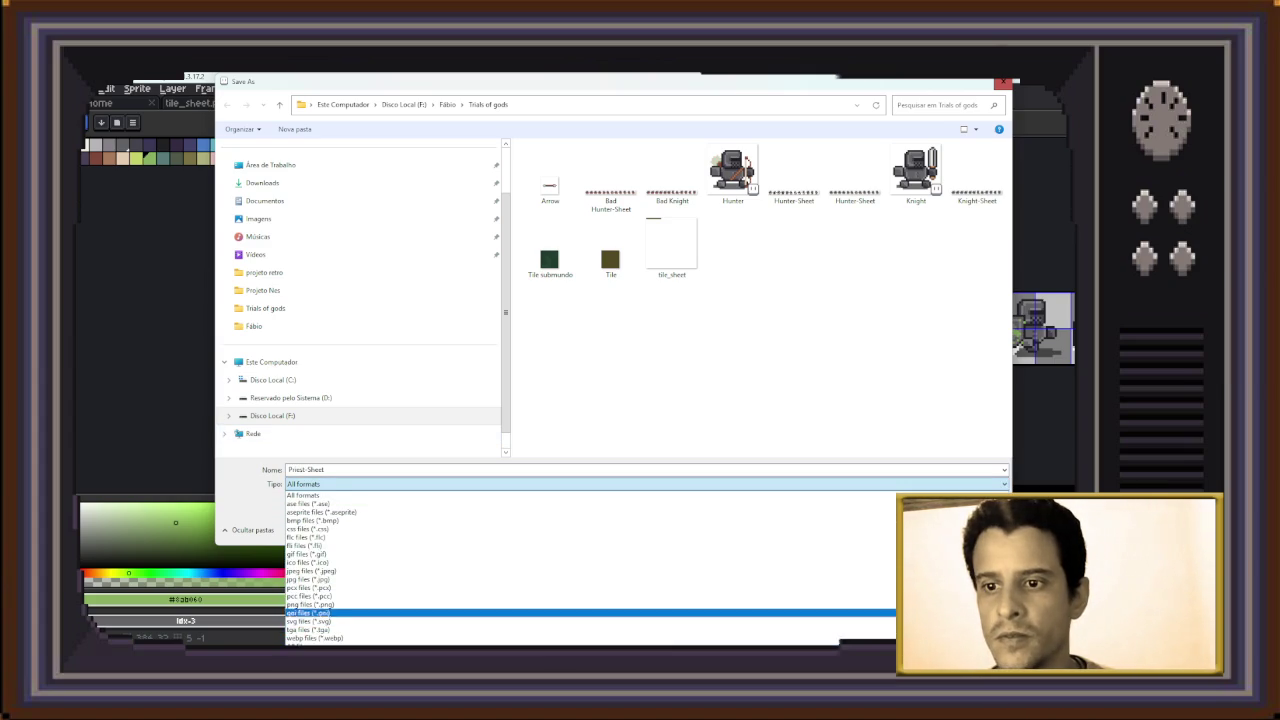
key(Up)
key(Return)
key(Return)
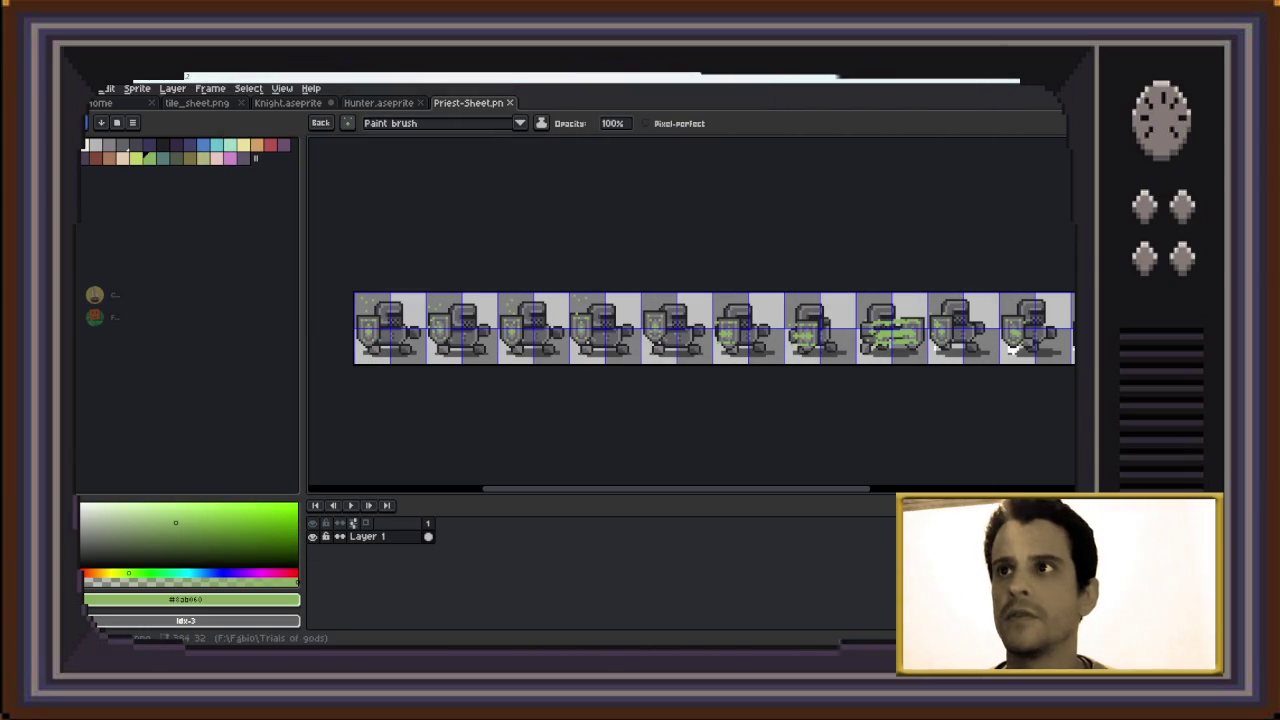
Toggle undo/redo on the sheet, then switch via tile_sheet.png to Knight.aseprite
key(v)
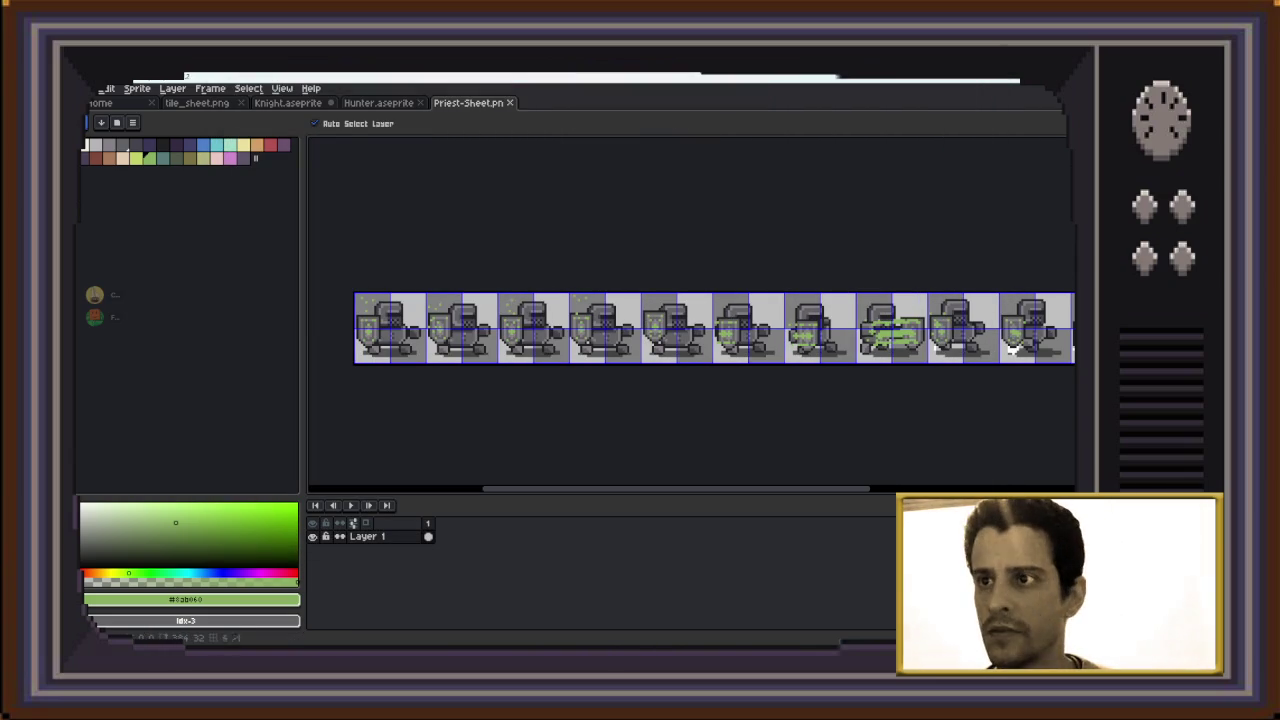
key(ctrl+z)
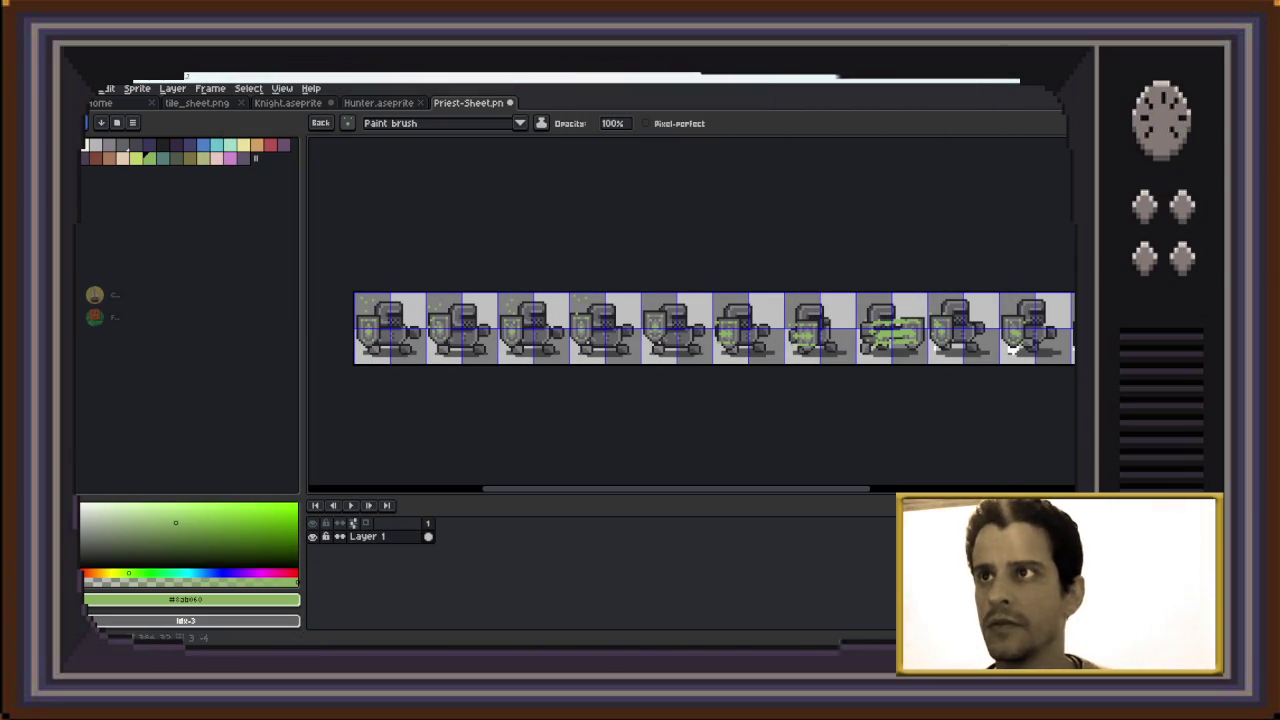
key(ctrl+y)
key(ctrl+z)
key(ctrl+y)
key(ctrl+z)
key(ctrl+y)
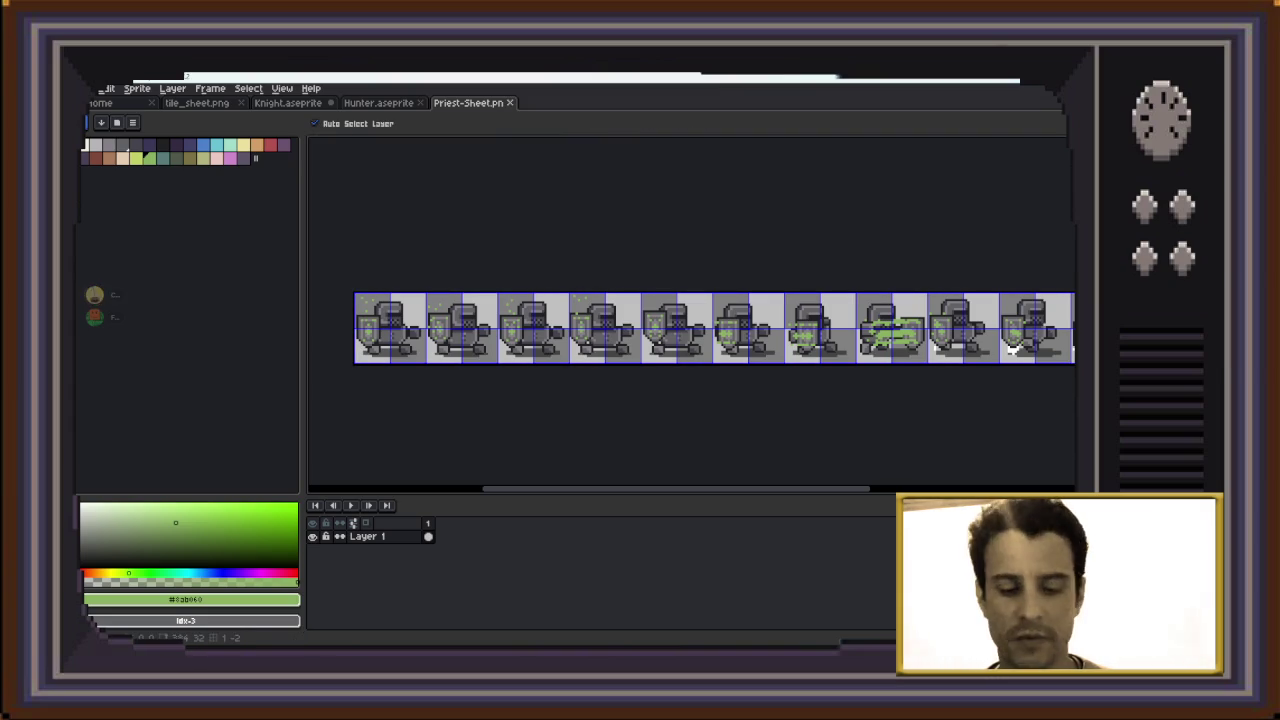
key(ctrl+z)
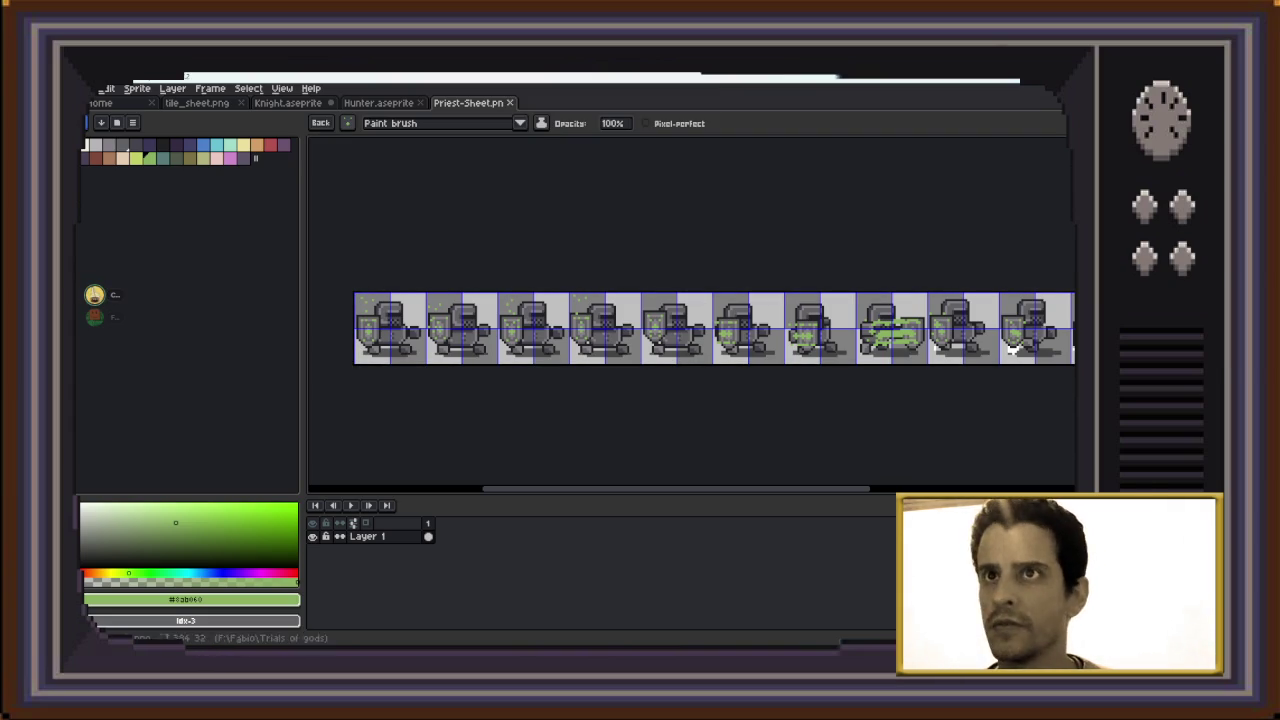
click(197, 103)
key(ctrl+Tab)
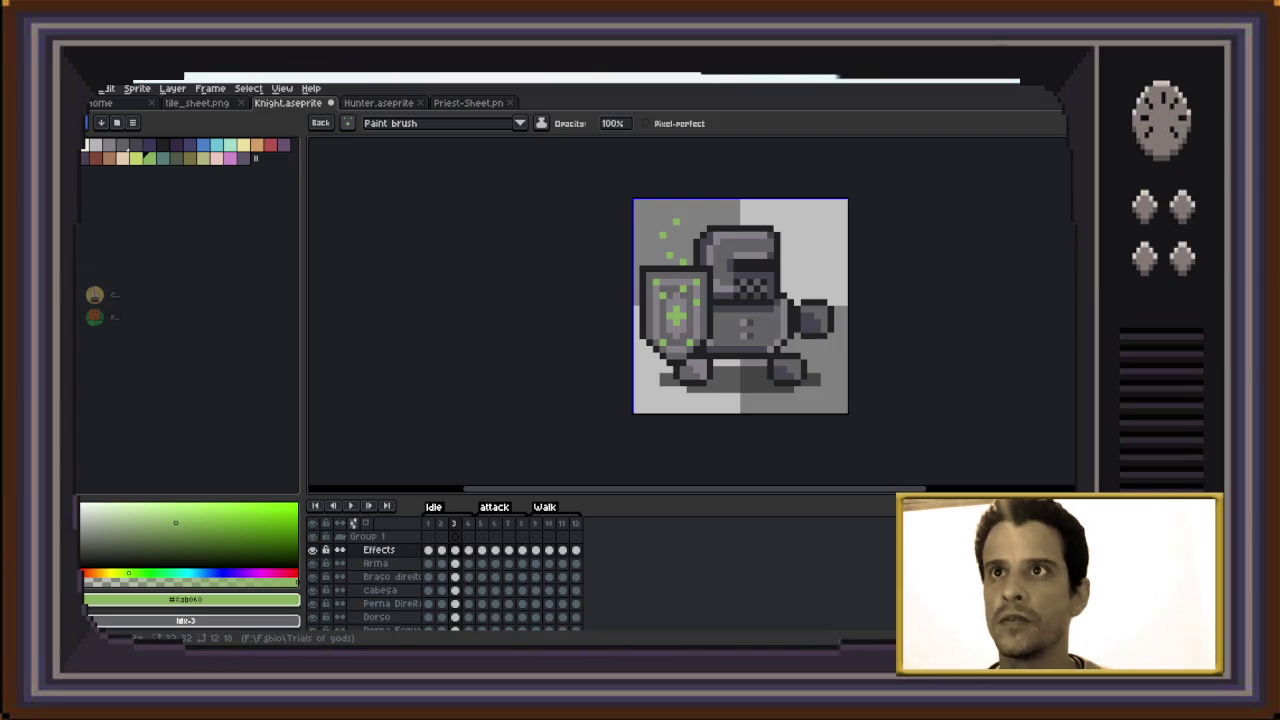
Save the knight sprite under the new name Priest.aseprite
key(ctrl)
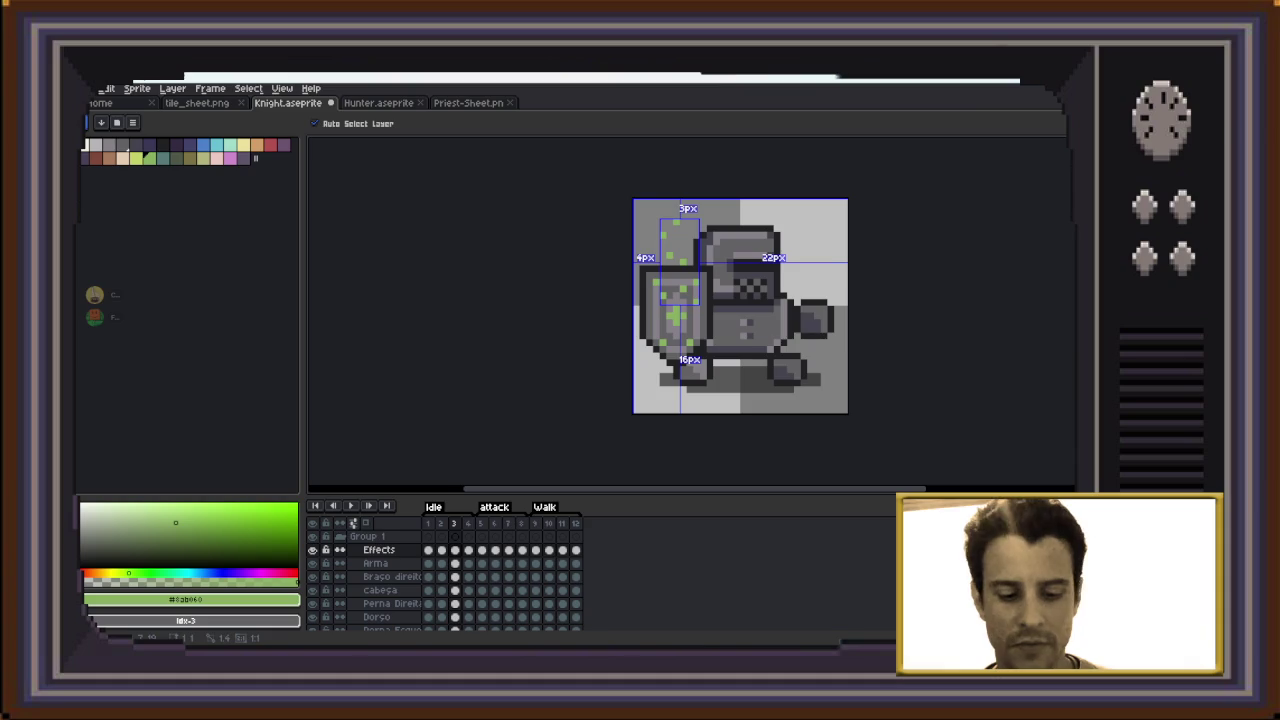
key(ctrl+shift+s)
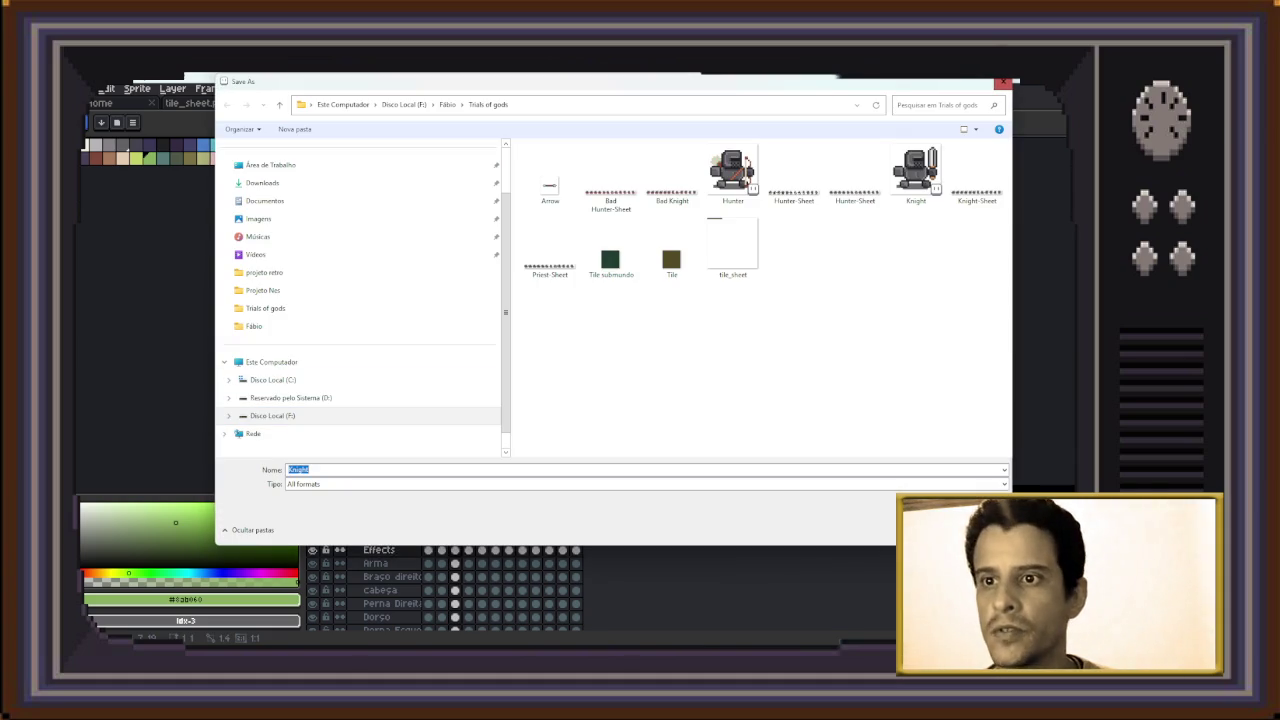
text(Priest)
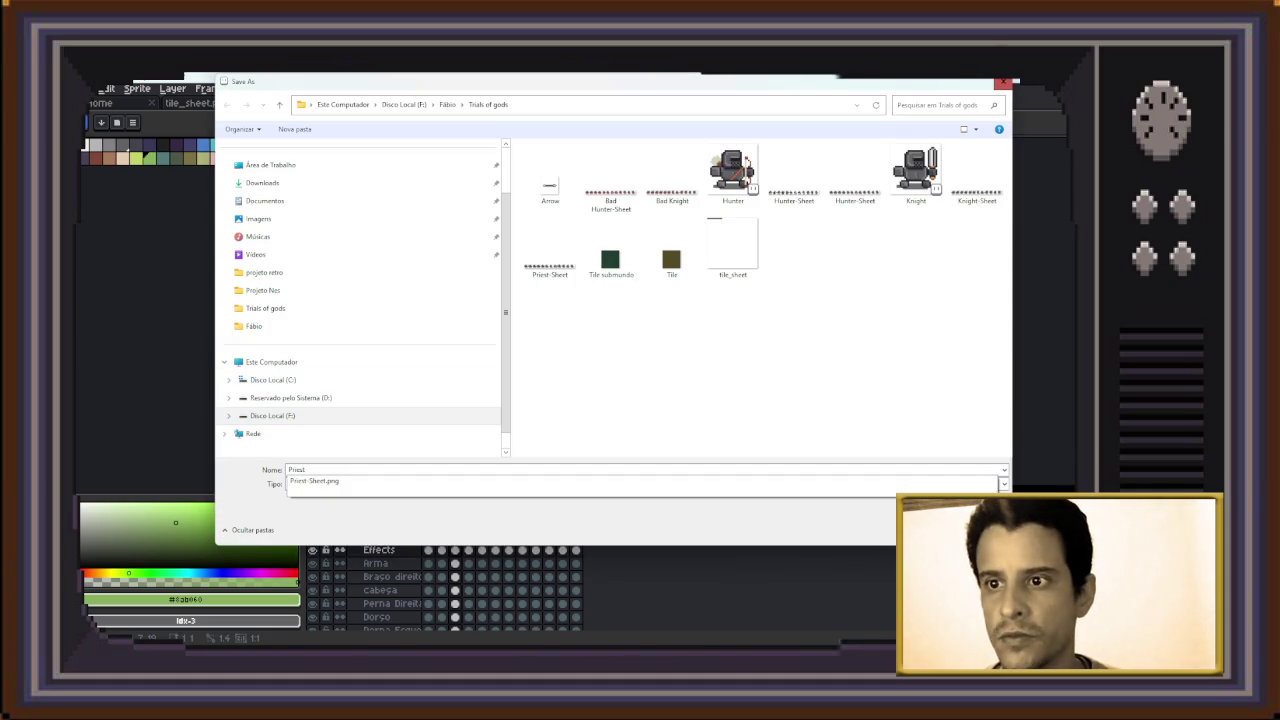
key(Return)
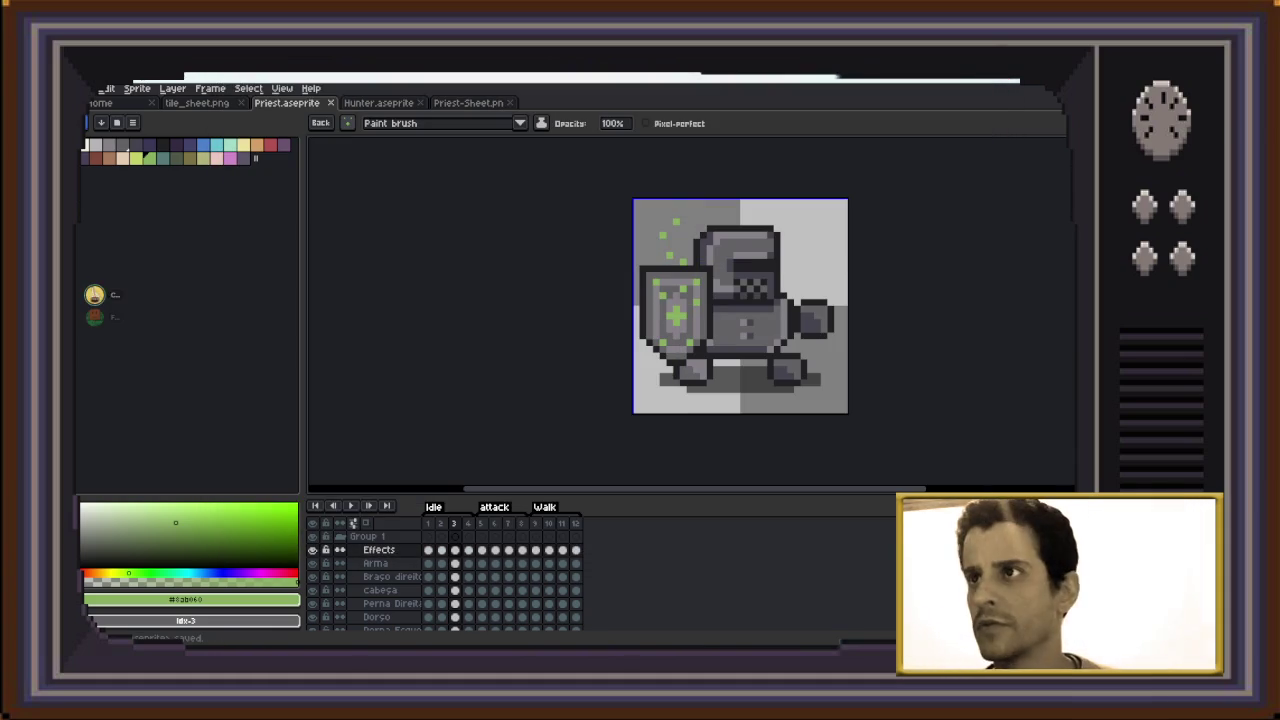
Switch to the Priest-Sheet.png strip and zoom in on it
key(minus)
key(ctrl+Tab)
key(minus)
key(plus)
key(minus)
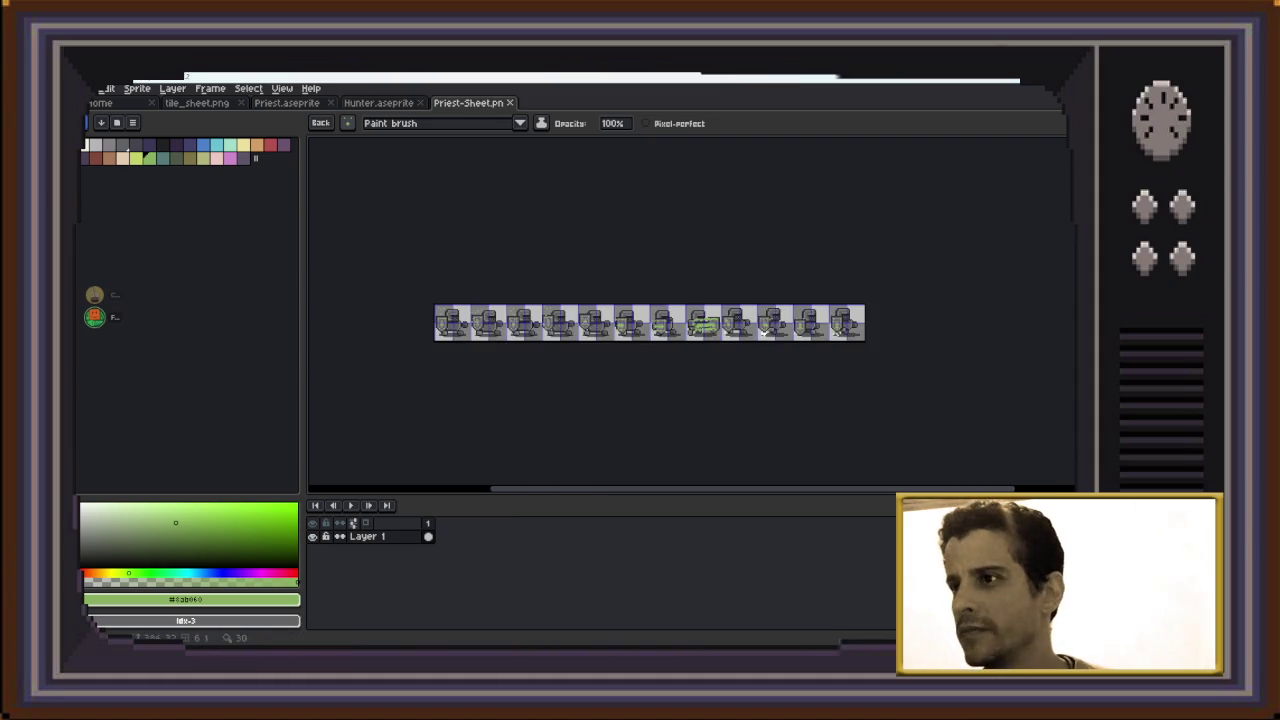
key(plus)
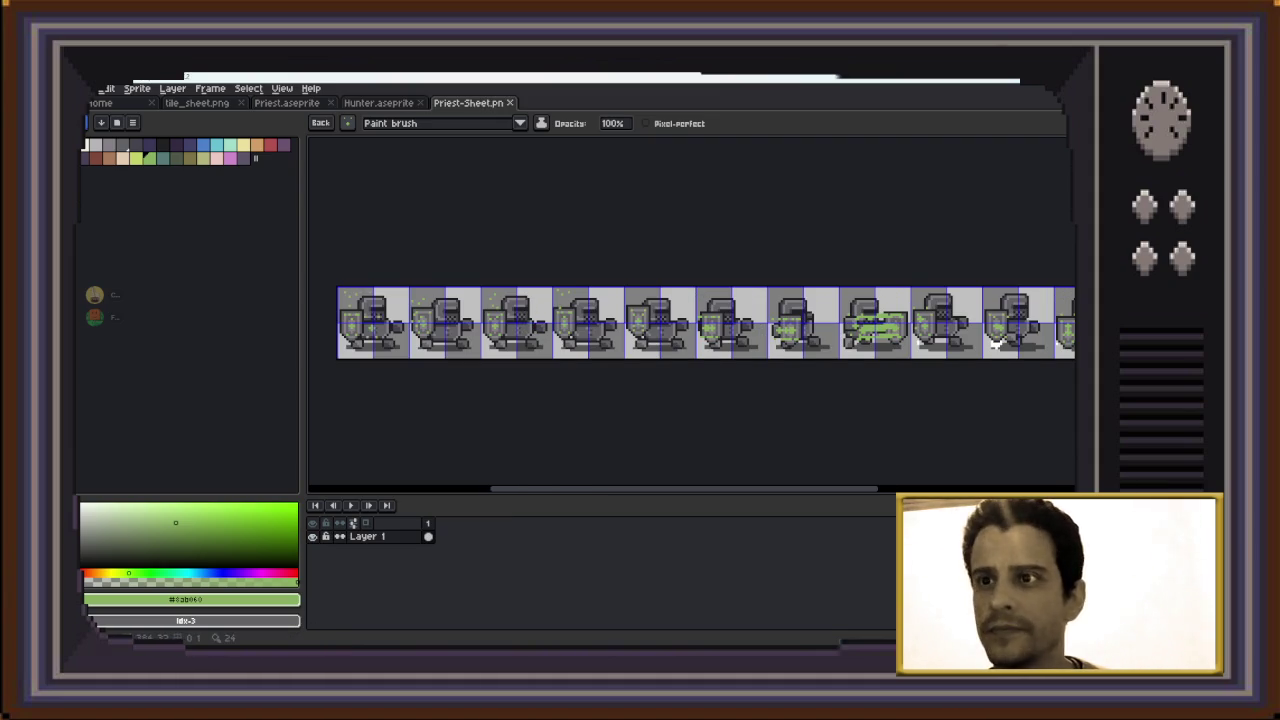
key(plus)
Magic-wand select the sprite pixels in the strip, then cycle through open documents
key(w)
click(355, 338)
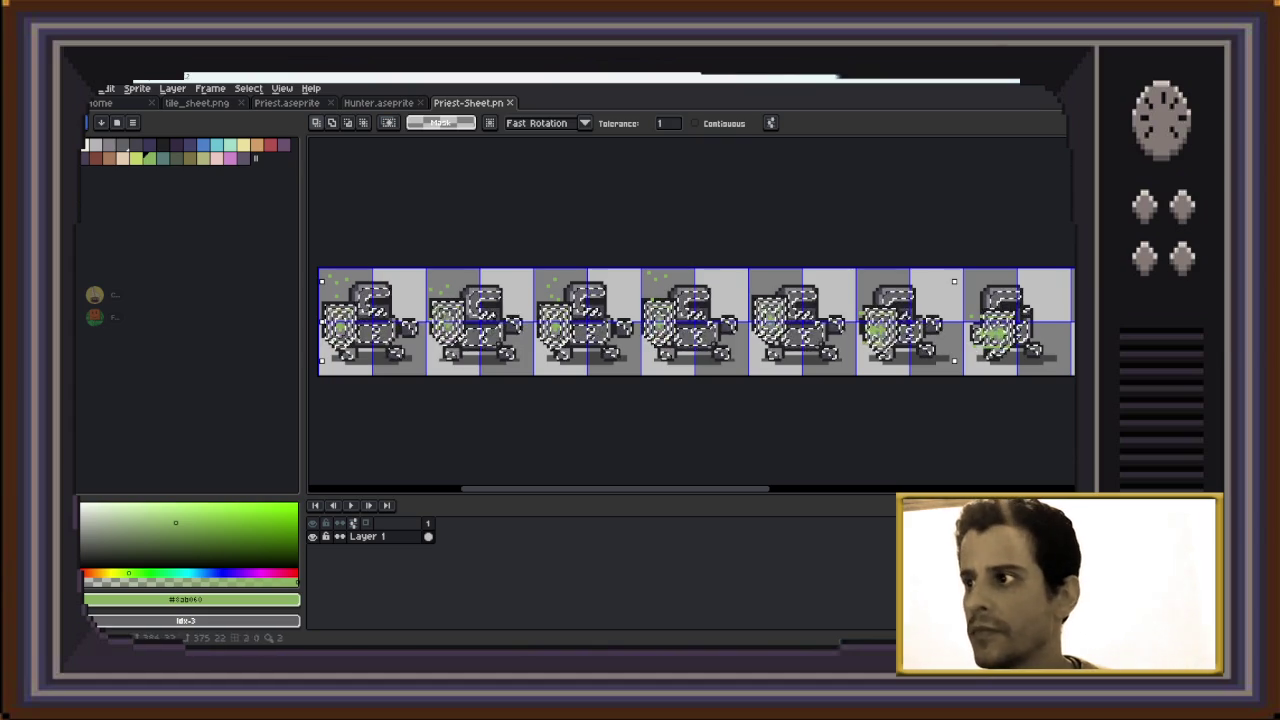
key(ctrl+shift+Tab)
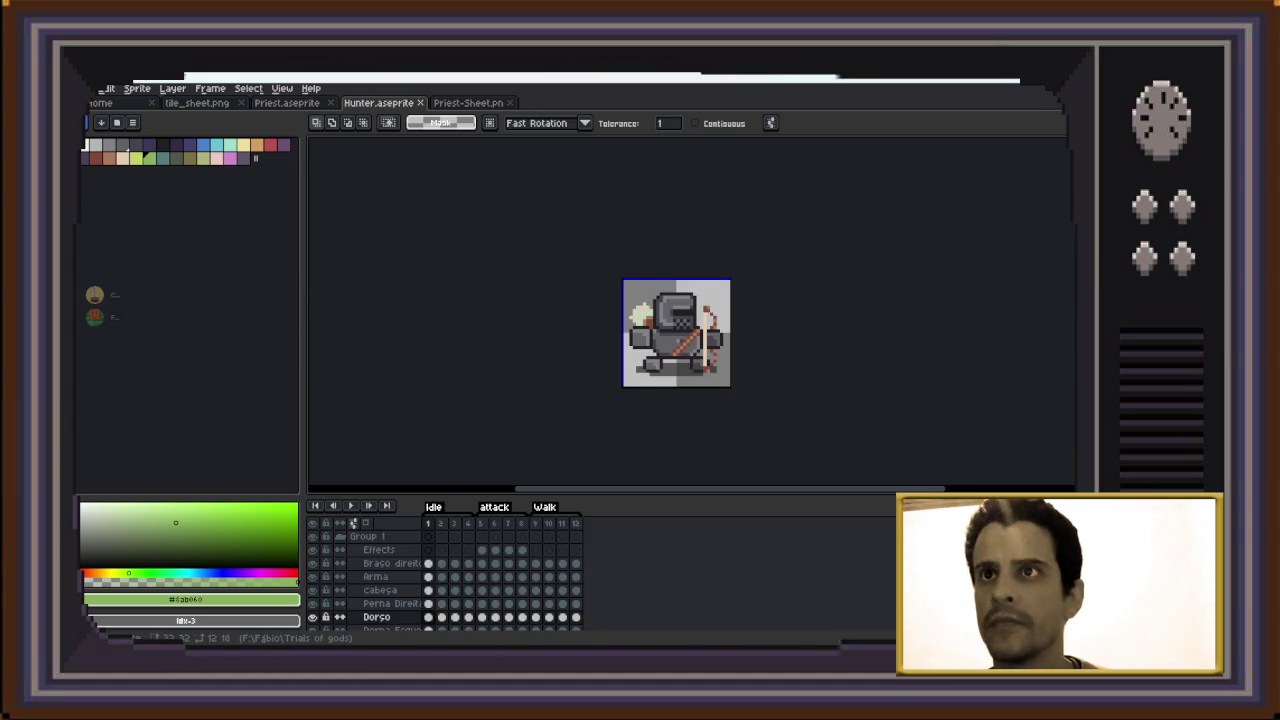
key(ctrl+shift+Tab)
key(ctrl+shift+Tab)
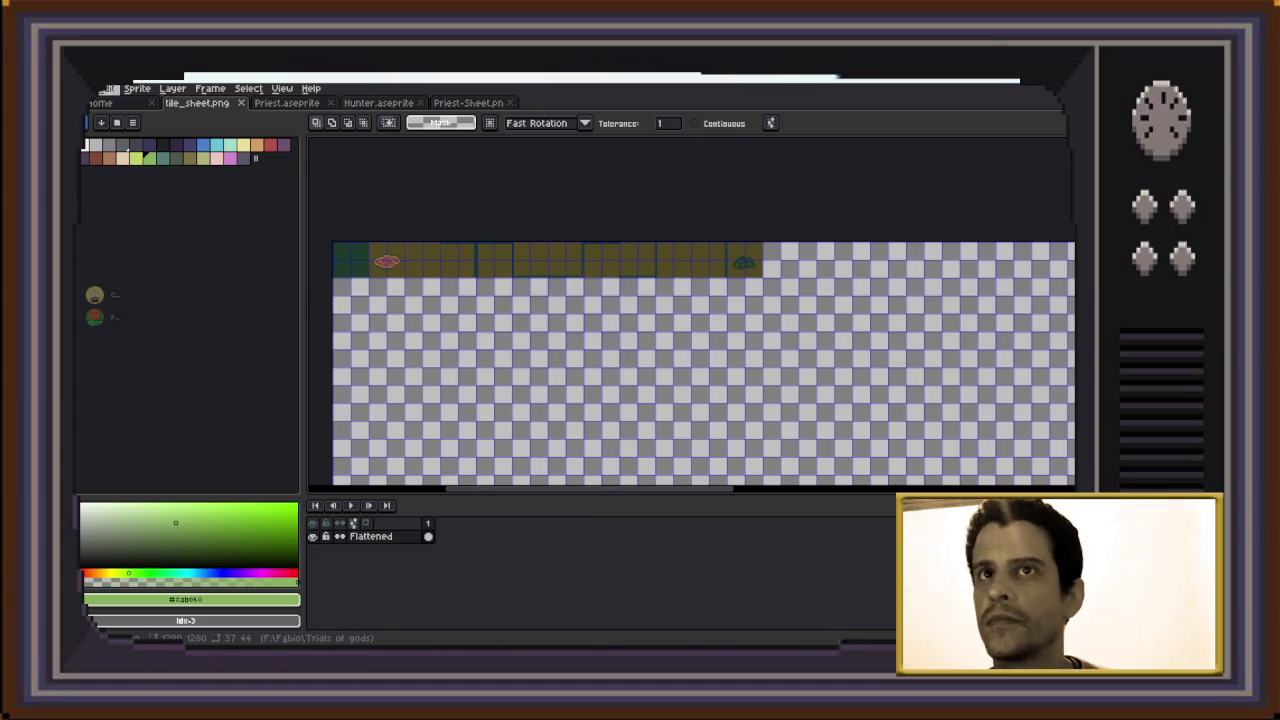
Open Bad Knight.png from recent files and eyedrop its red #b45252
key(alt+f)
key(Down)
key(Down)
key(Right)
key(Down)
key(Down)
key(Down)
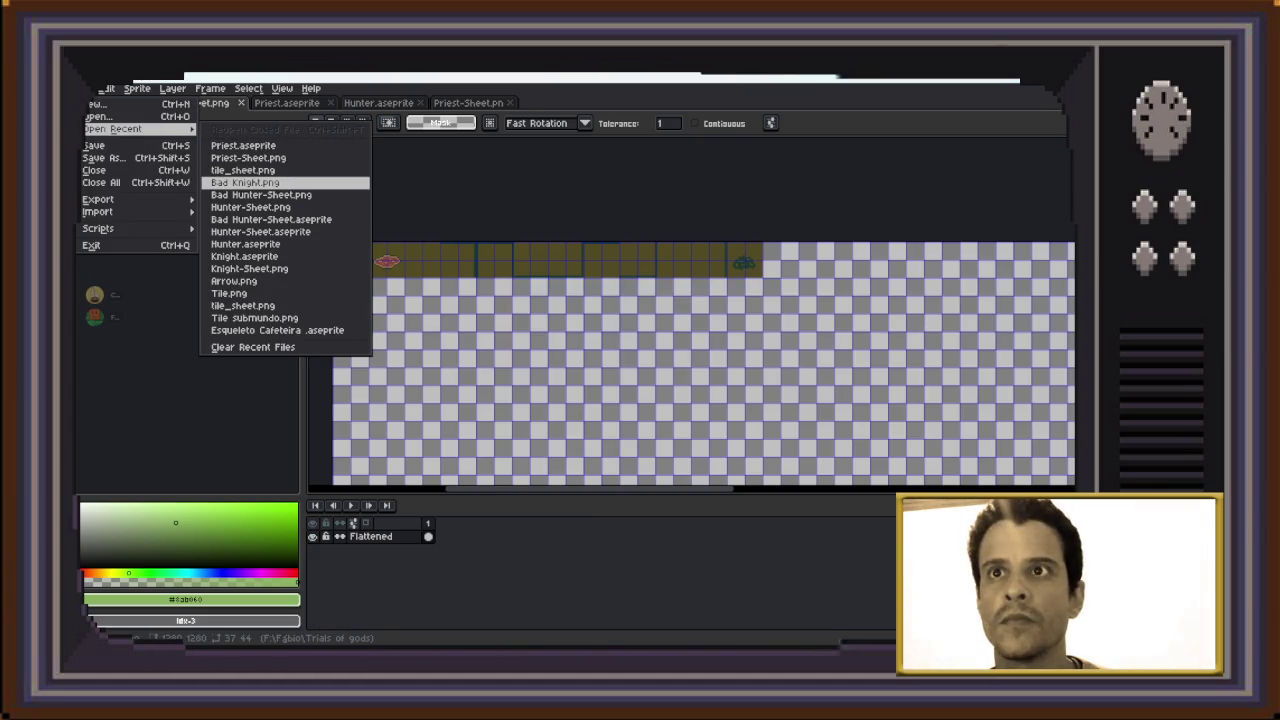
key(Return)
scroll(528, 331, up, 4)
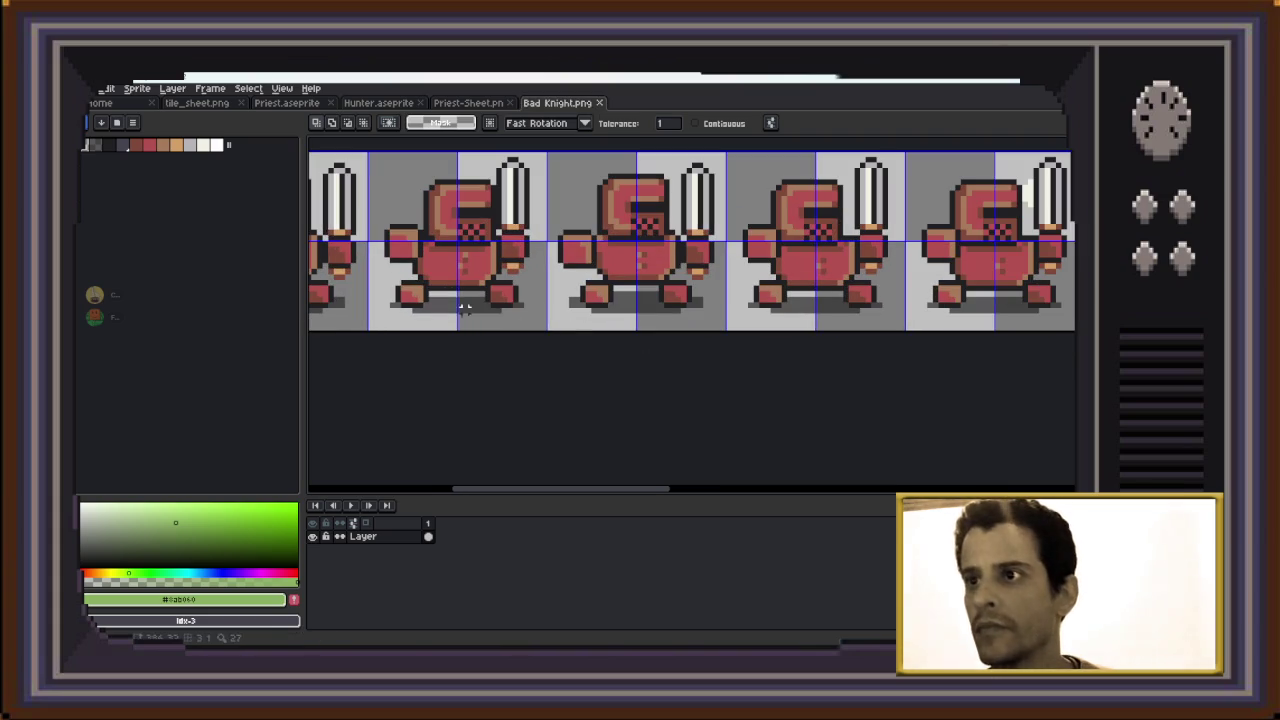
key(i)
click(437, 268)
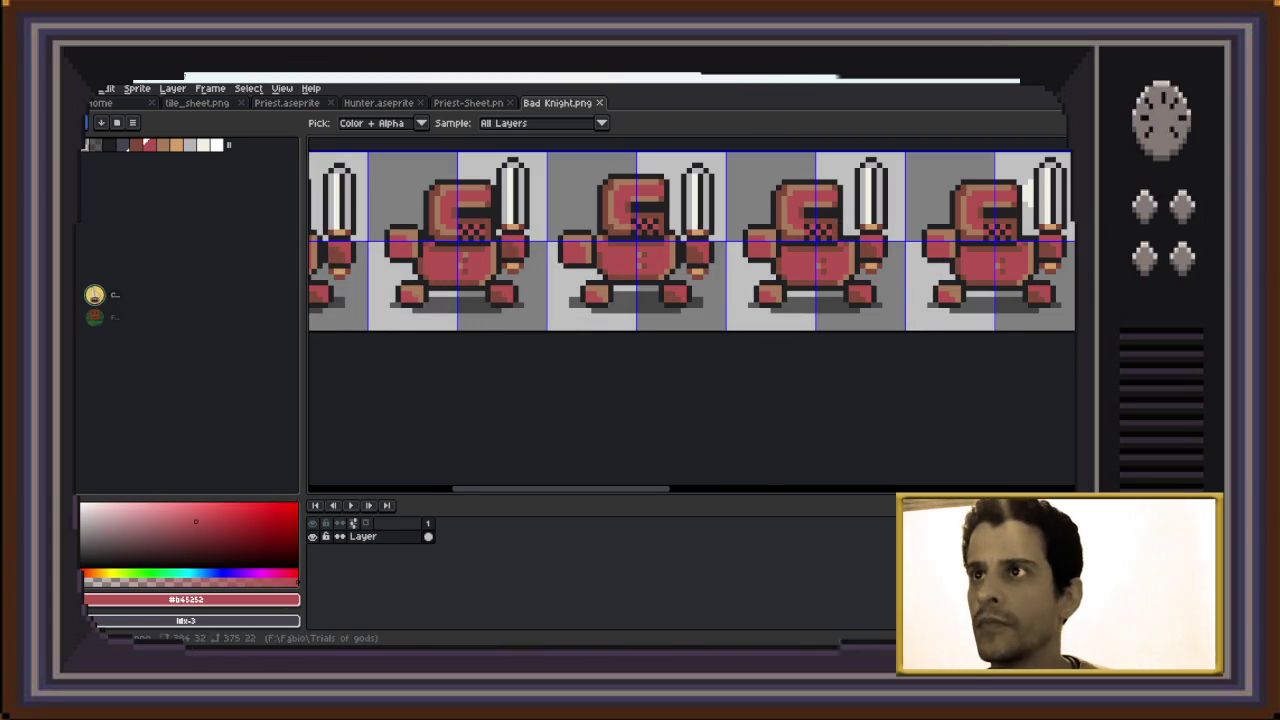
On Priest-Sheet.png, paint-bucket fill the first priest's body with the red
key(ctrl+shift+Tab)
scroll(690, 310, up, 1)
scroll(690, 310, up, 1)
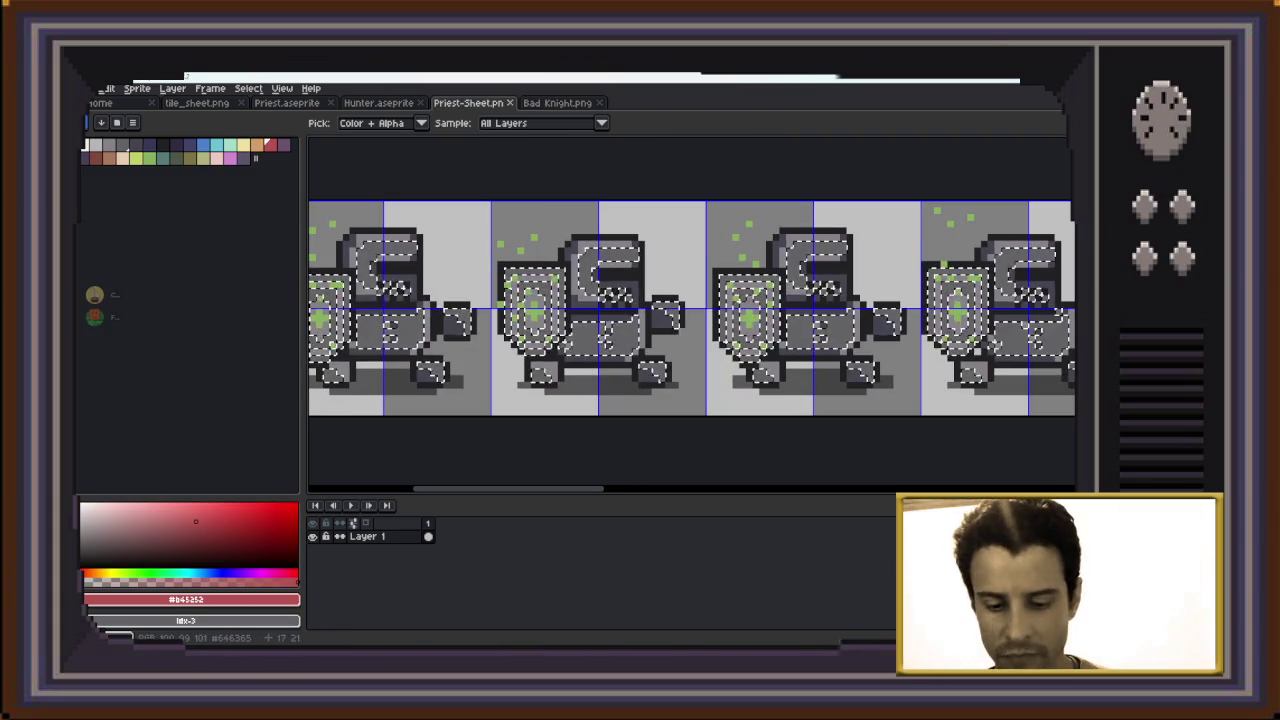
key(g)
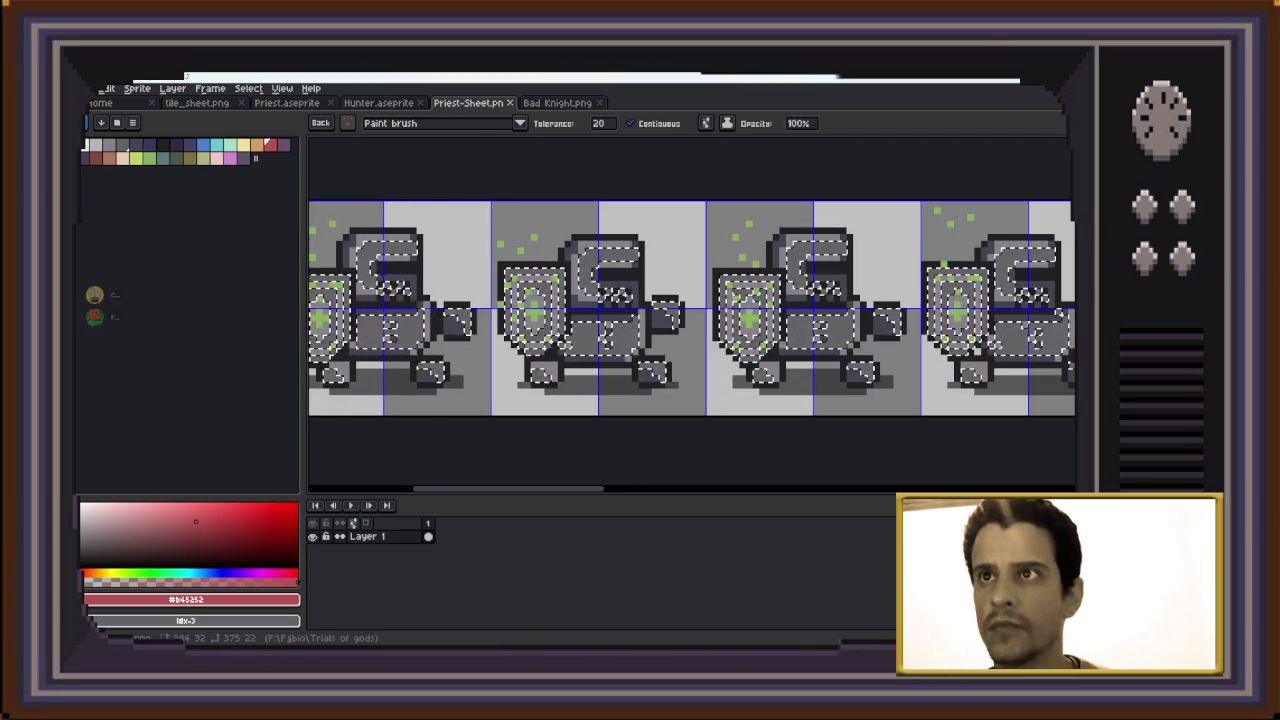
click(318, 122)
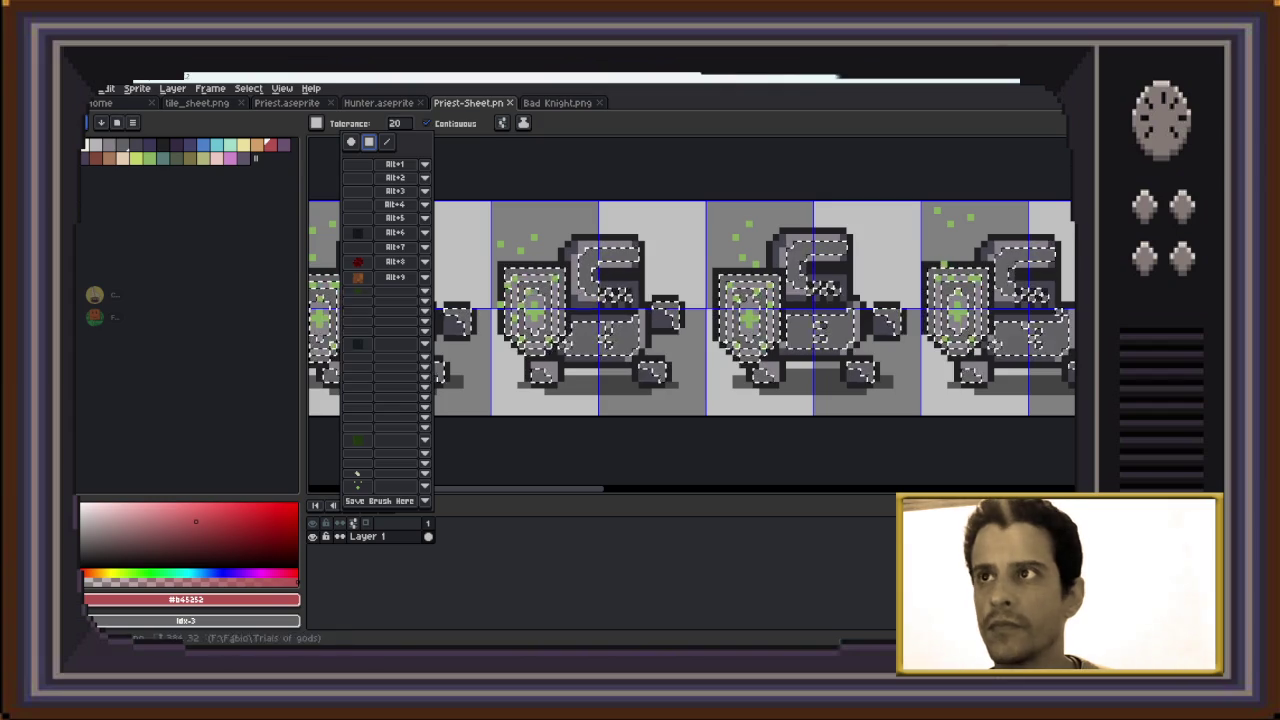
click(390, 330)
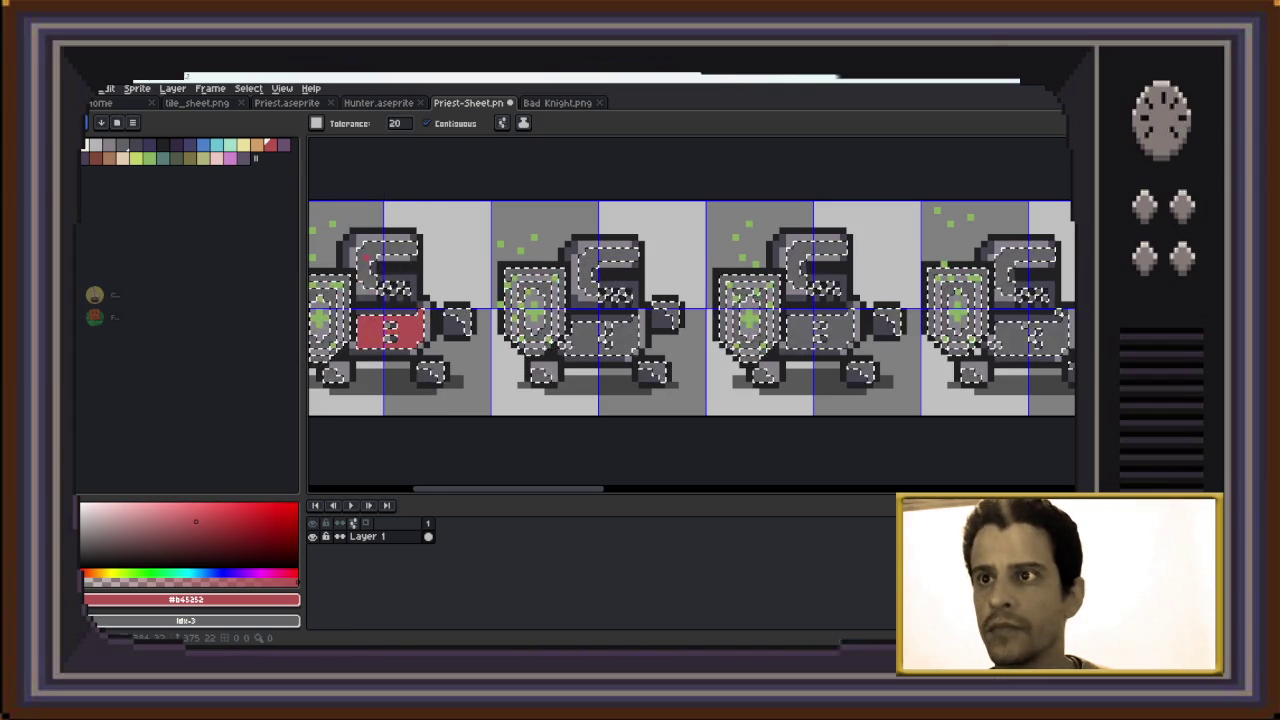
key(b)
scroll(461, 278, down, 1)
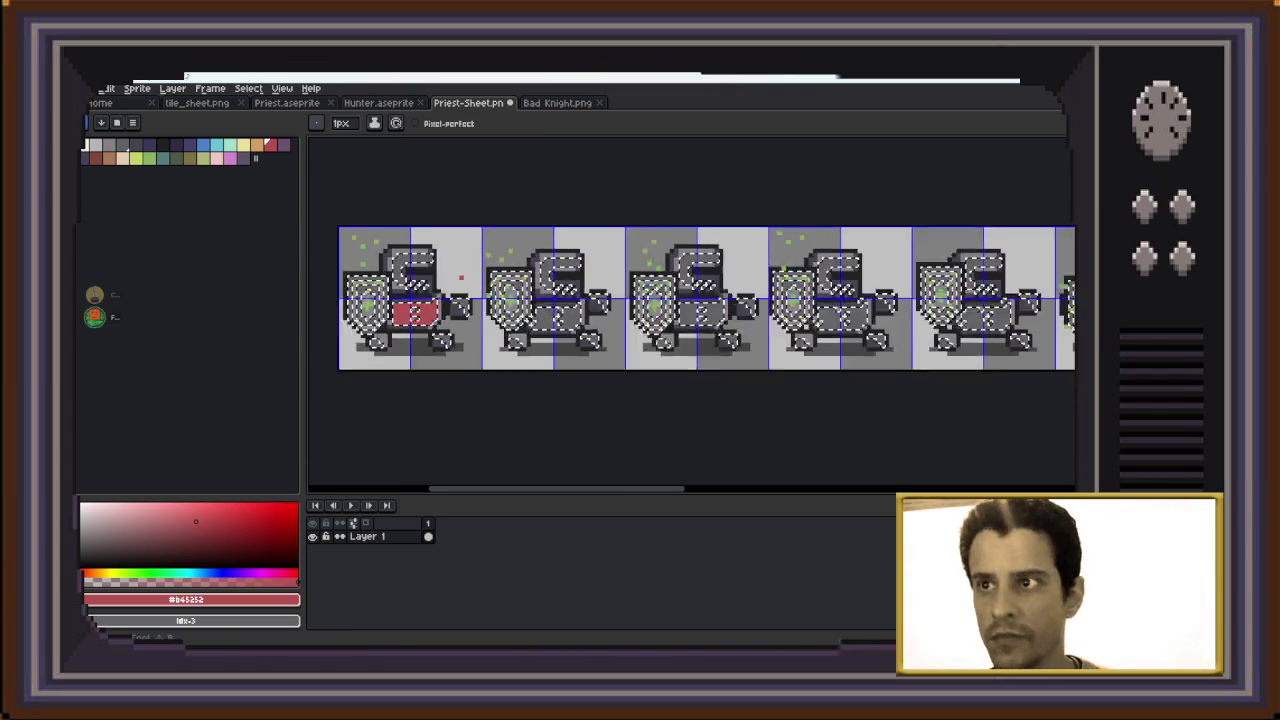
Pencil the priest's armour red on each frame across the strip
scroll(461, 278, down, 1)
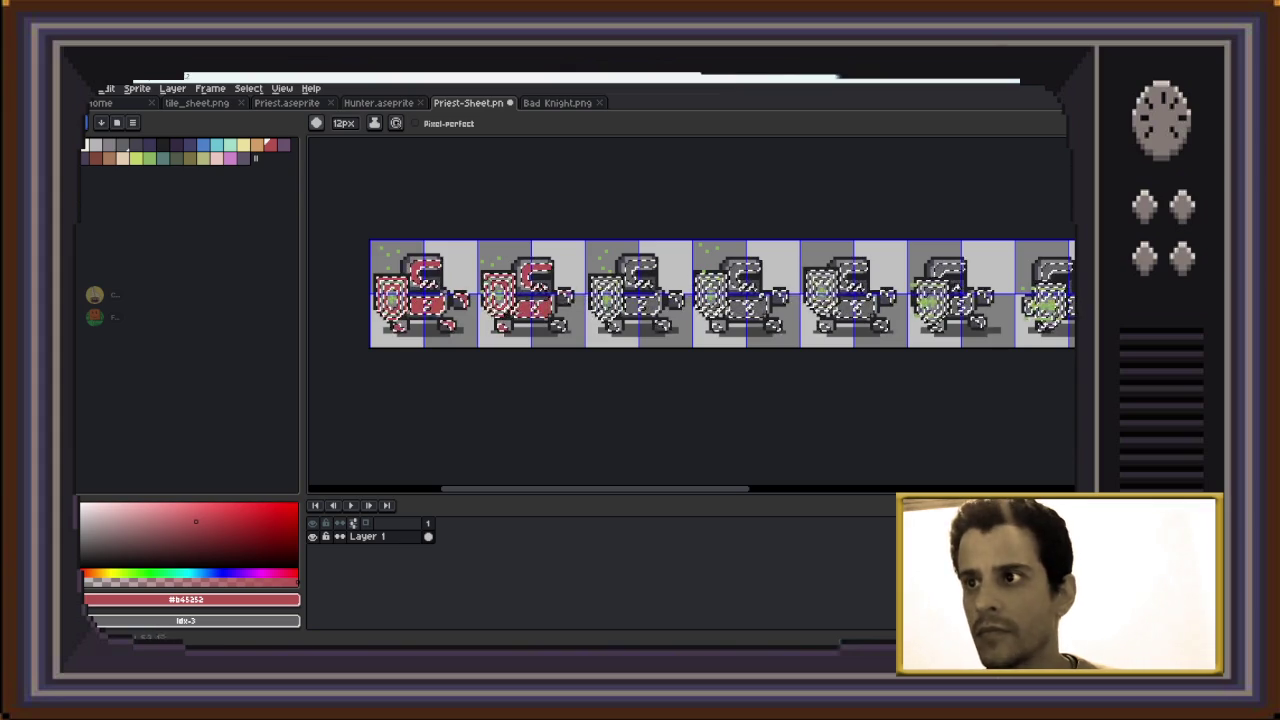
scroll(690, 296, right, 3)
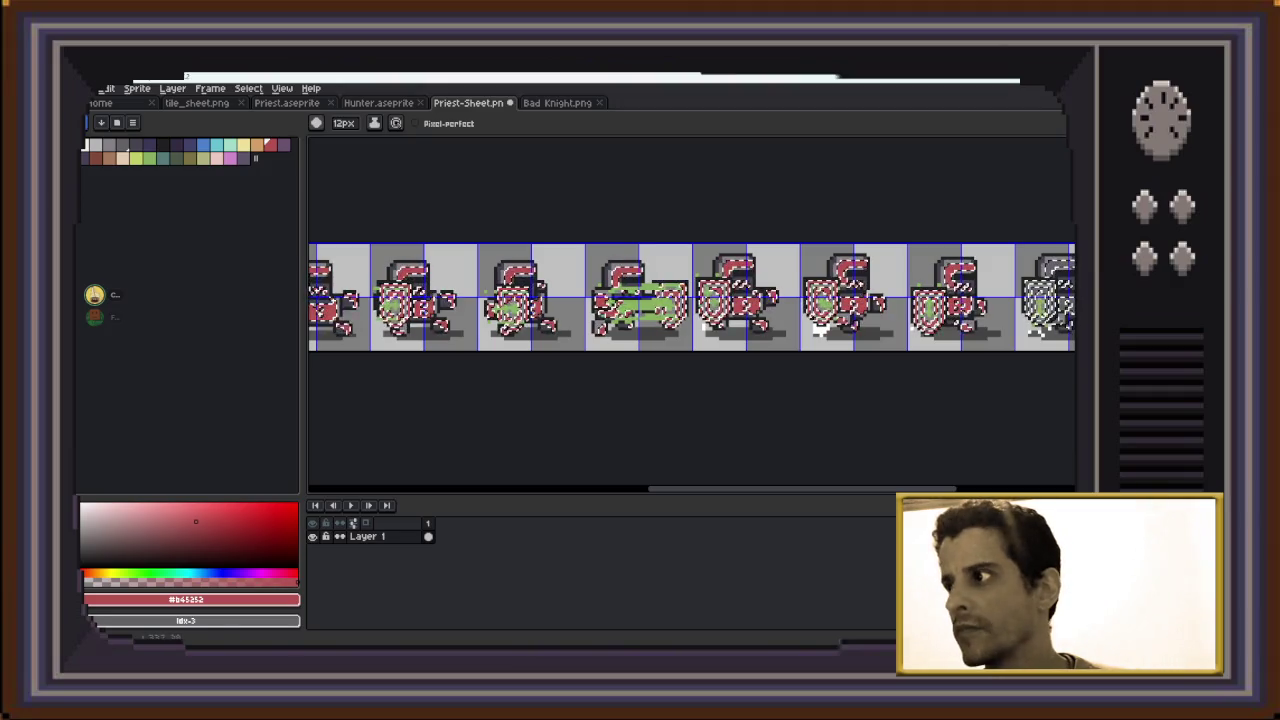
scroll(690, 296, right, 3)
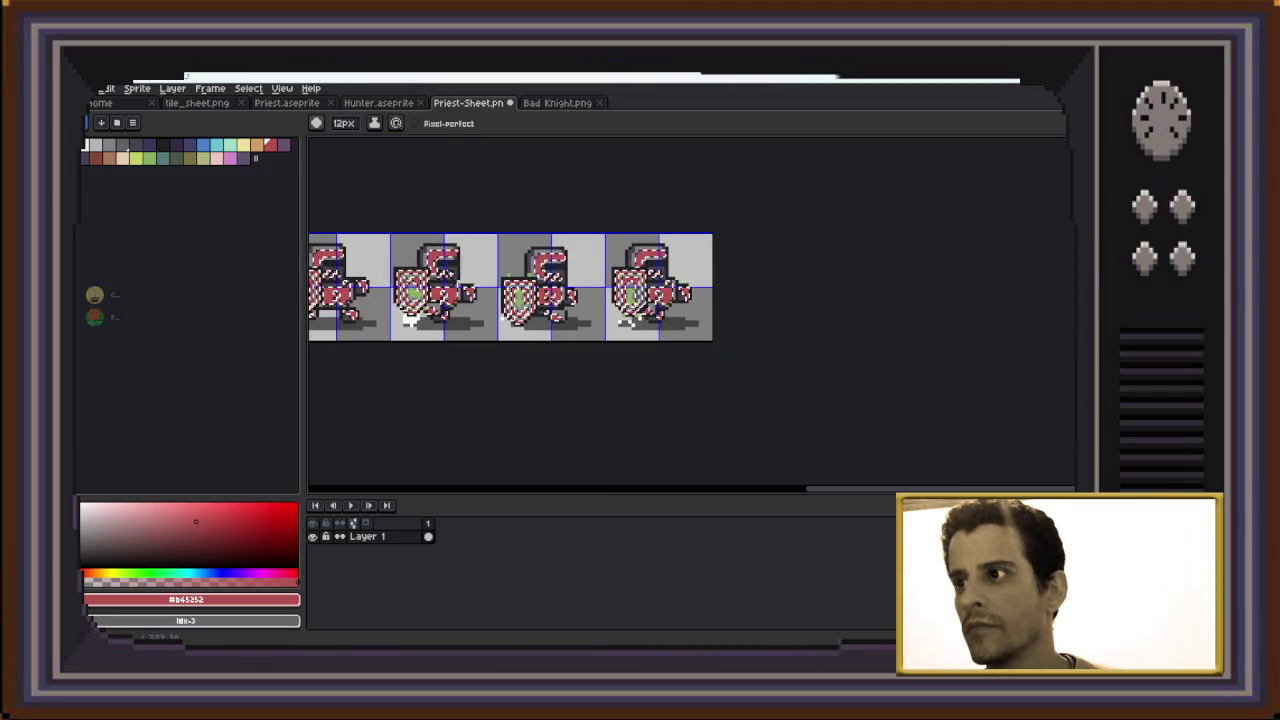
key(h)
scroll(690, 280, left, 5)
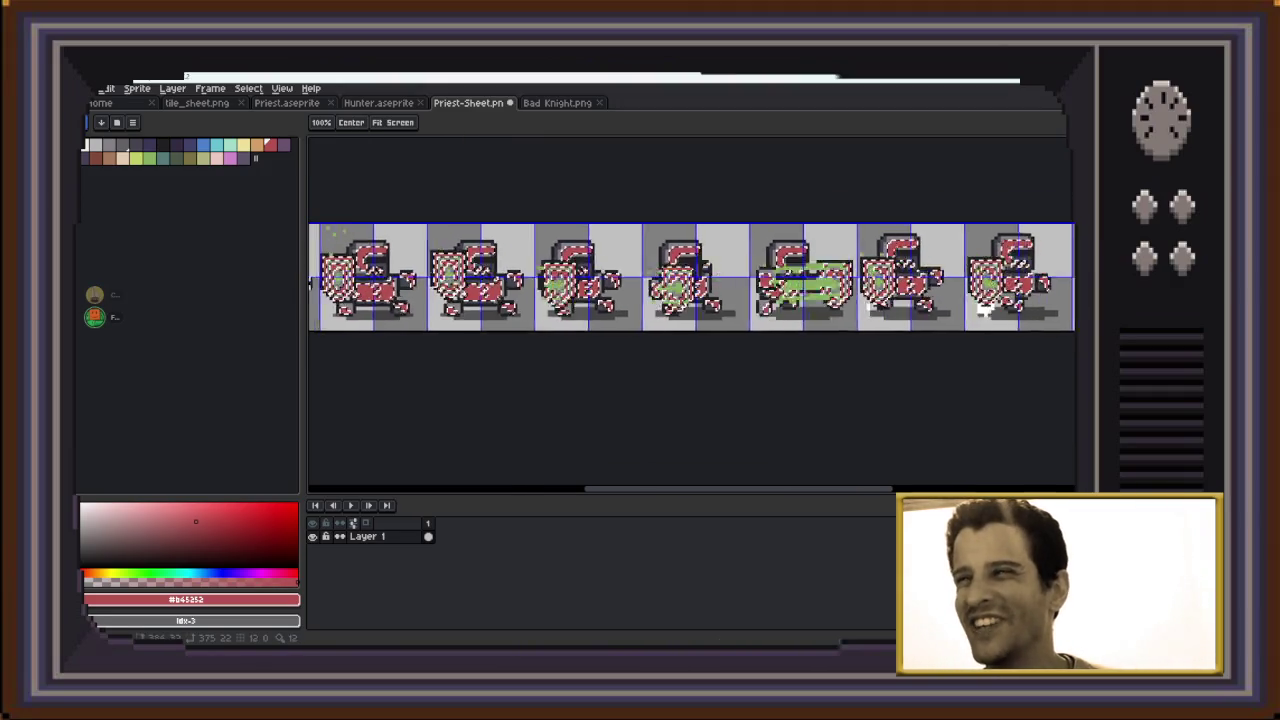
scroll(690, 290, left, 3)
key(v)
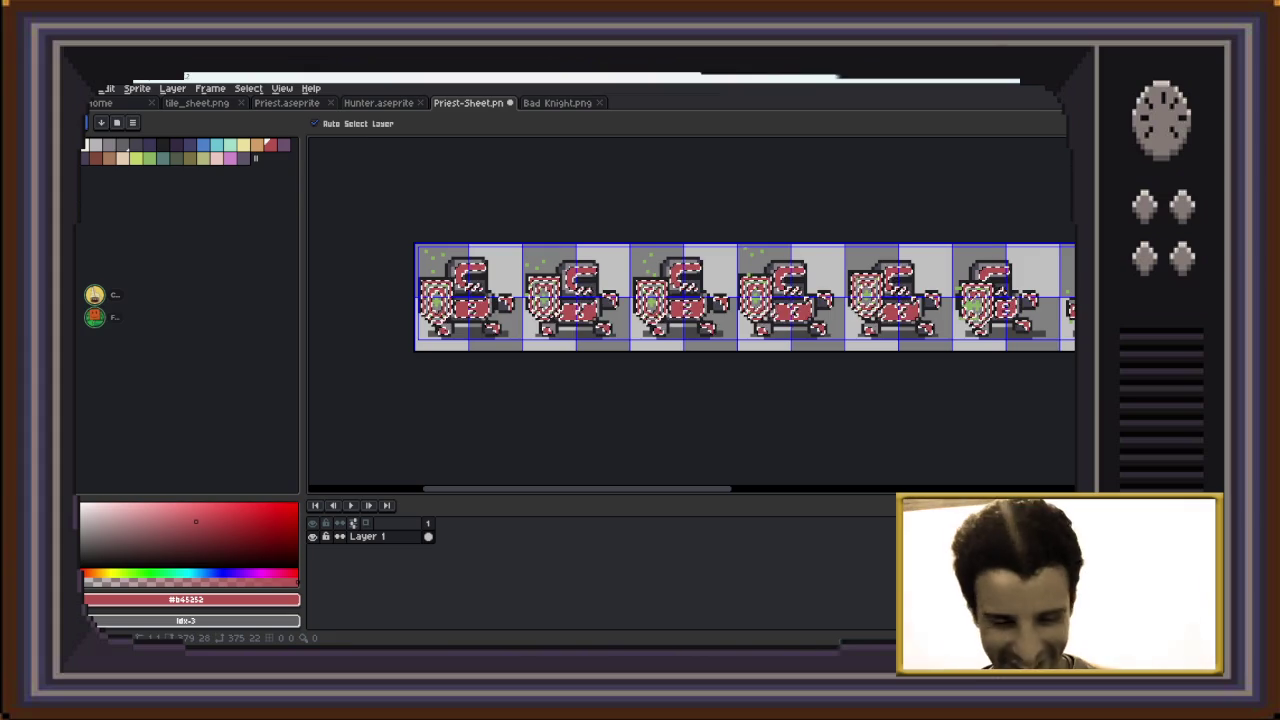
key(b)
scroll(690, 300, up, 2)
scroll(690, 300, up, 2)
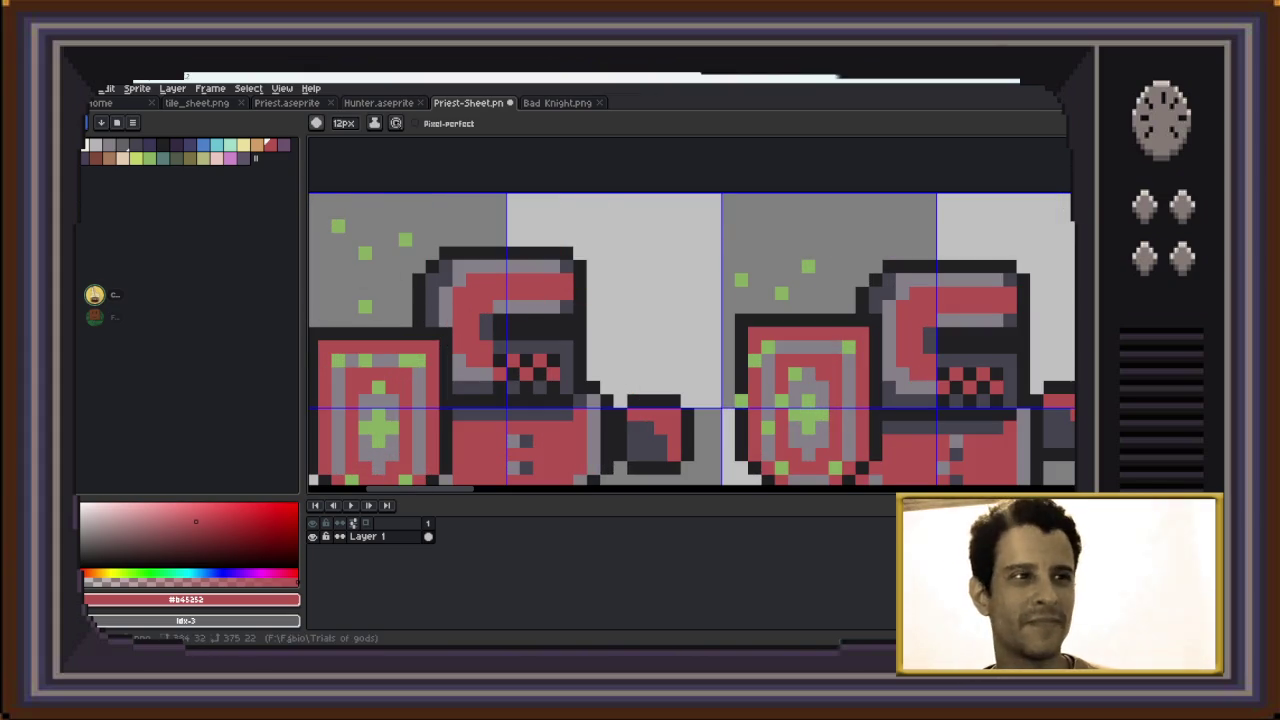
Magic-wand select the matching red areas, then switch to Bad Knight.png
key(w)
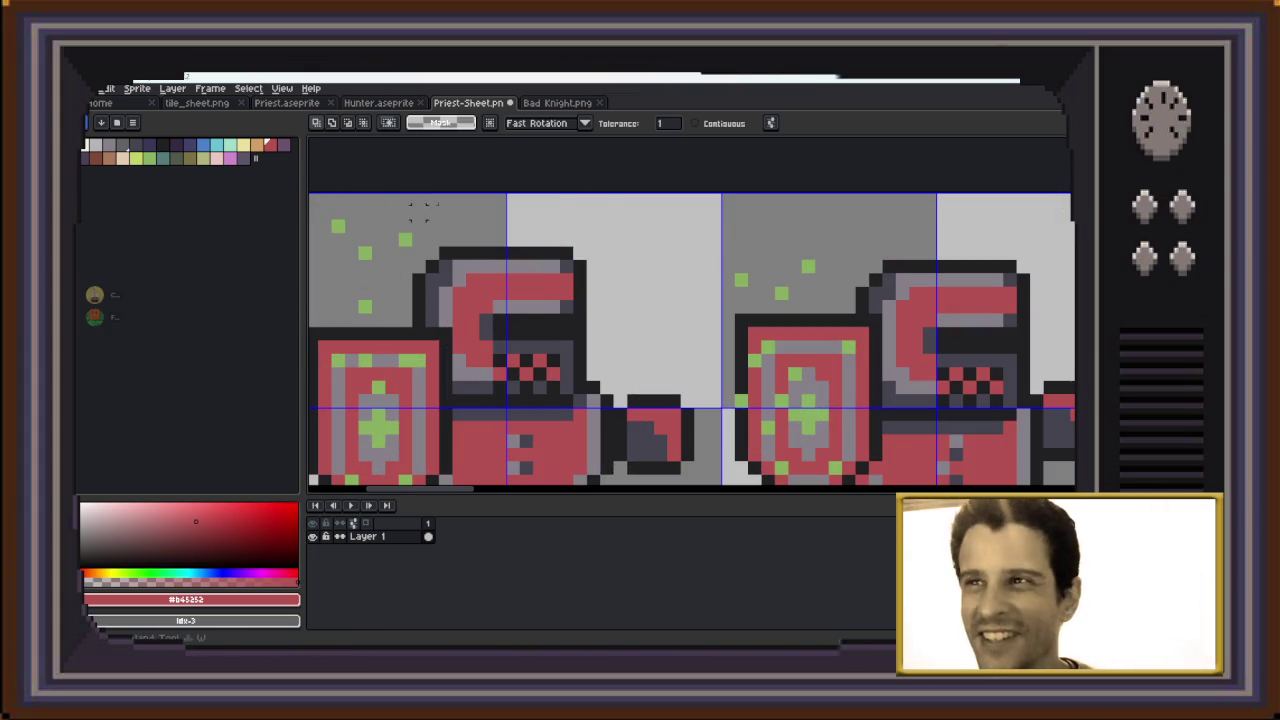
click(470, 262)
scroll(470, 262, down, 3)
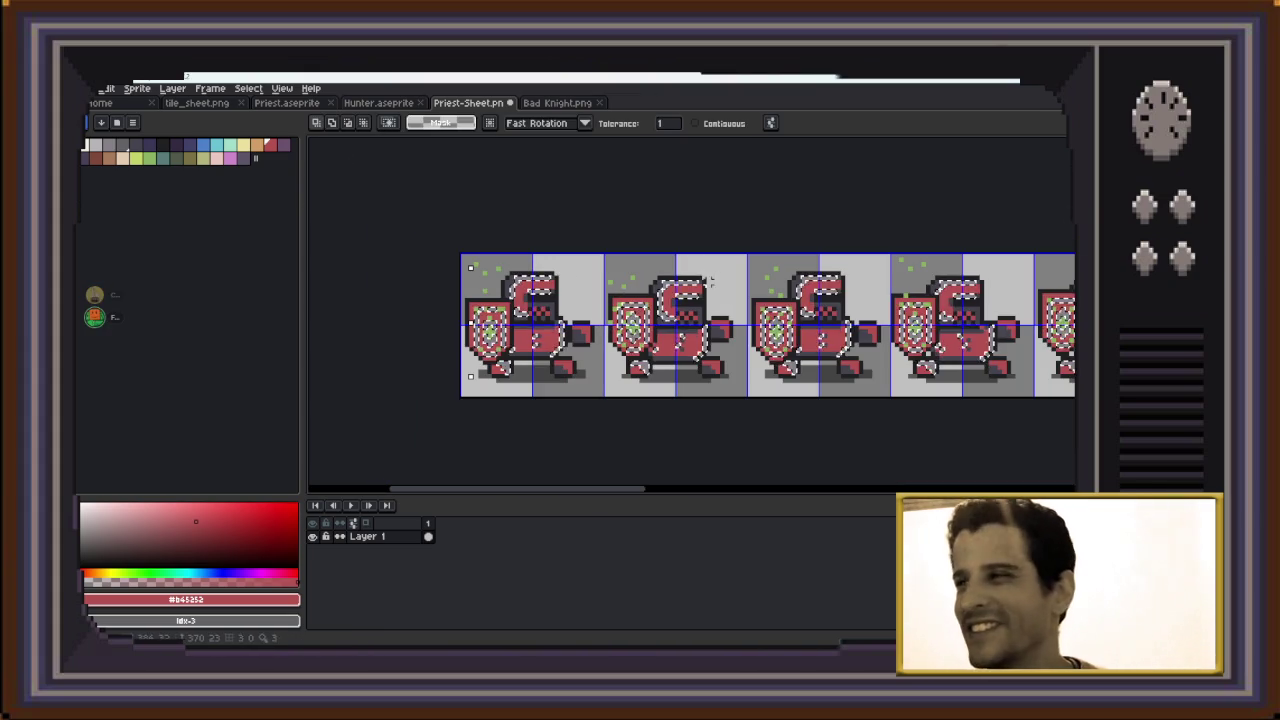
key(ctrl+Tab)
scroll(470, 204, up, 1)
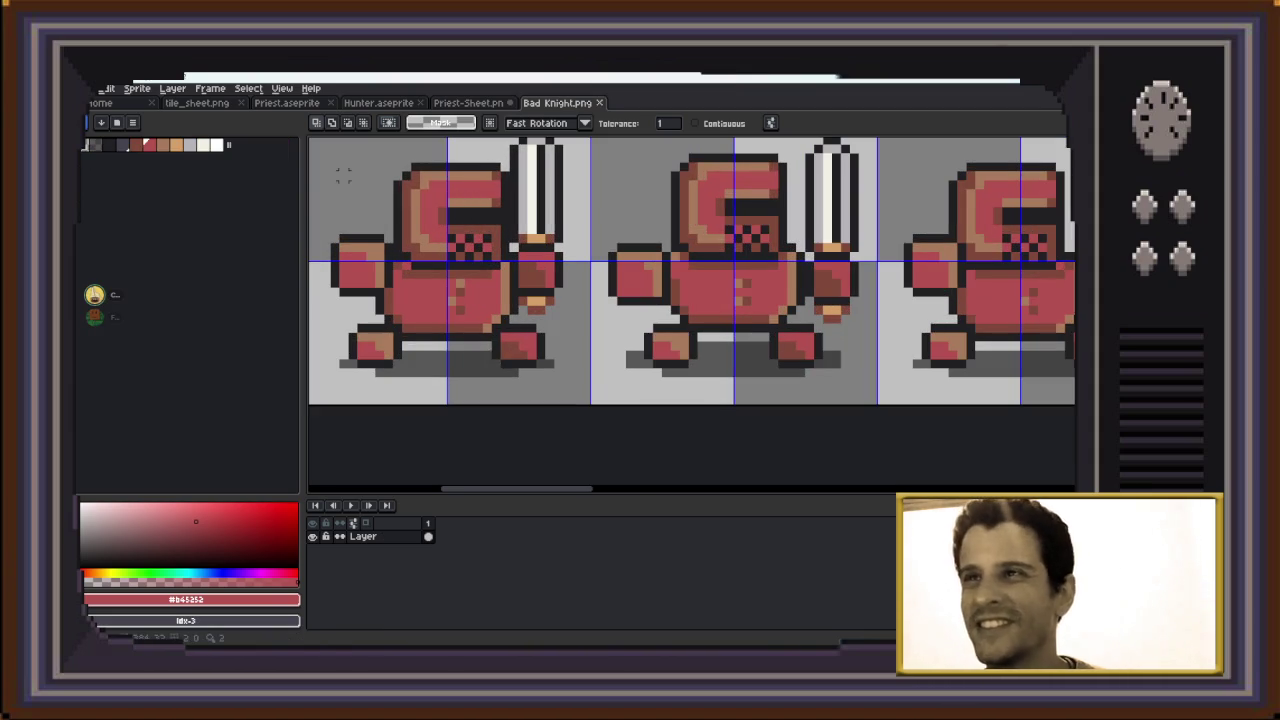
Sample tan #a77b5b from Bad Knight.png and pencil it onto the Priest-Sheet frames
key(i)
click(711, 177)
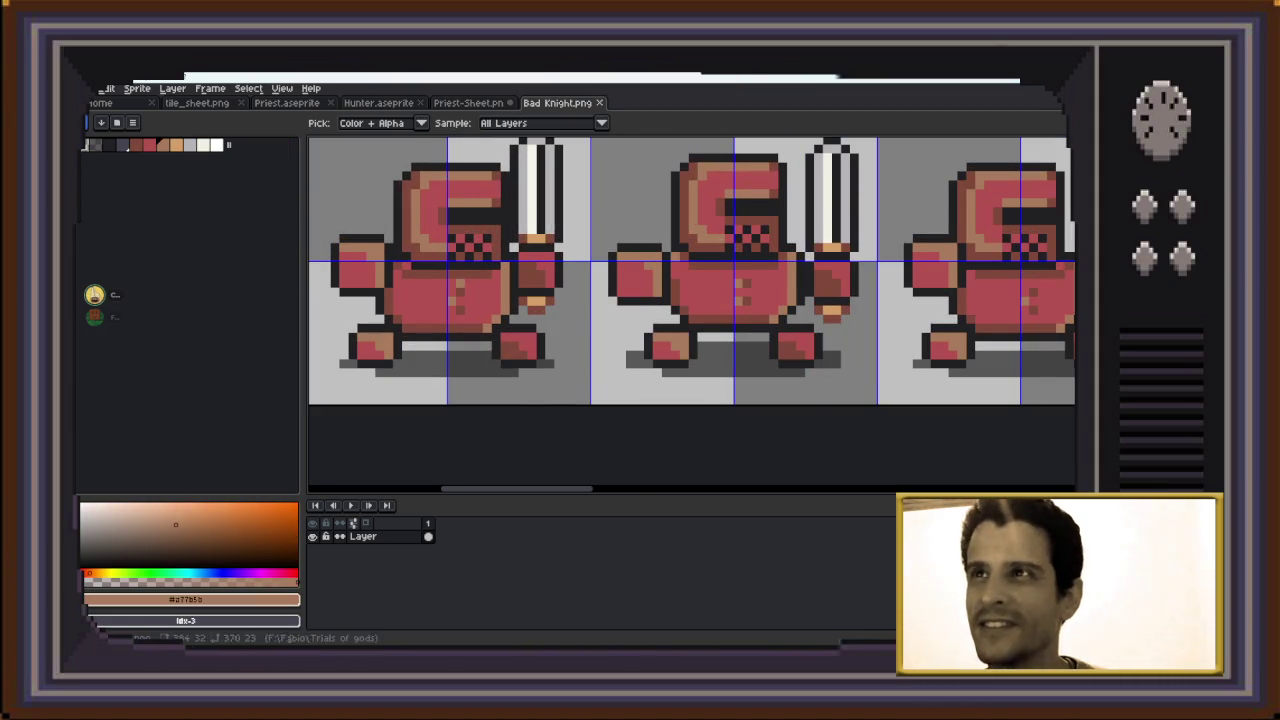
key(ctrl+shift+Tab)
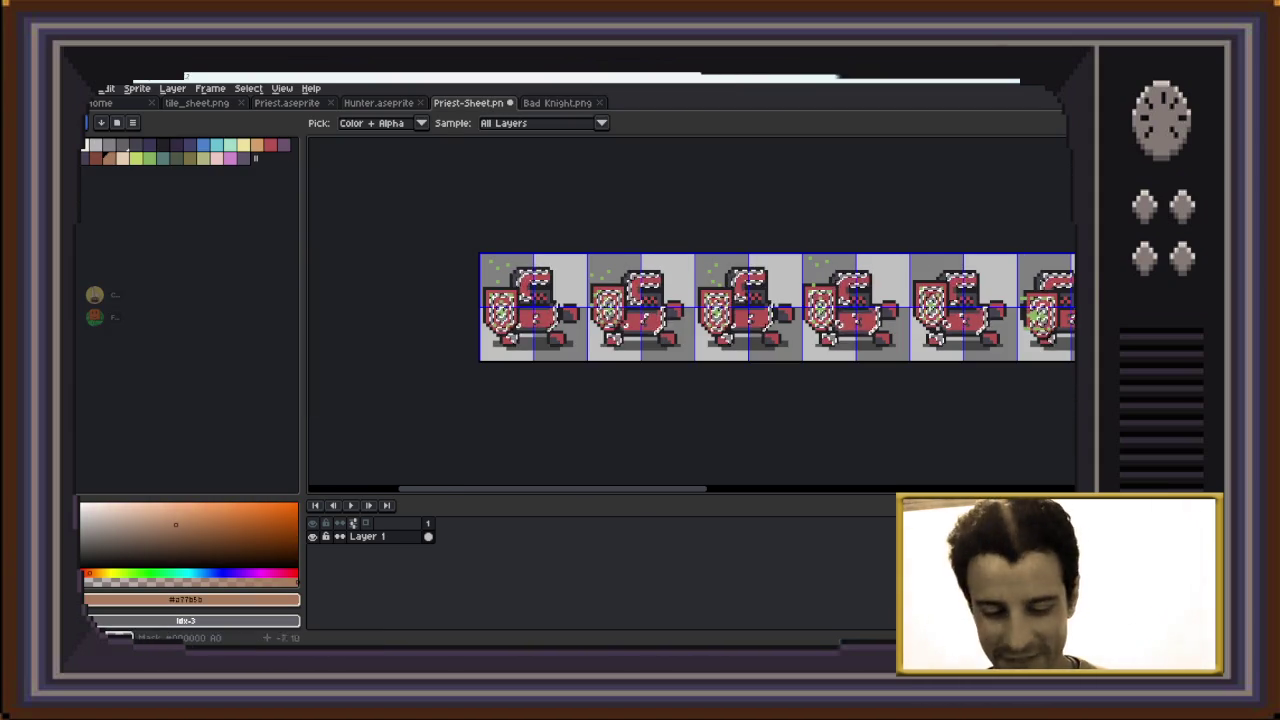
key(b)
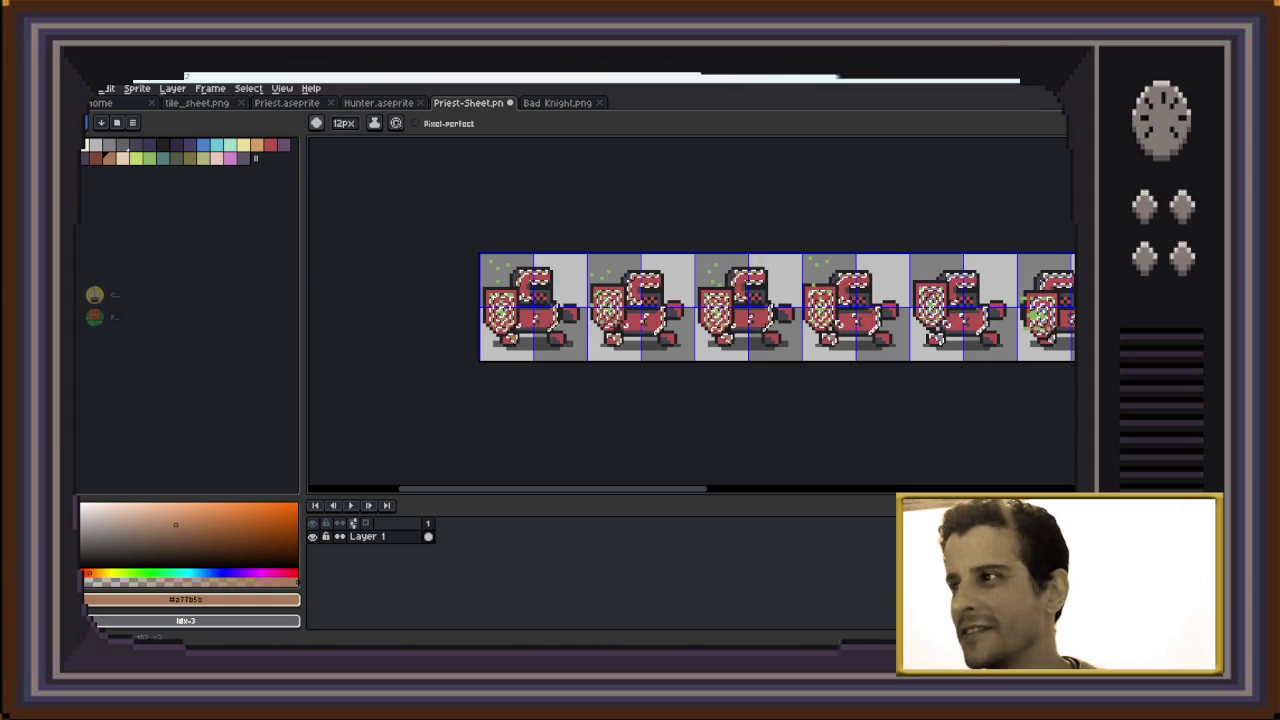
scroll(615, 293, right, 3)
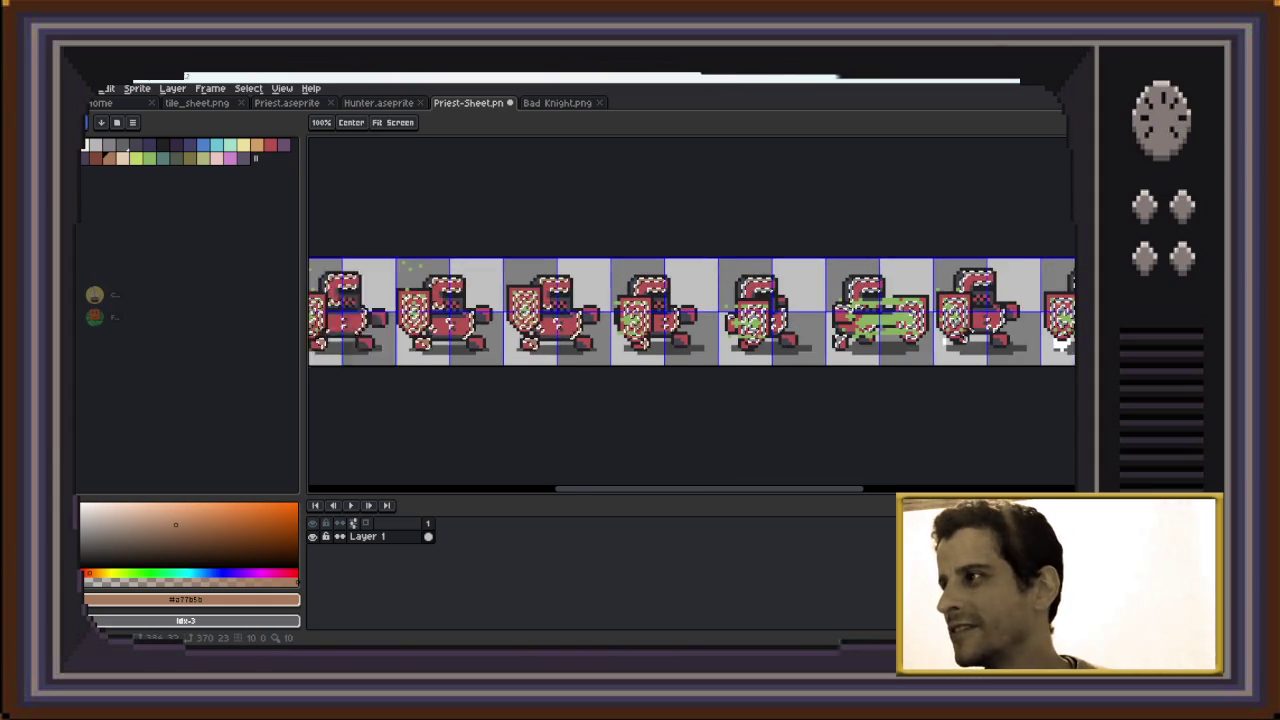
scroll(615, 293, right, 2)
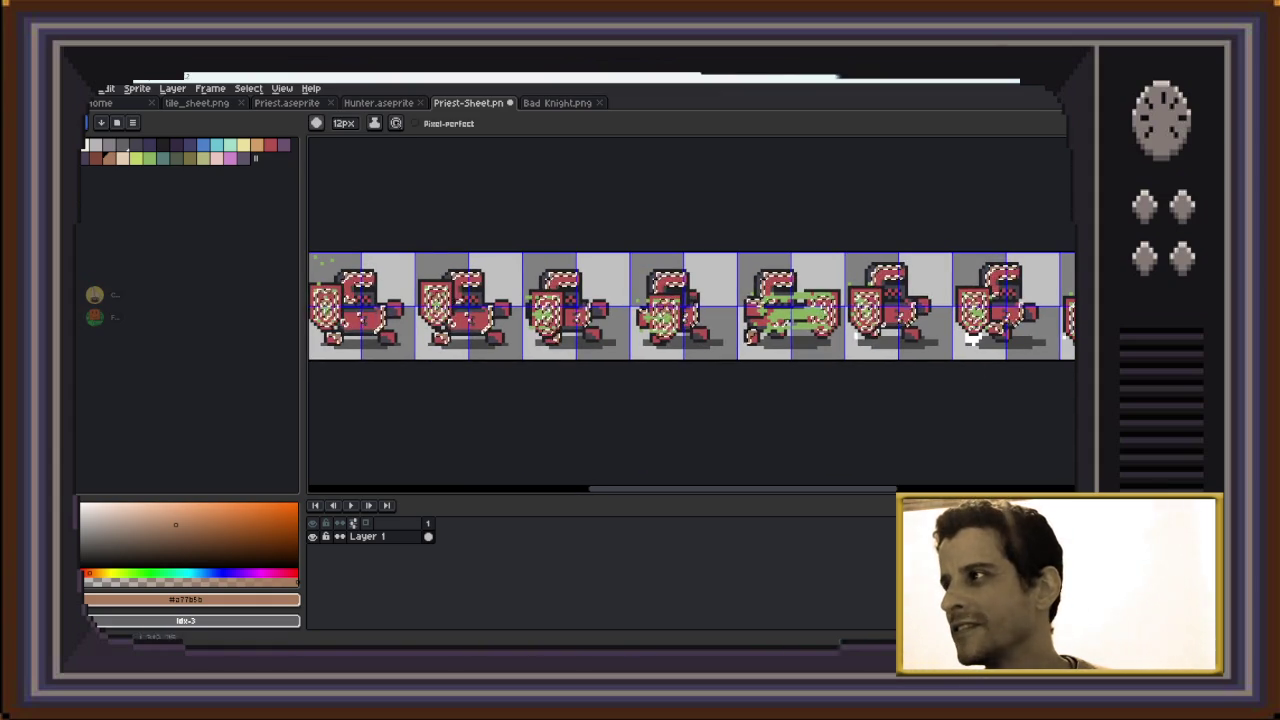
scroll(692, 309, right, 3)
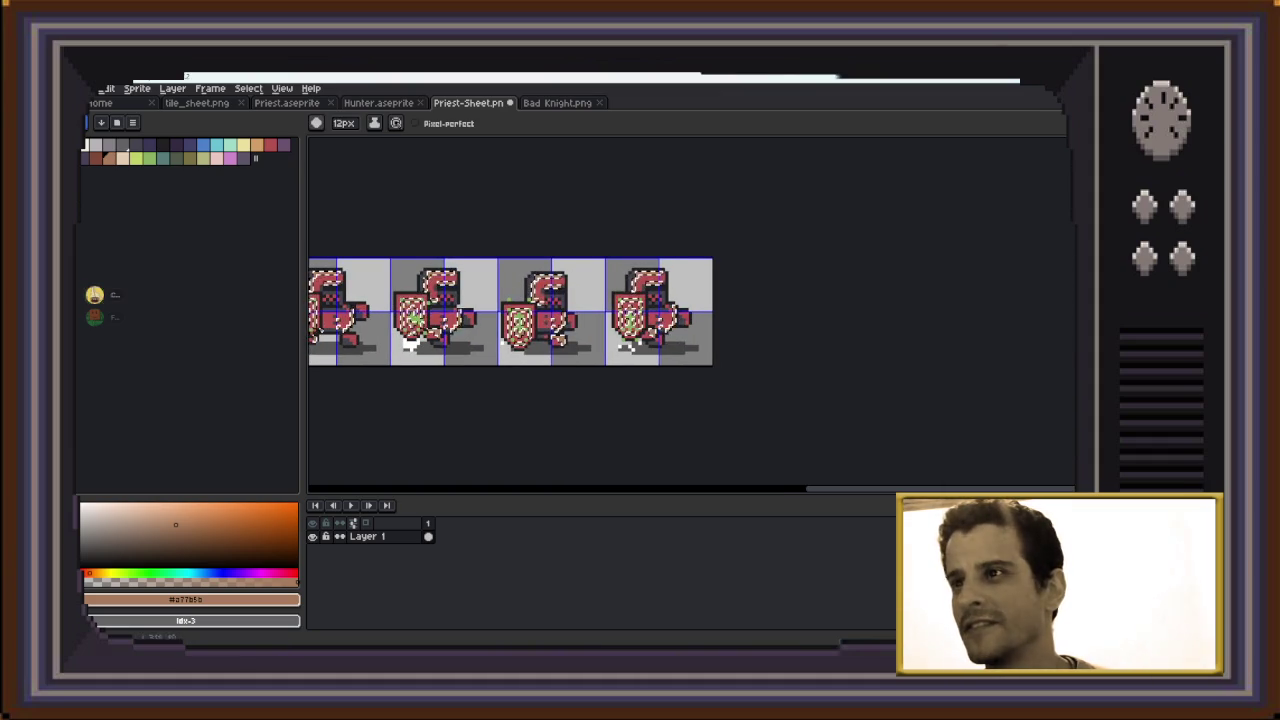
scroll(692, 300, left, 3)
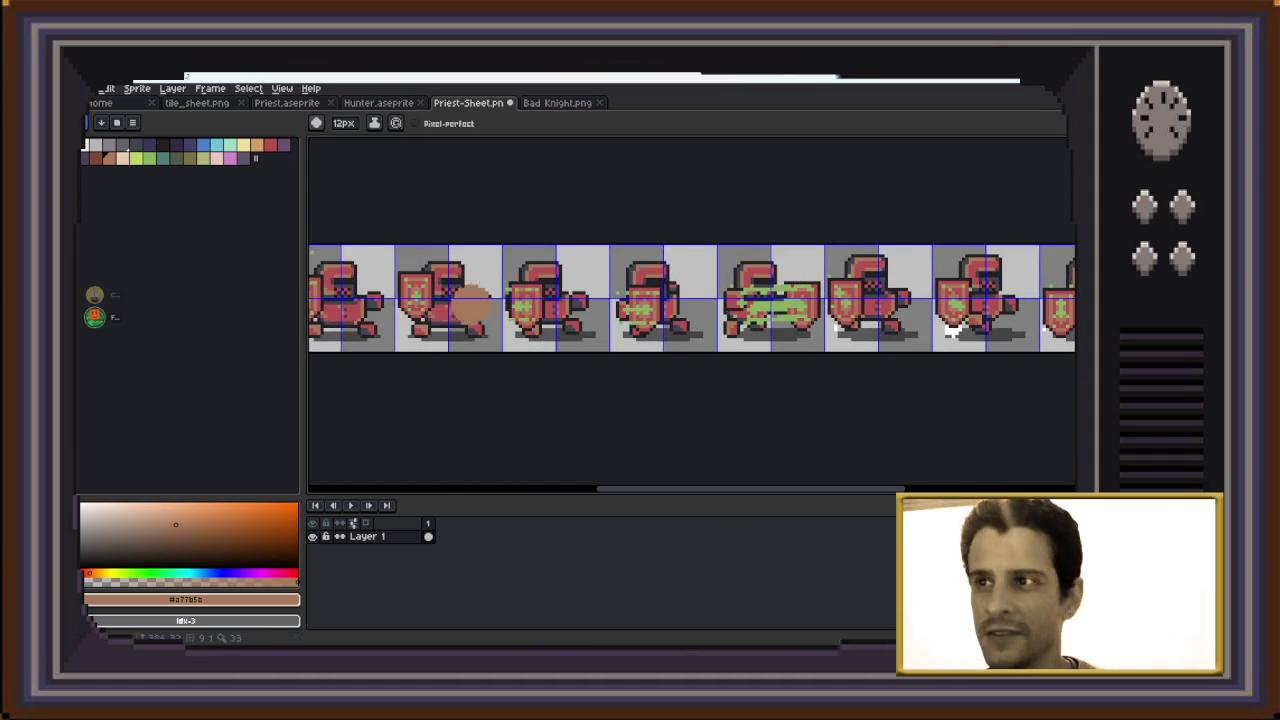
scroll(692, 310, left, 2)
drag(692, 318, 804, 329)
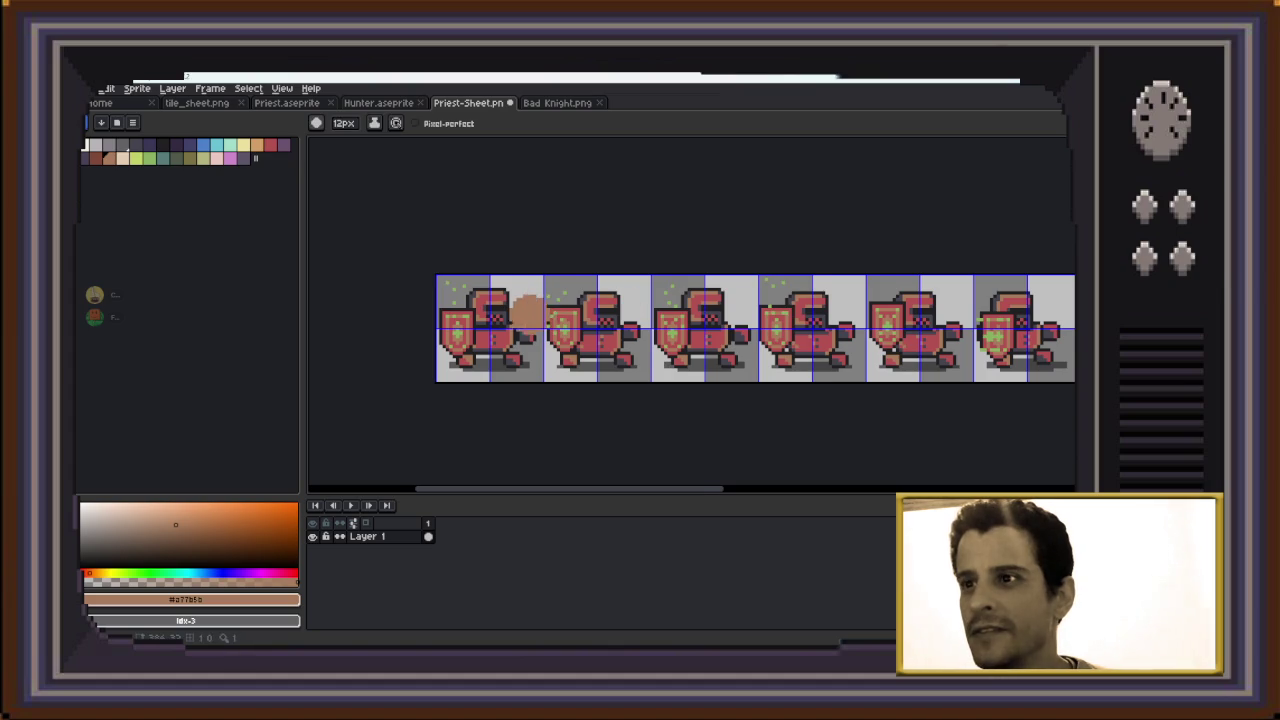
scroll(527, 313, up, 1)
Sample dark brown #80493a from Bad Knight.png, then magic-wand select matching priest areas
key(ctrl+Tab)
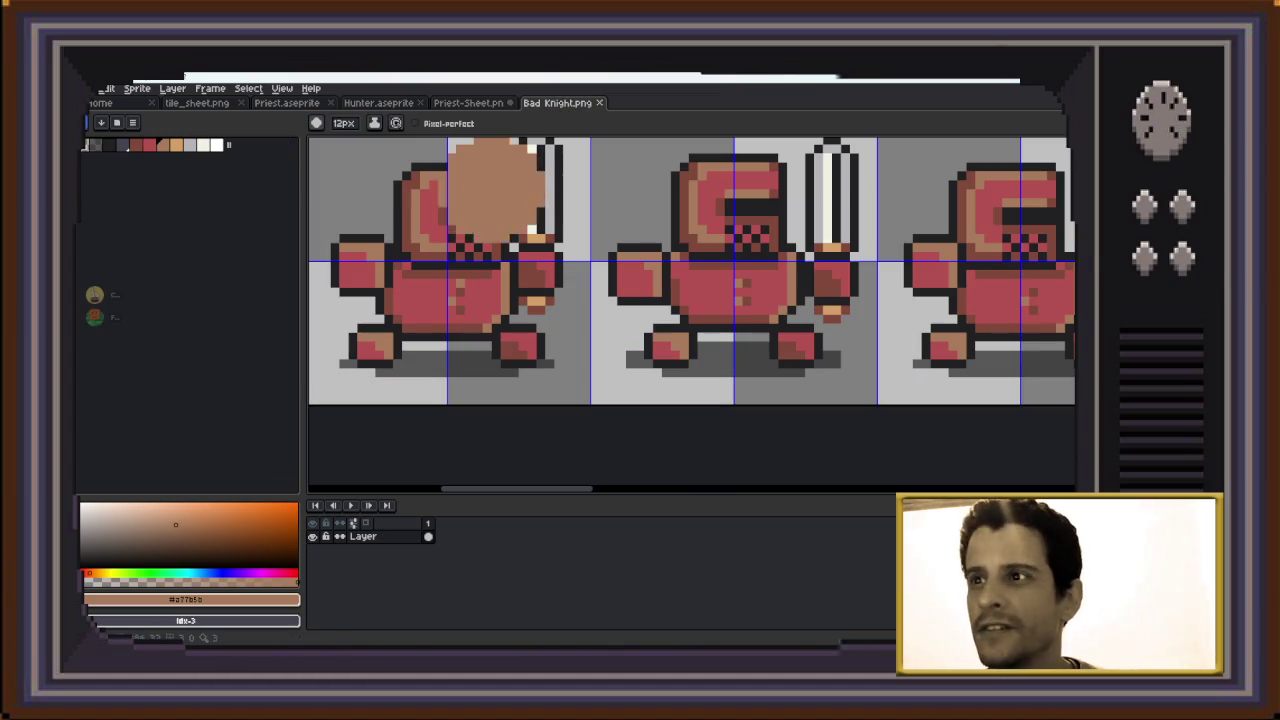
key(i)
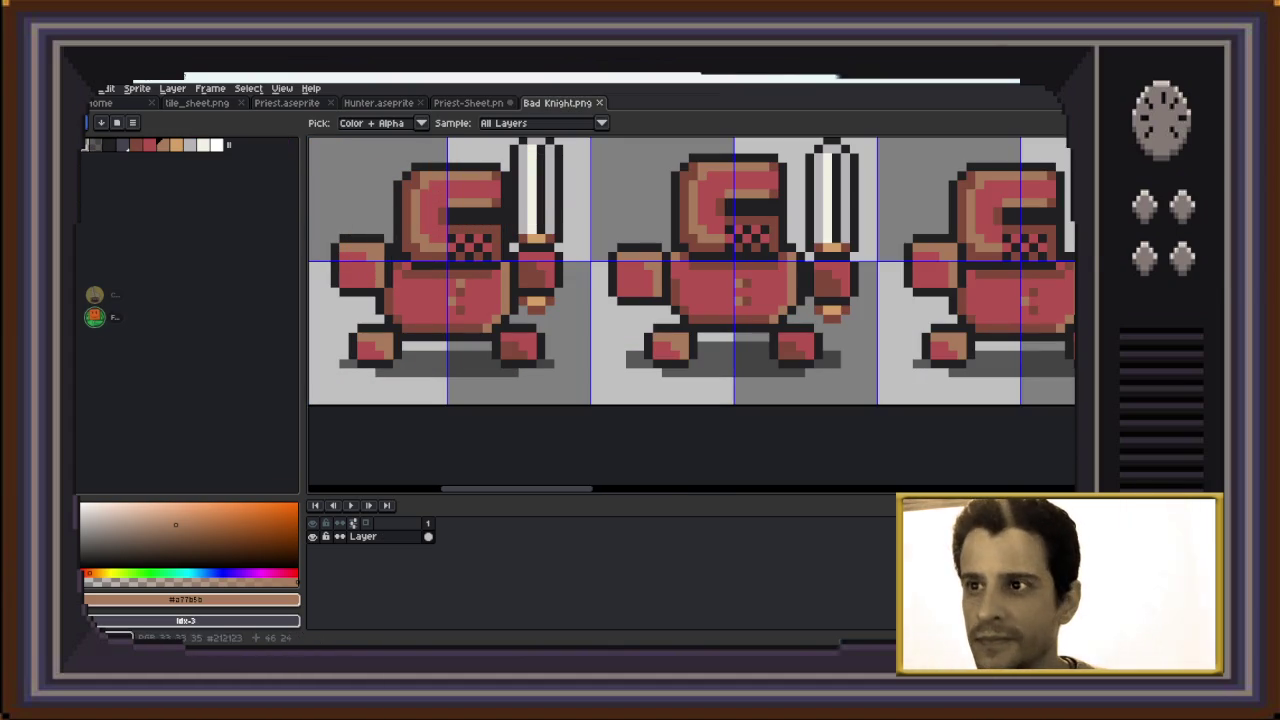
click(717, 328)
key(ctrl+shift+Tab)
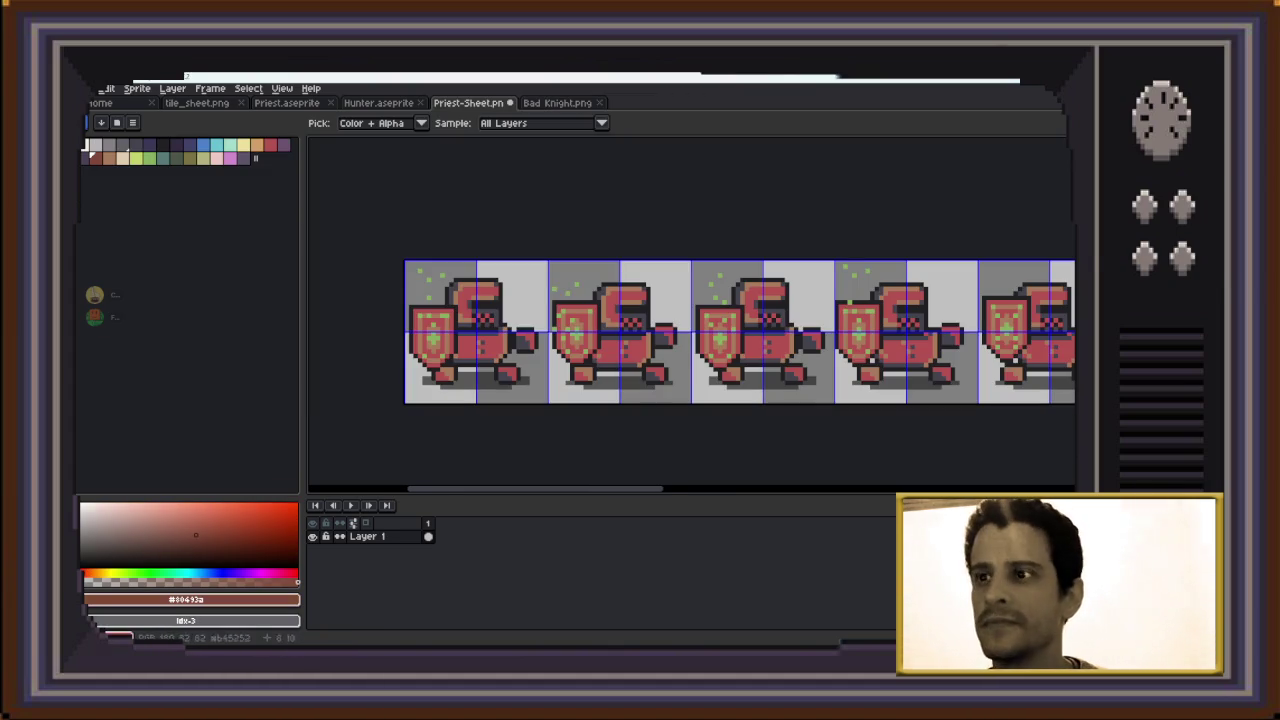
scroll(700, 305, up, 2)
key(w)
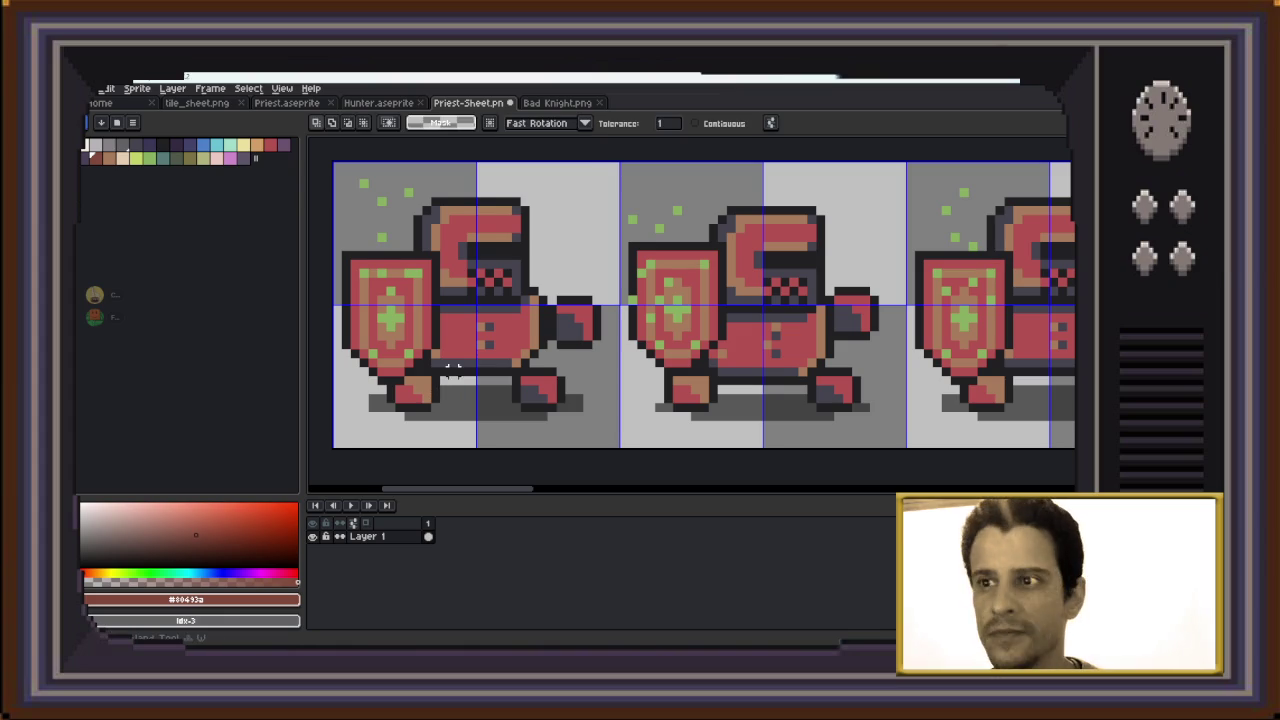
click(452, 365)
scroll(452, 365, down, 1)
scroll(452, 365, down, 1)
Pencil strokes across the sheet, then eyedrop dark red #80493a from the priest's armour
key(h)
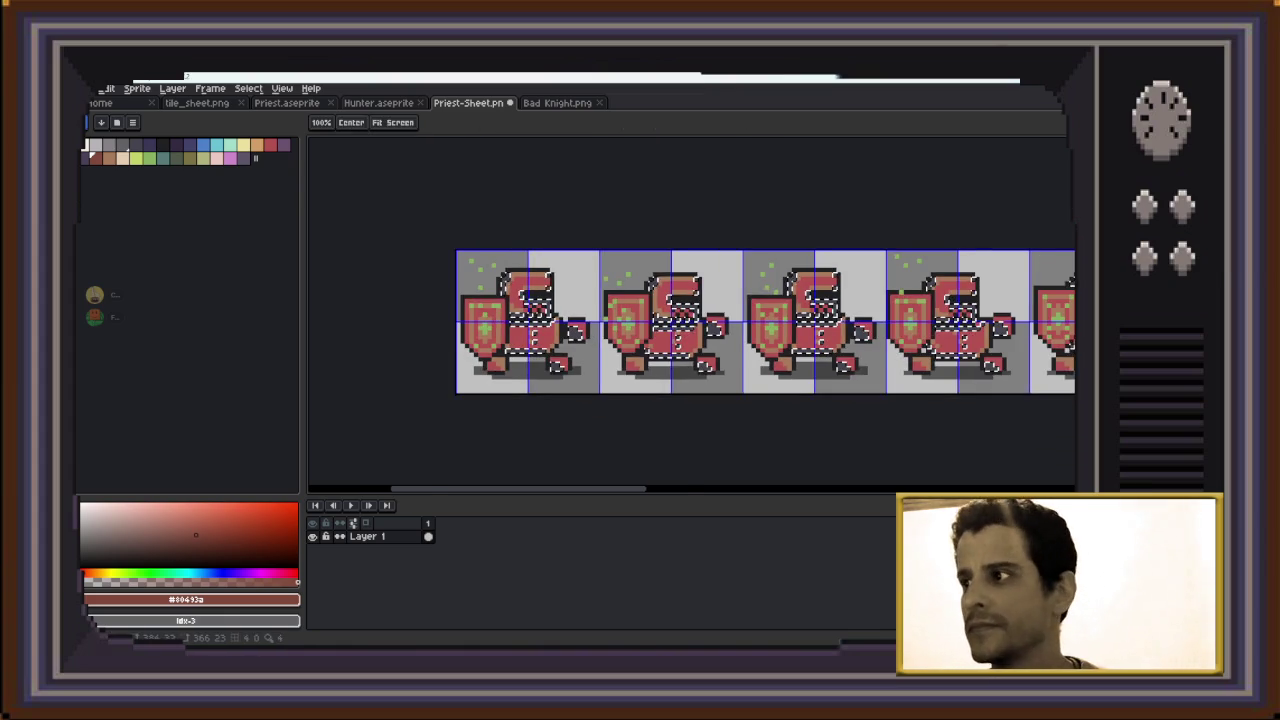
key(b)
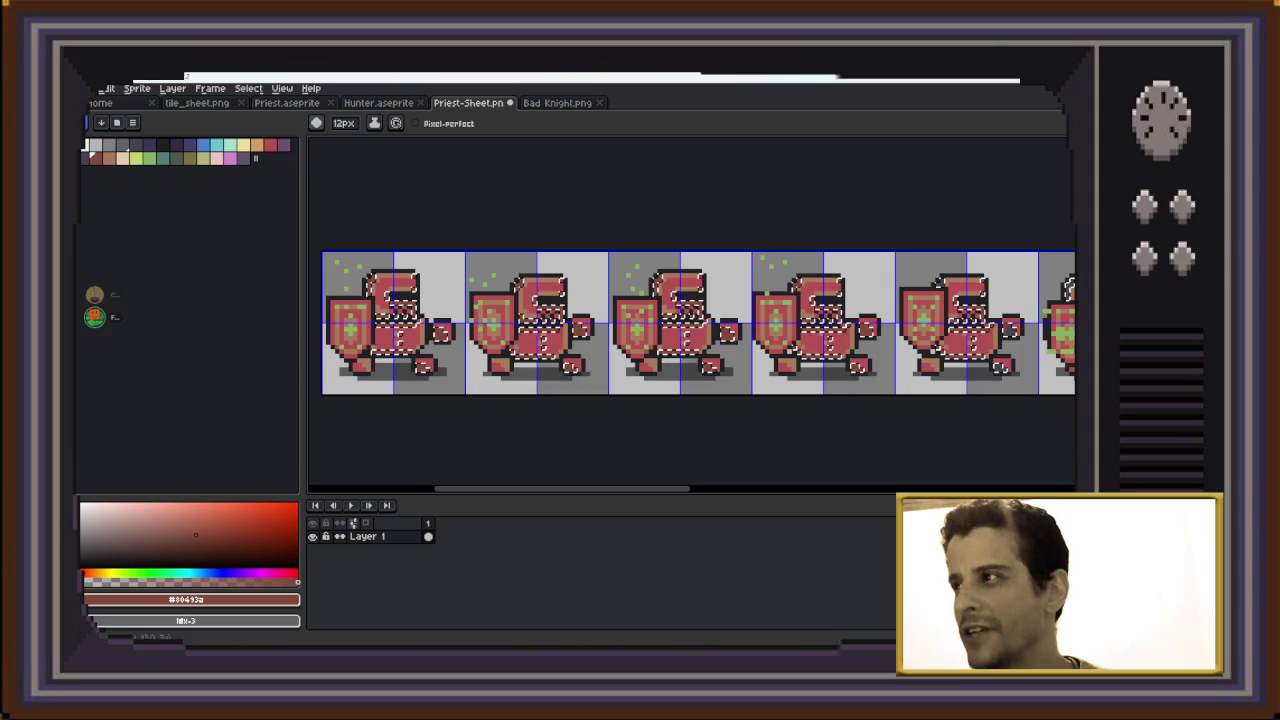
drag(1060, 300, 443, 284)
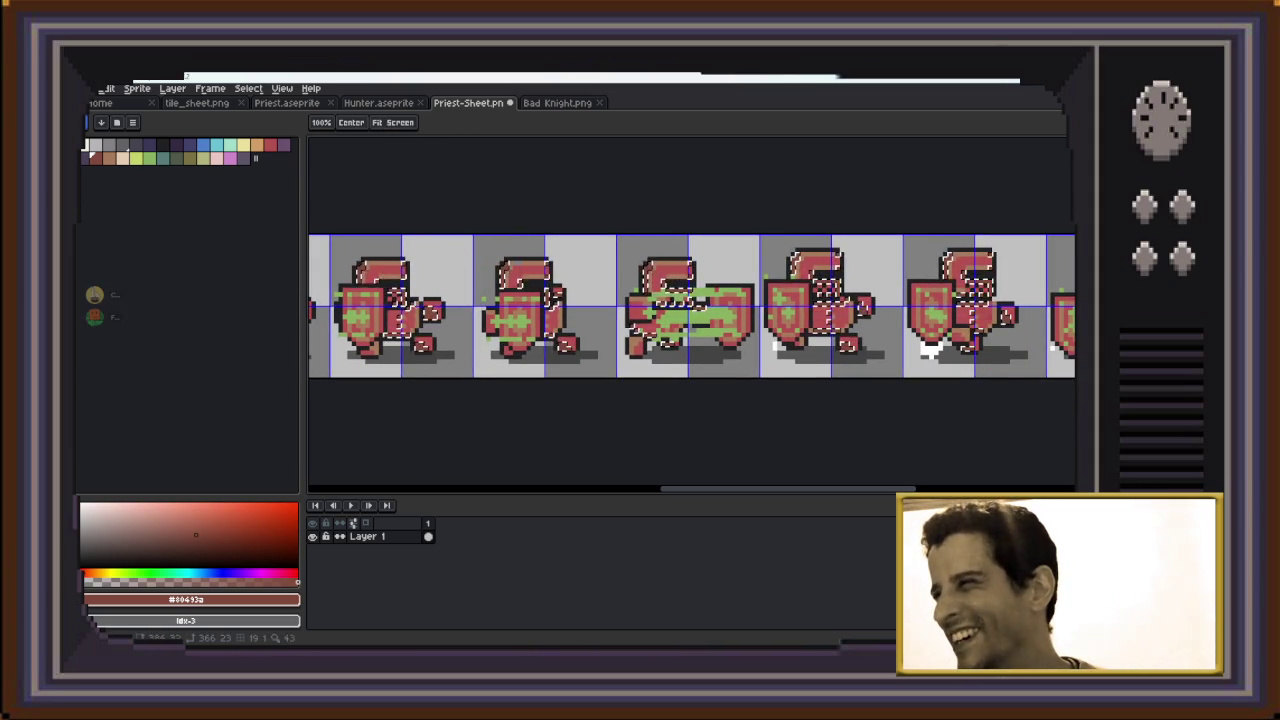
drag(950, 300, 574, 316)
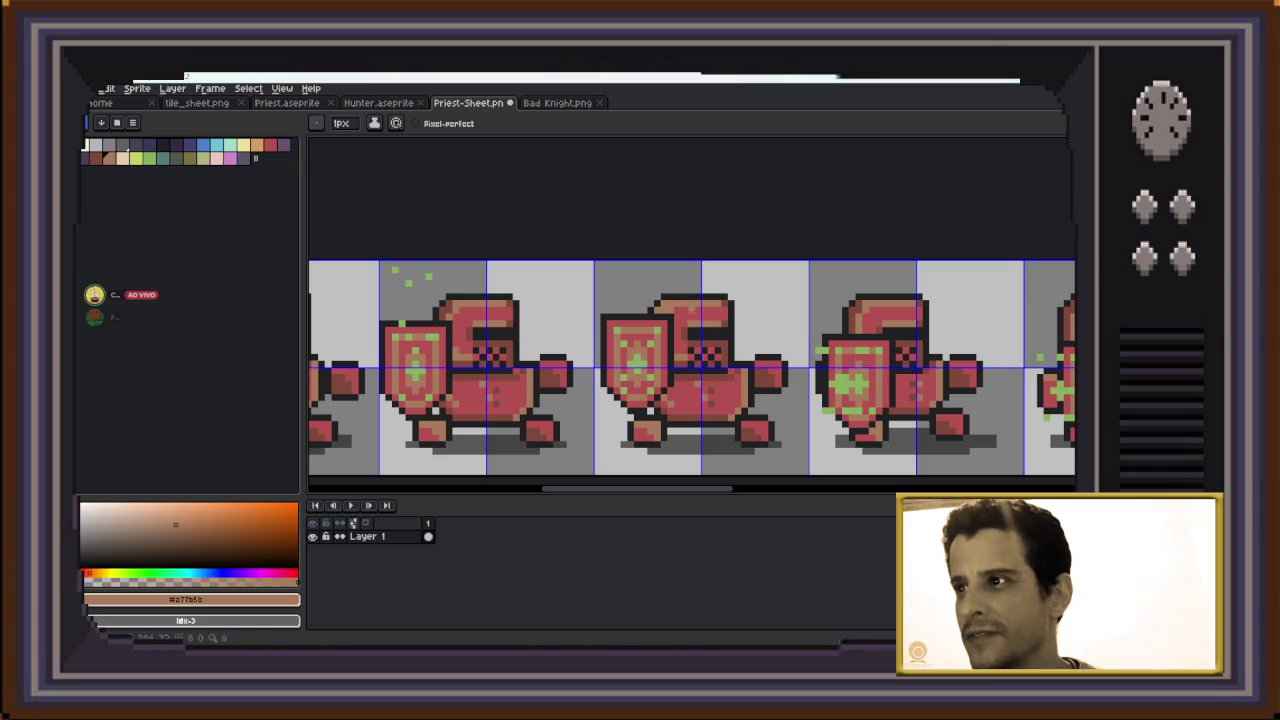
scroll(688, 339, up, 1)
key(alt)
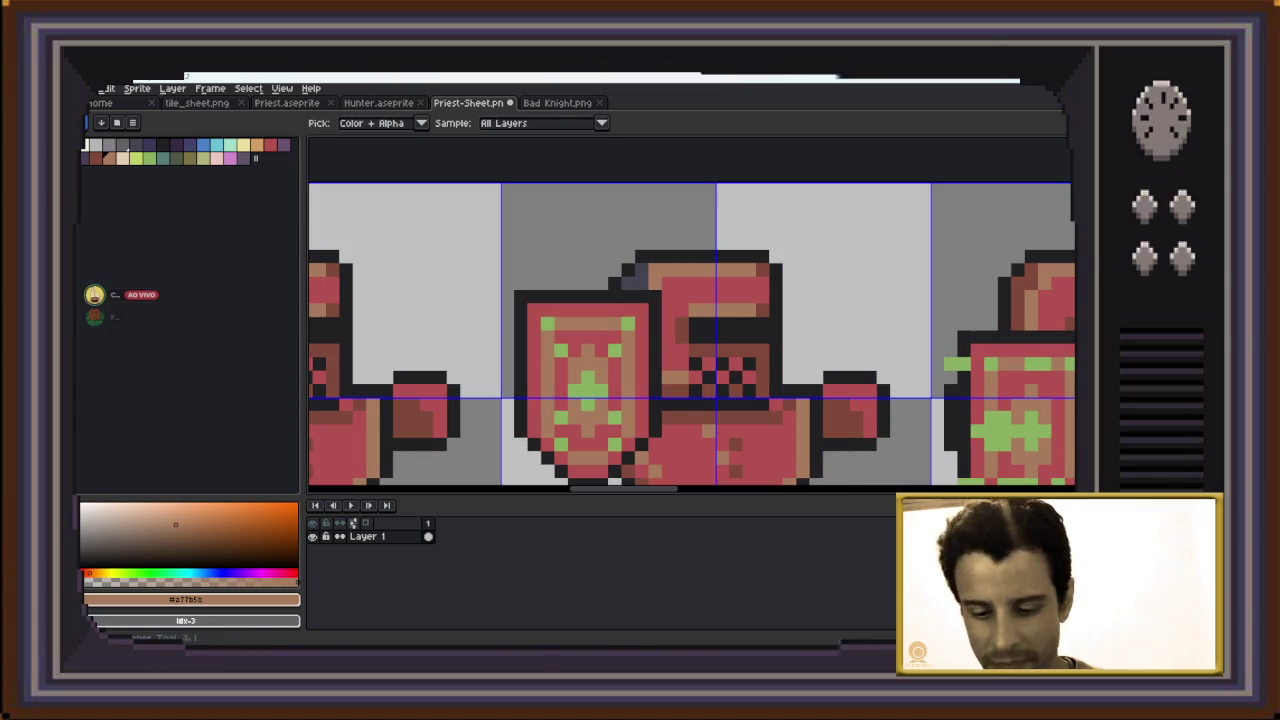
click(688, 339)
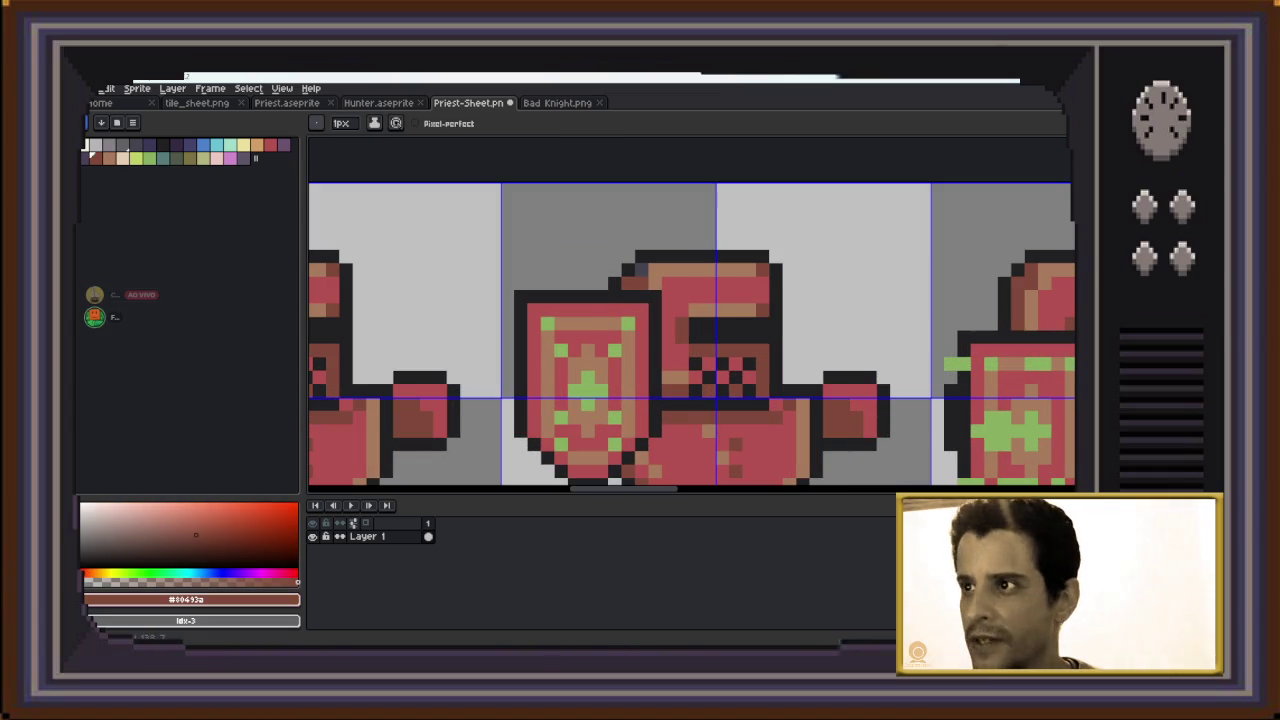
key(alt+Tab)
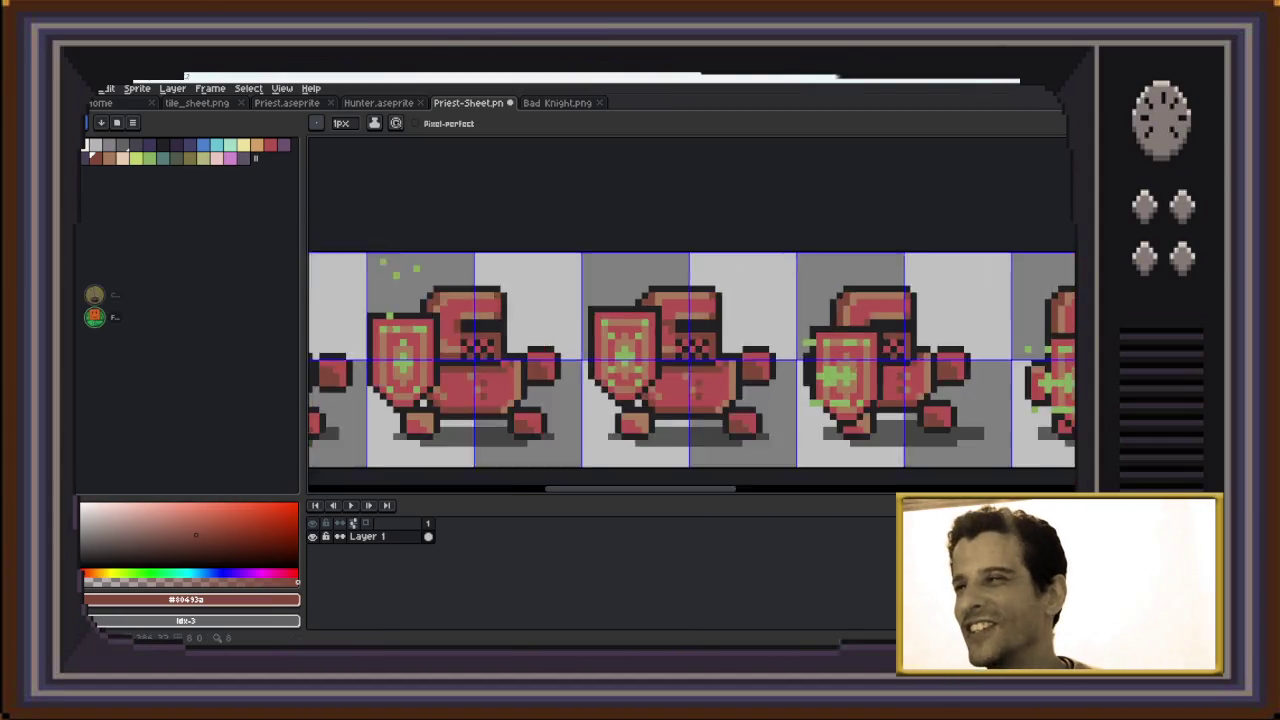
Bring up Save As for the Priest-Sheet in the Trials of gods folder
scroll(616, 359, down, 1)
scroll(674, 333, up, 1)
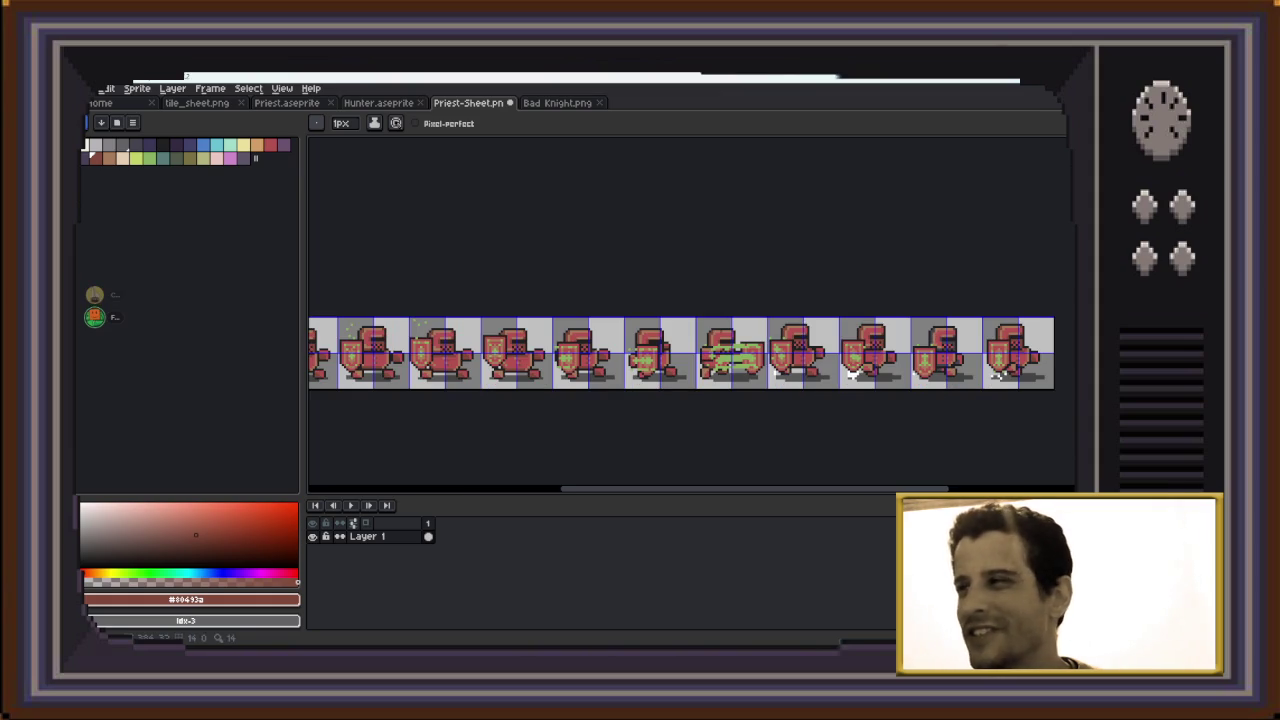
scroll(455, 366, down, 1)
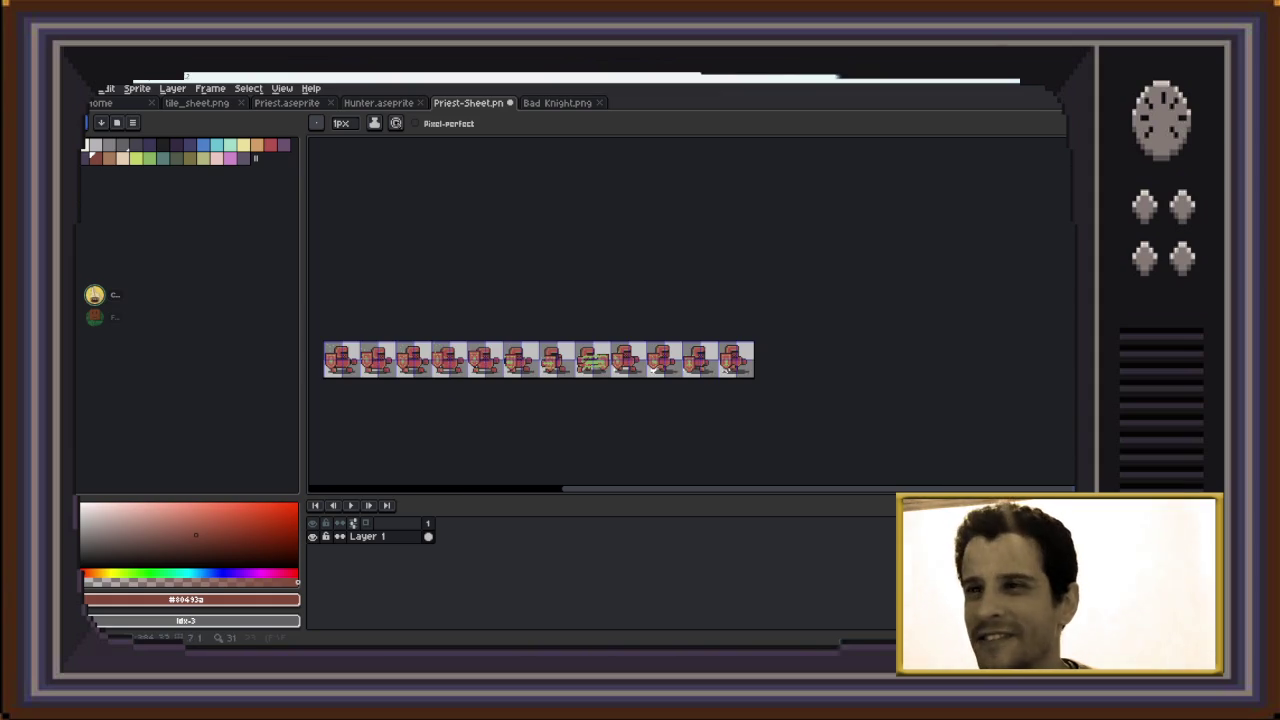
scroll(914, 365, up, 1)
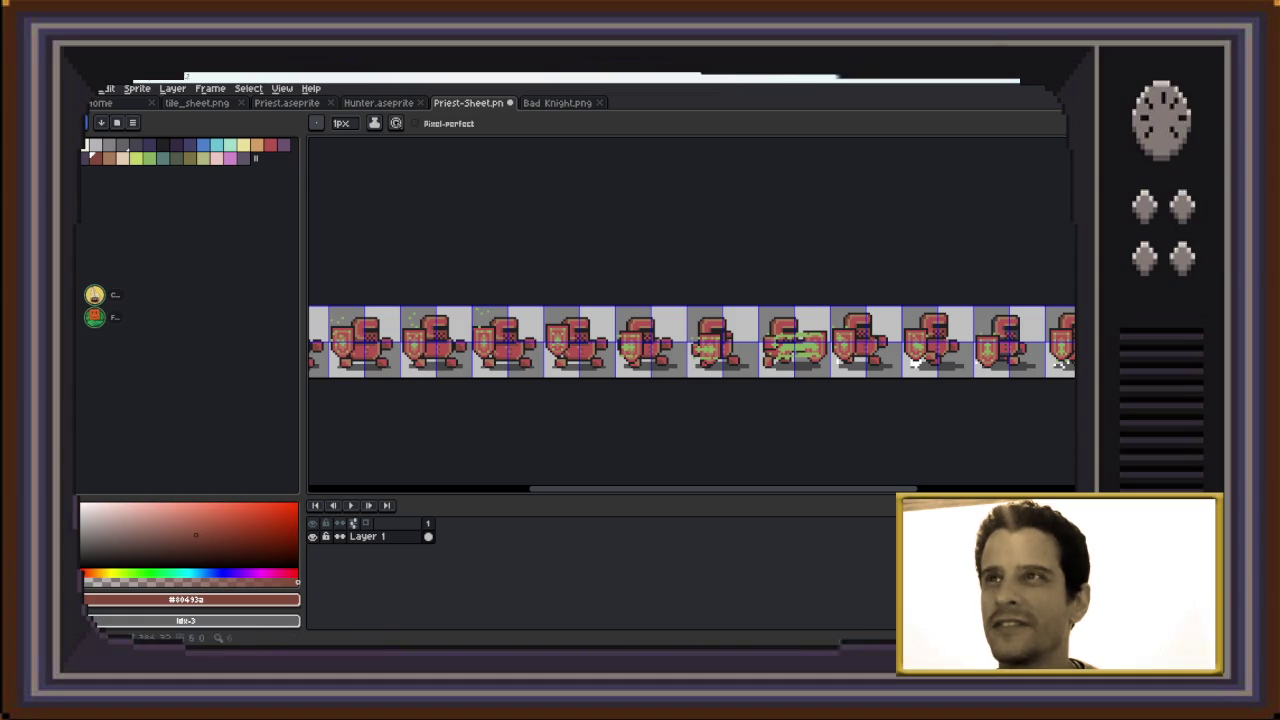
key(v)
key(ctrl+shift+s)
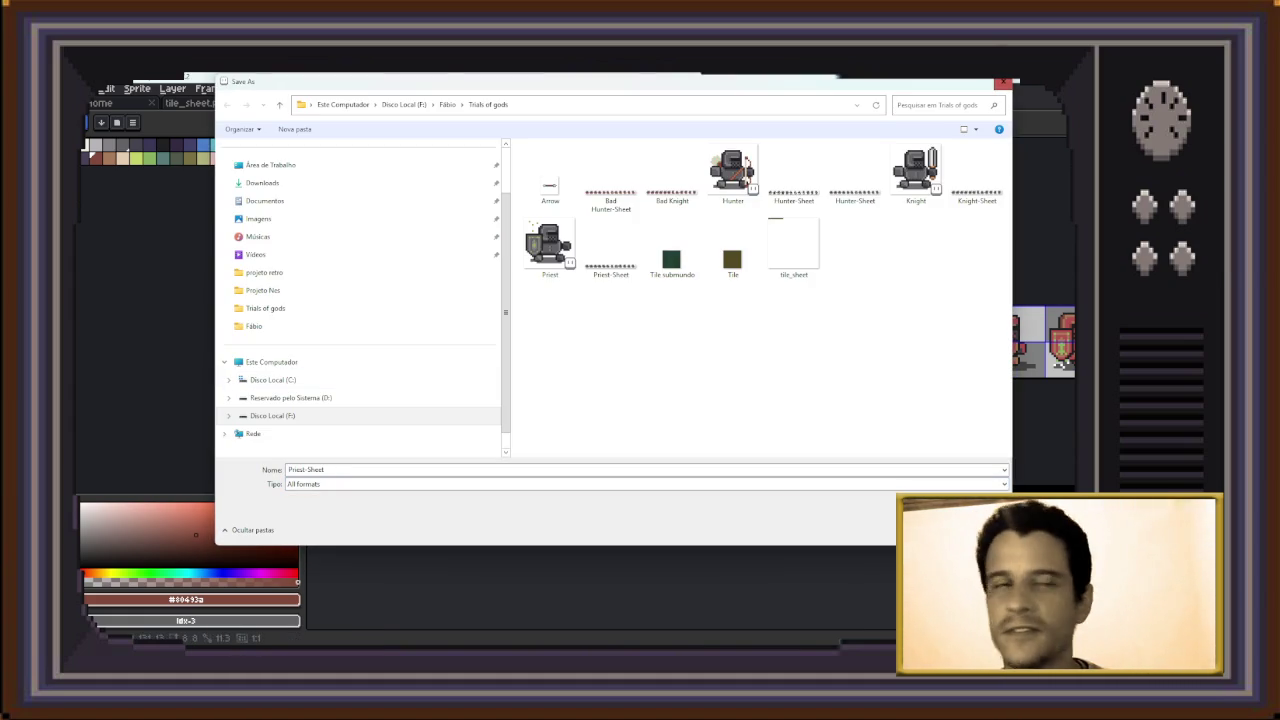
Prefix the name with 'Bad ' and save as PNG Bad Priest-Sheet.png
key(Home)
text(Bad)
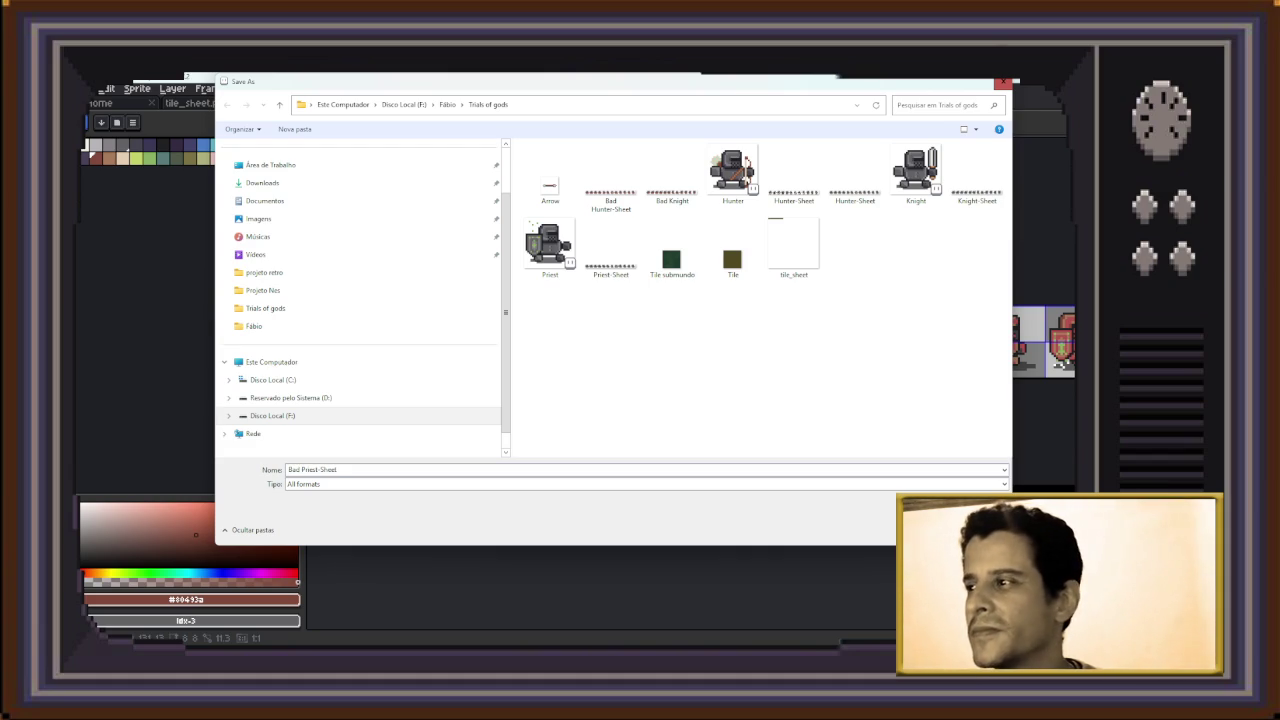
key(Tab)
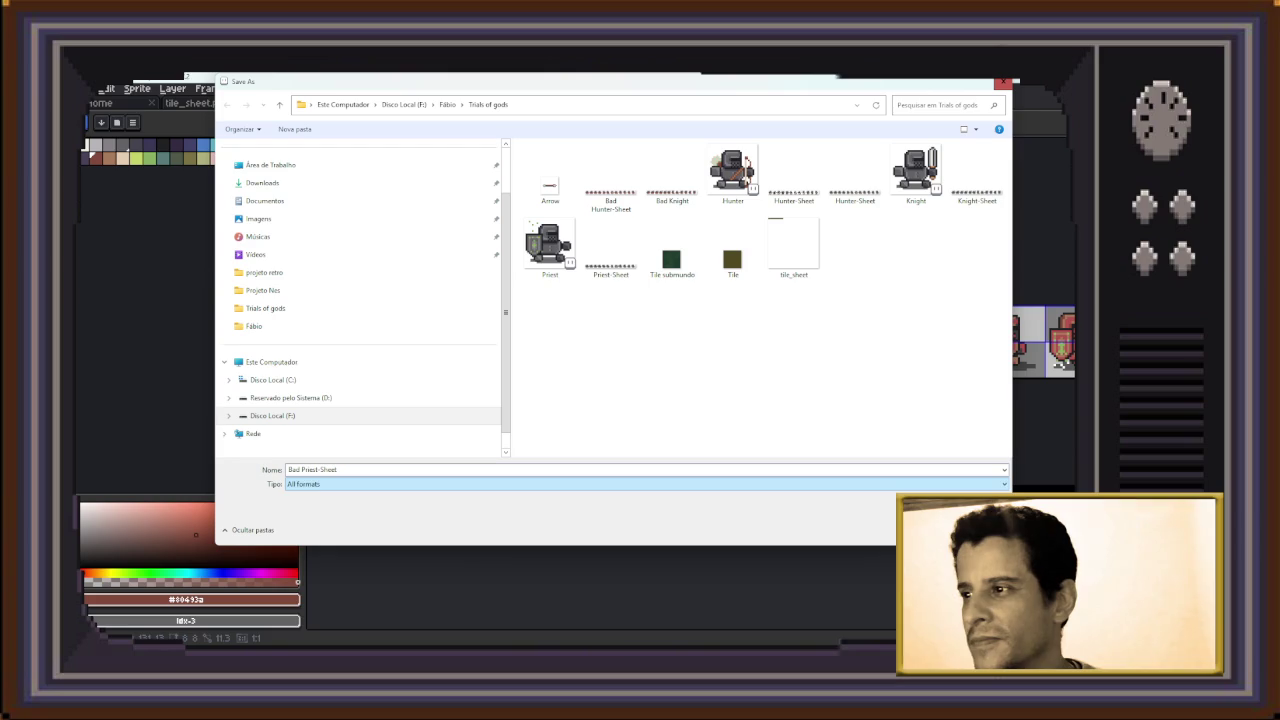
key(alt+Down)
key(Down)
key(Down)
key(Down)
key(Down)
key(Down)
key(Down)
key(Return)
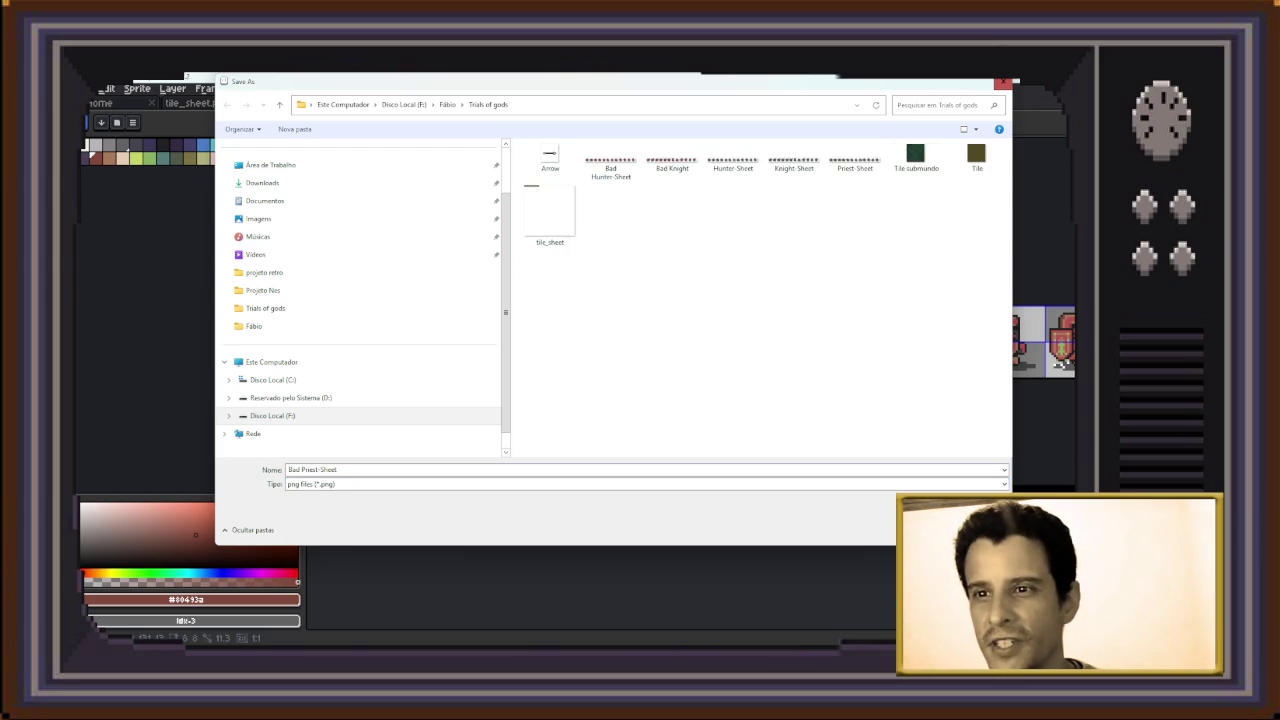
key(Return)
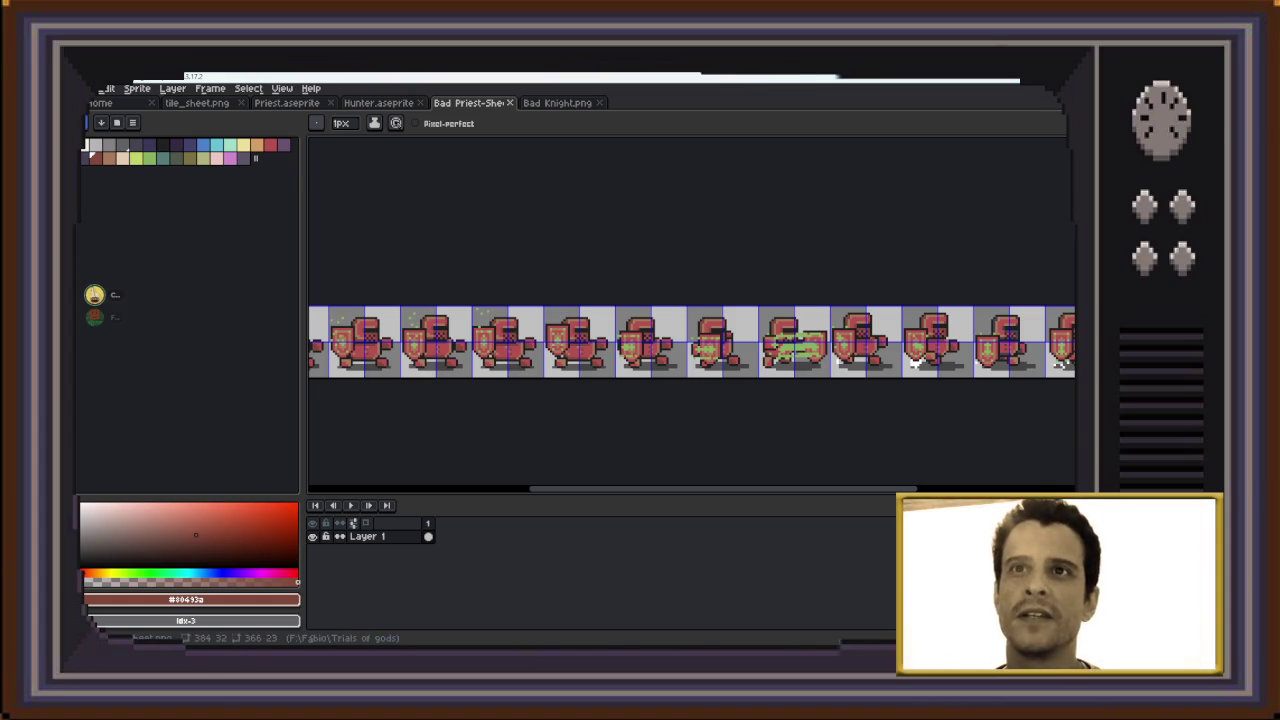
key(alt+f)
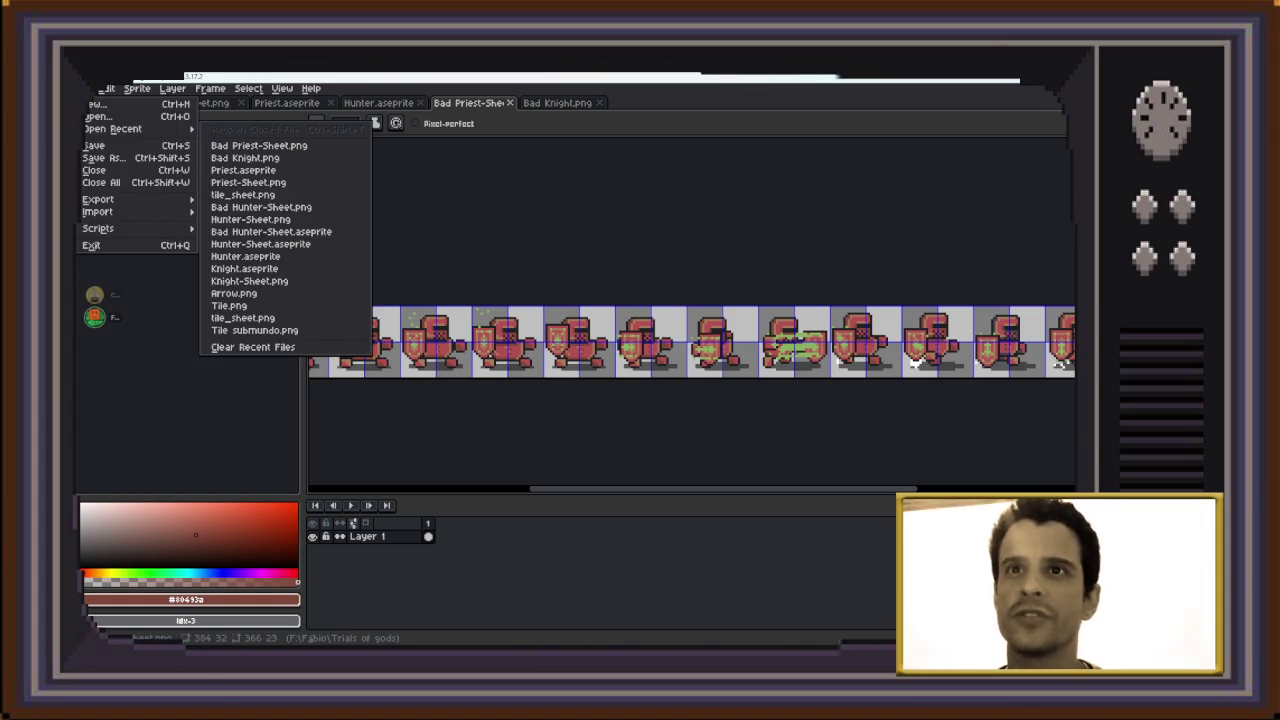
key(Escape)
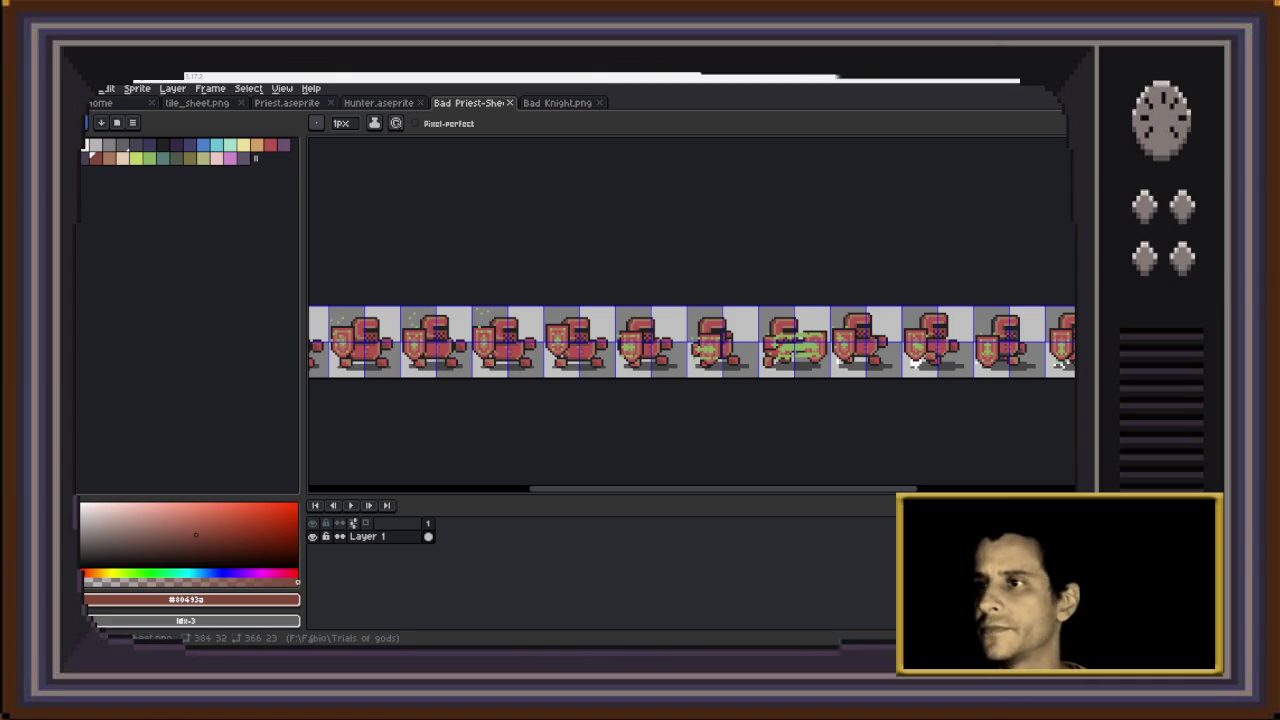
mouse_move(720, 489)
mouse_down()
mouse_move(862, 489)
mouse_move(643, 489)
mouse_up()
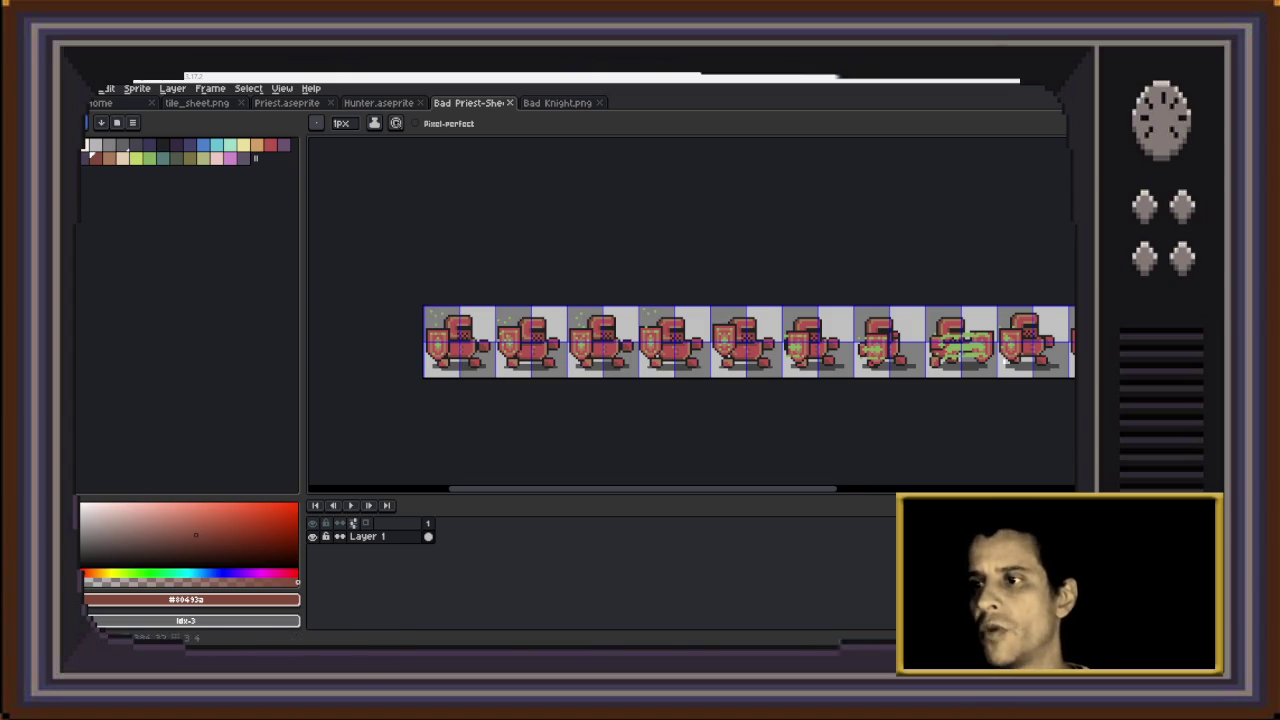
Cycle tabs to the layered Priest.aseprite, then open and close a File Explorer window
drag(643, 488, 643, 488)
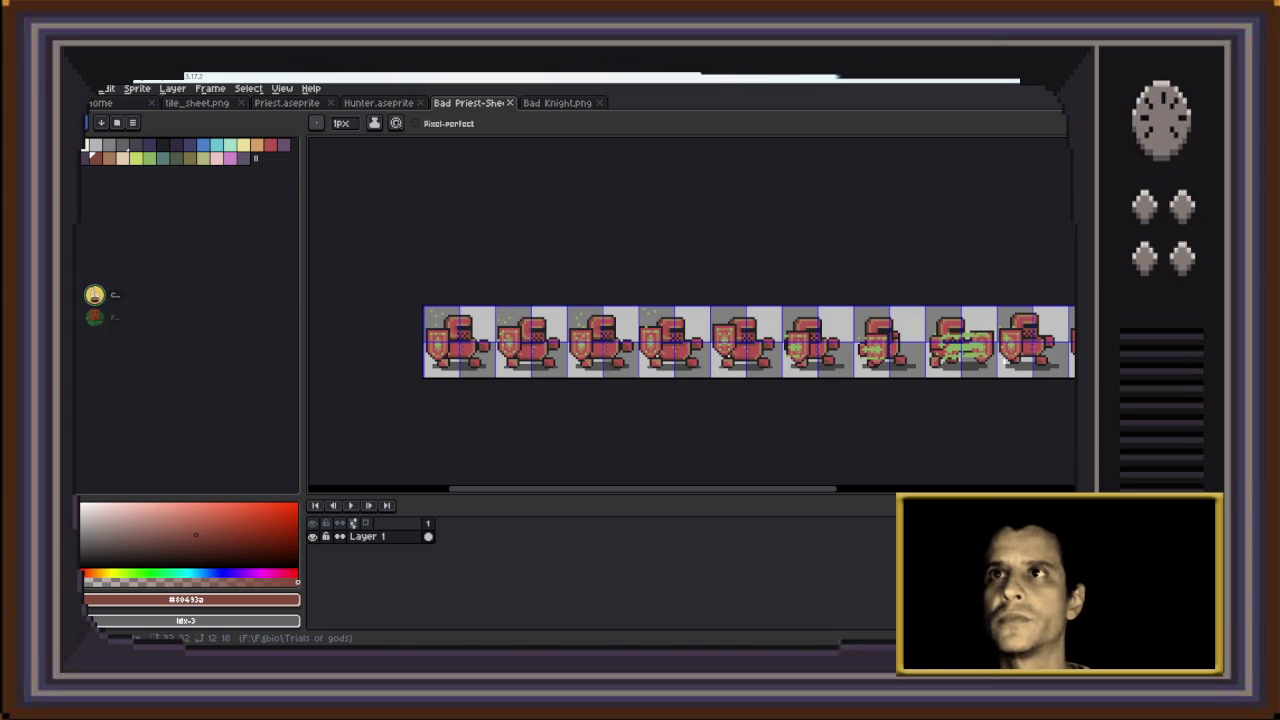
key(ctrl+shift+Tab)
key(ctrl+Tab)
key(ctrl+Tab)
key(ctrl+shift+Tab)
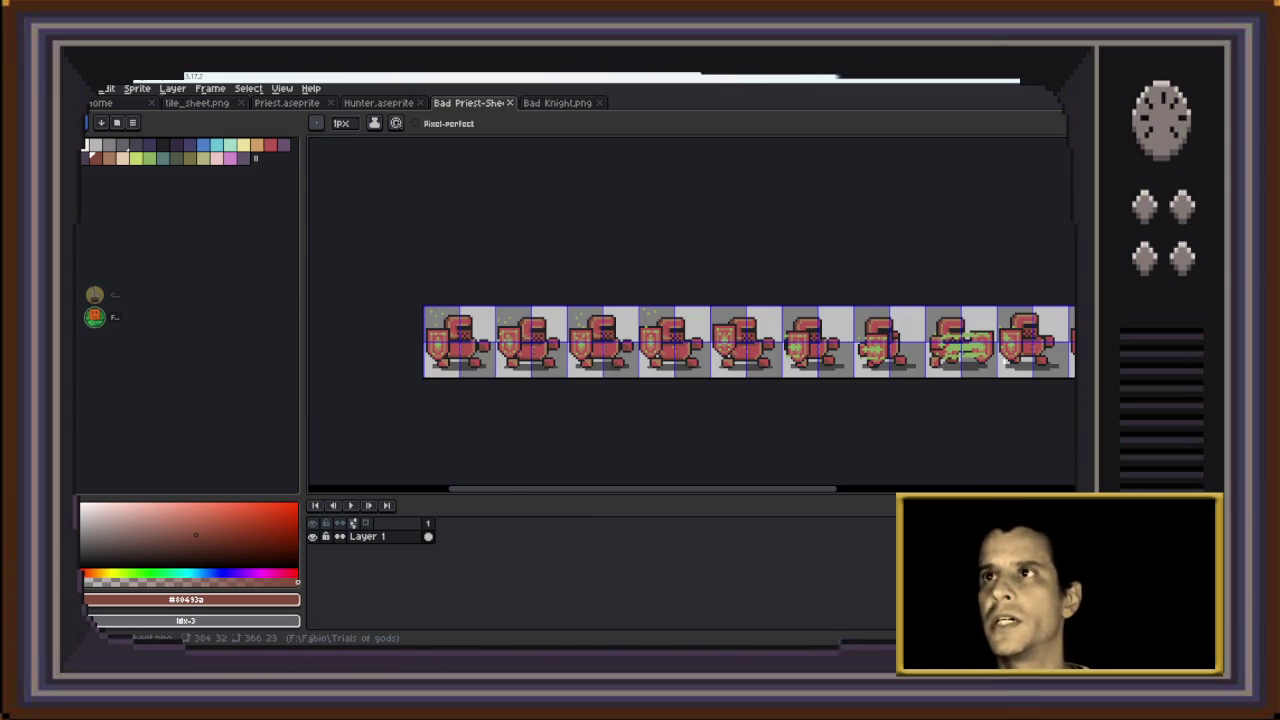
key(ctrl+Tab)
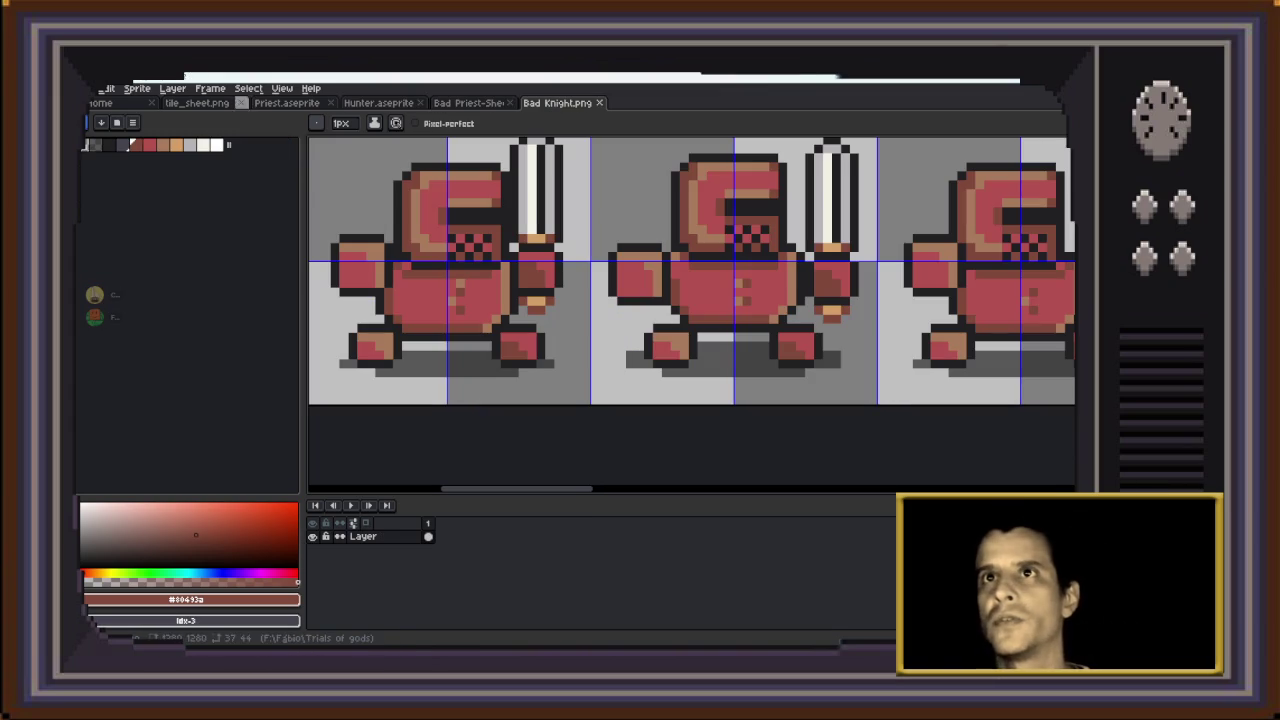
key(ctrl+shift+Tab)
key(ctrl+shift+Tab)
key(ctrl+shift+Tab)
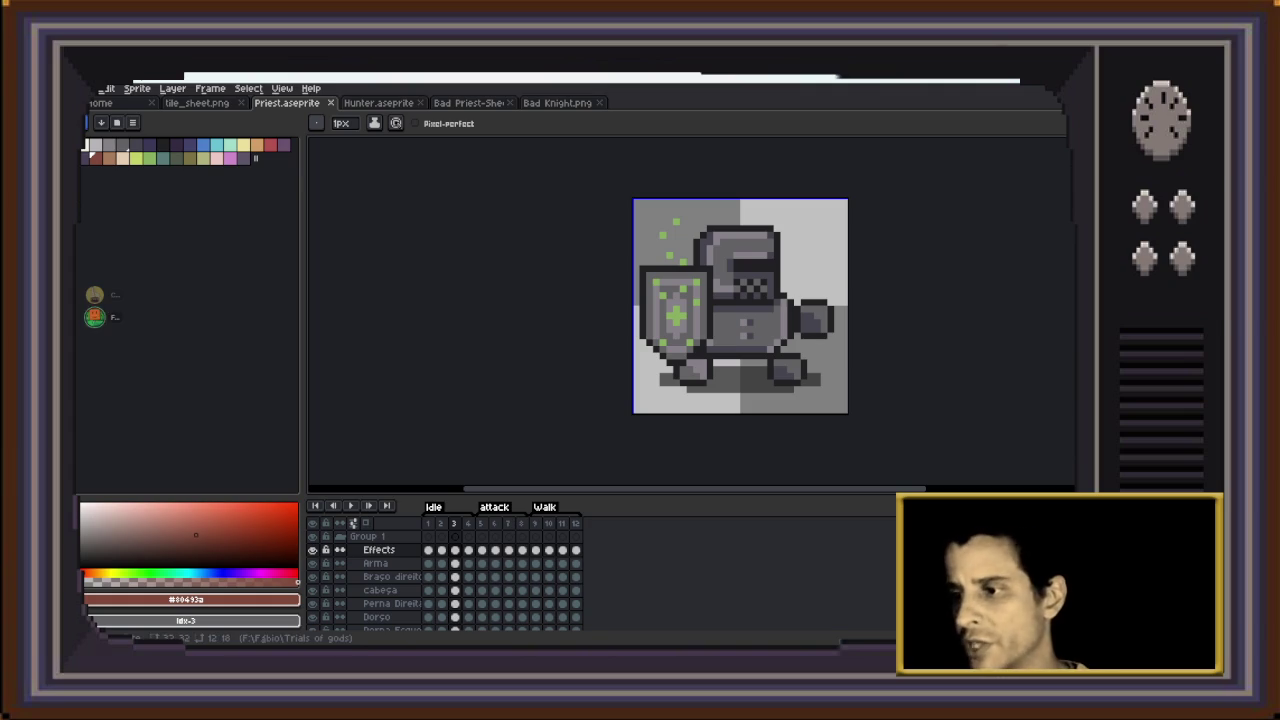
key(super+e)
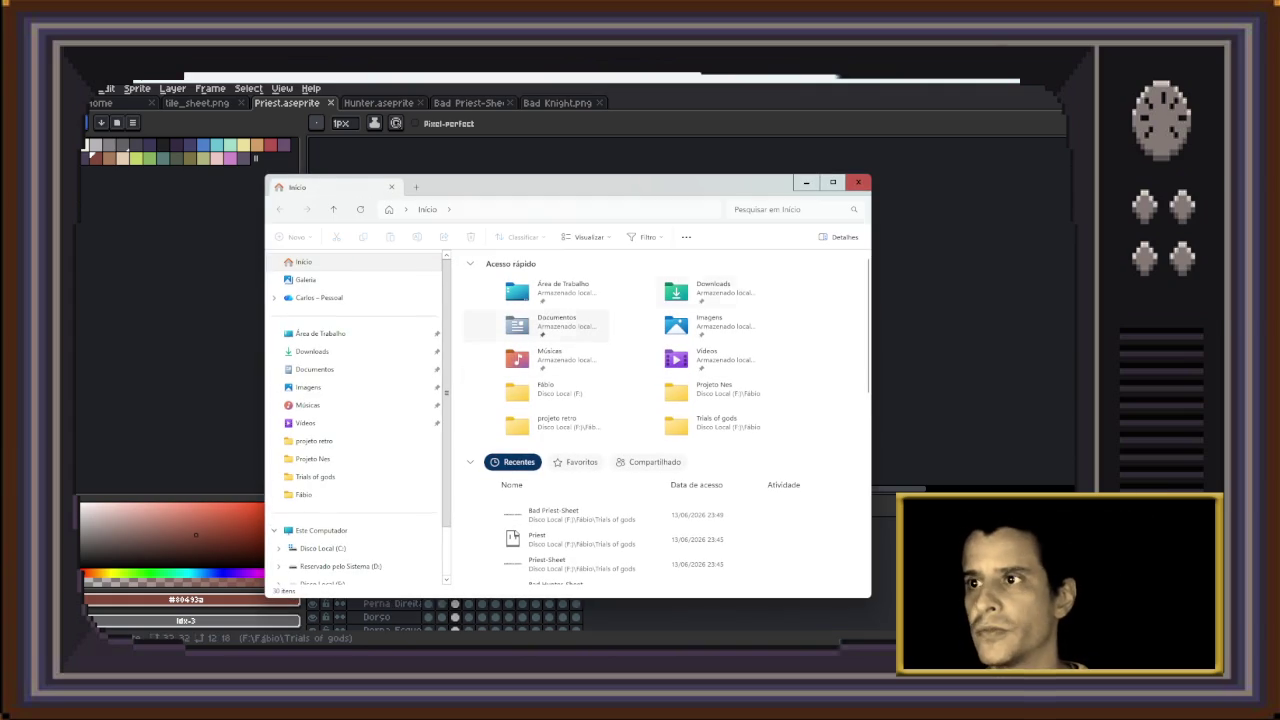
click(806, 182)
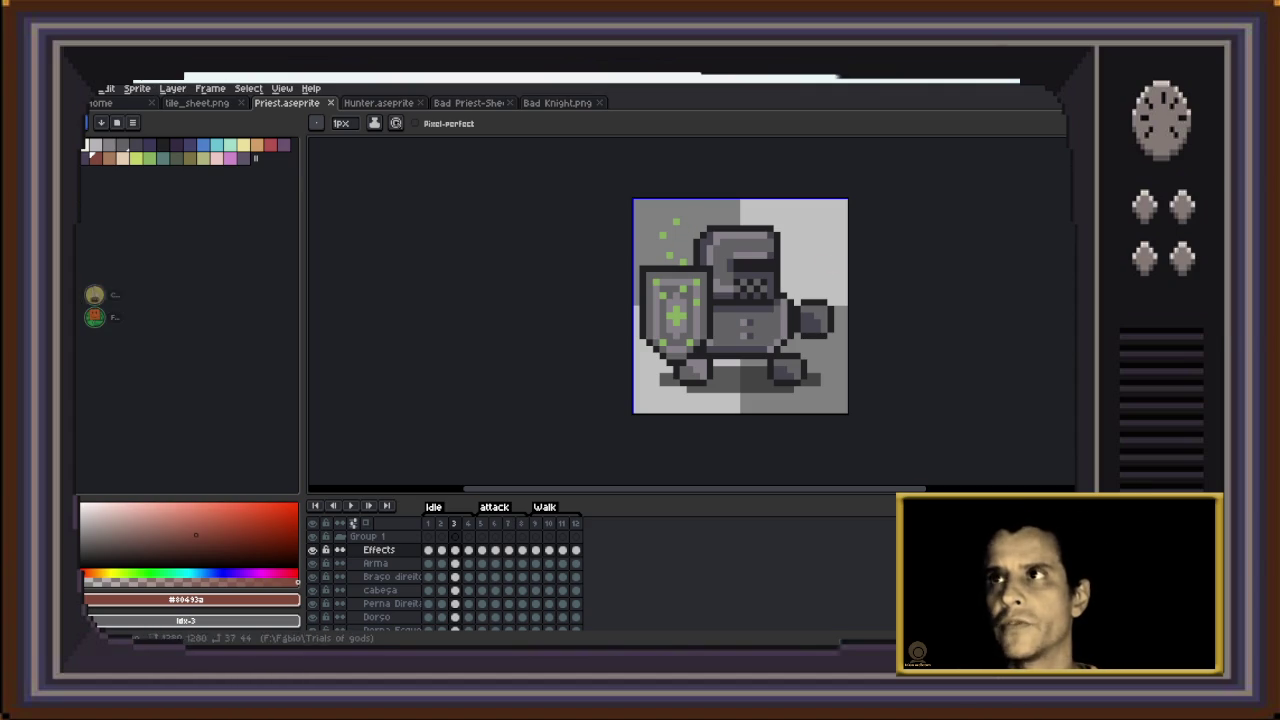
Dismiss Explorer to reveal Priest.aseprite's 12-frame grey shielded knight
click(95, 88)
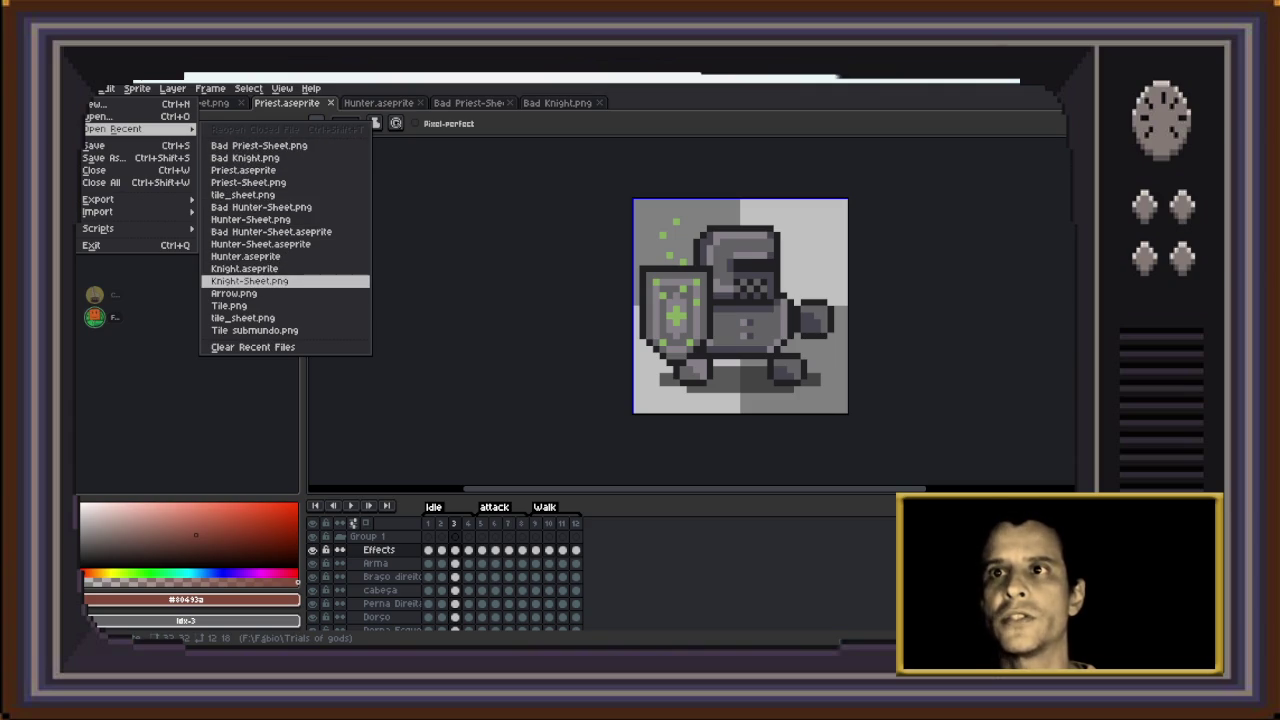
Reopen Knight.aseprite from recent files and play its attack animation, zoomed out
click(244, 268)
scroll(726, 327, up, 2)
click(481, 523)
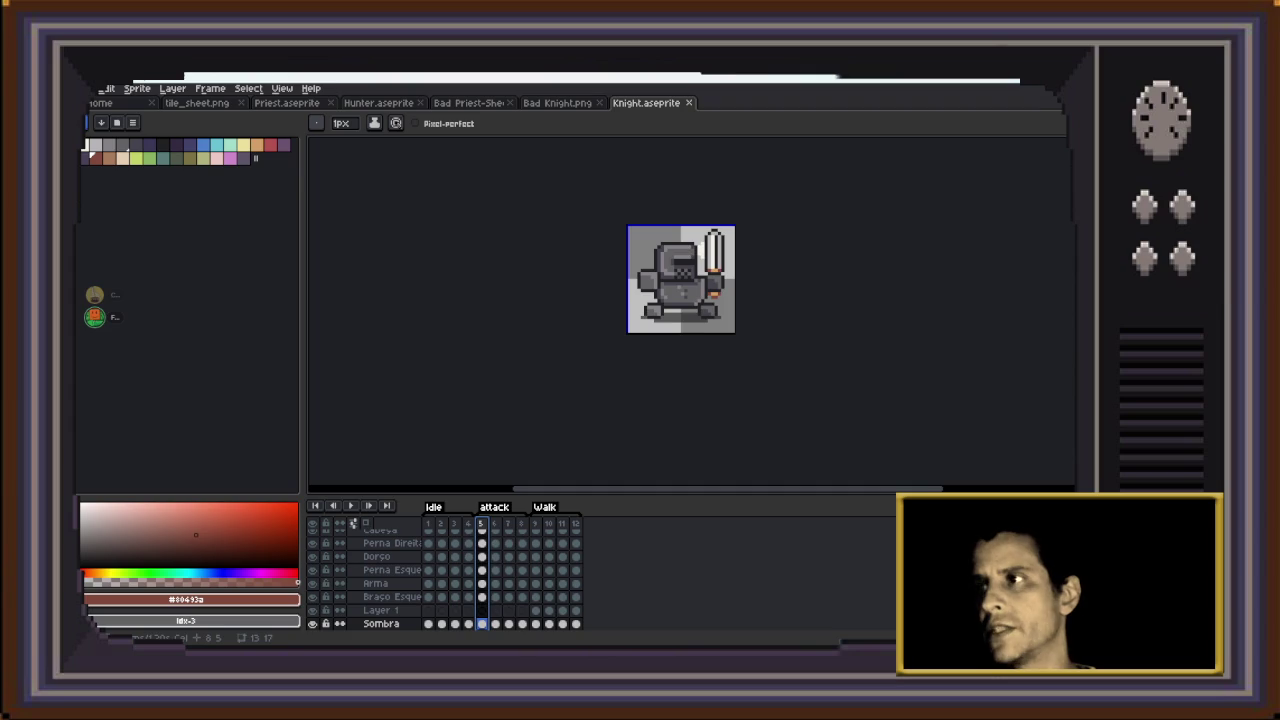
key(Return)
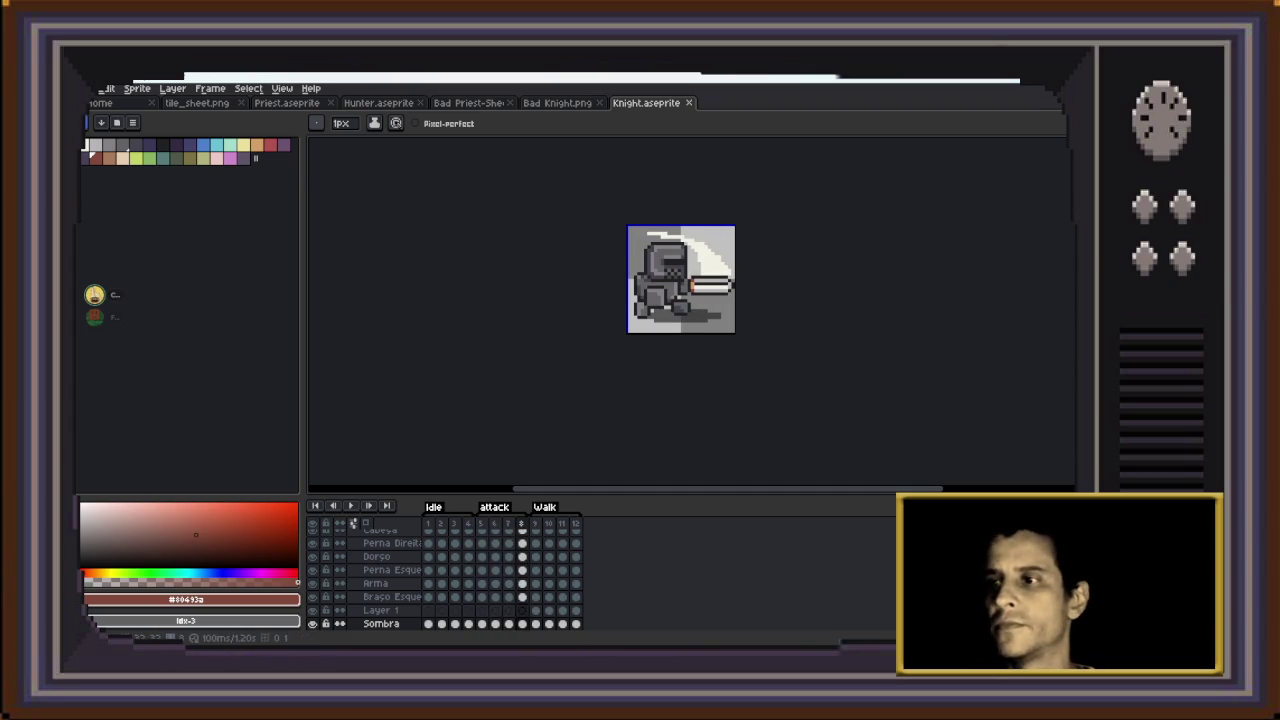
scroll(370, 575, up, 3)
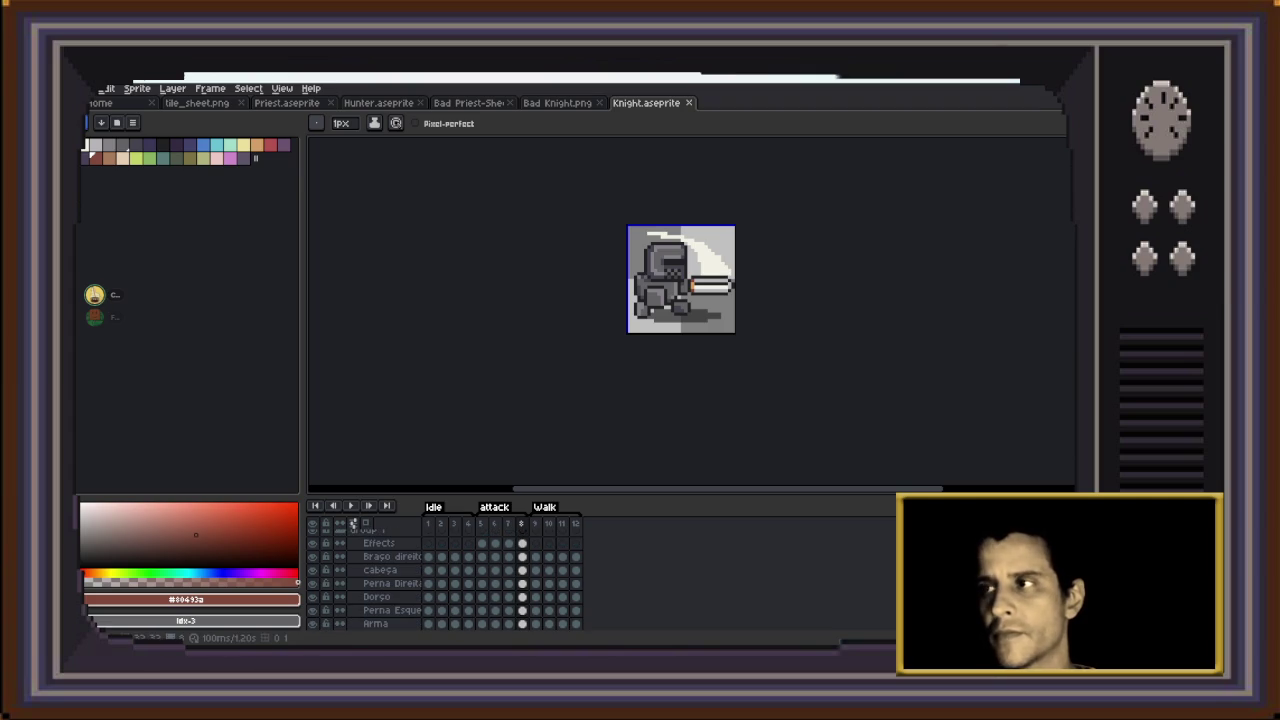
key(minus)
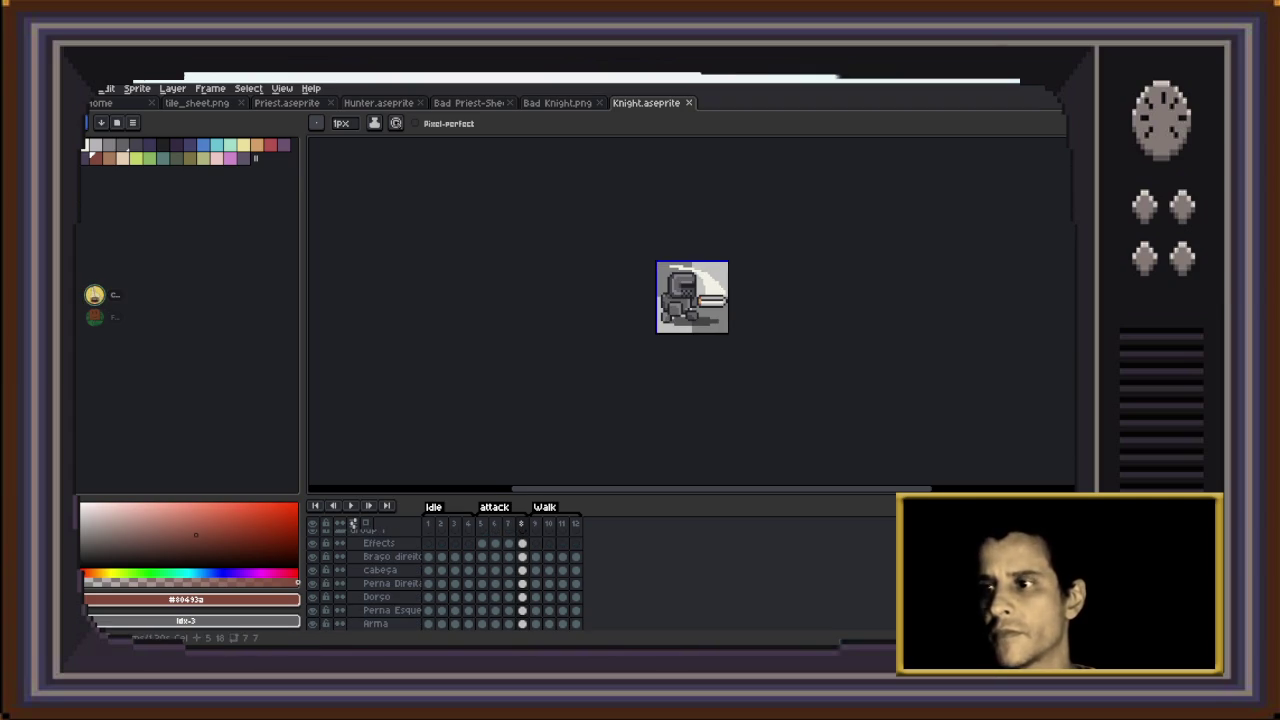
scroll(353, 522, down, 1)
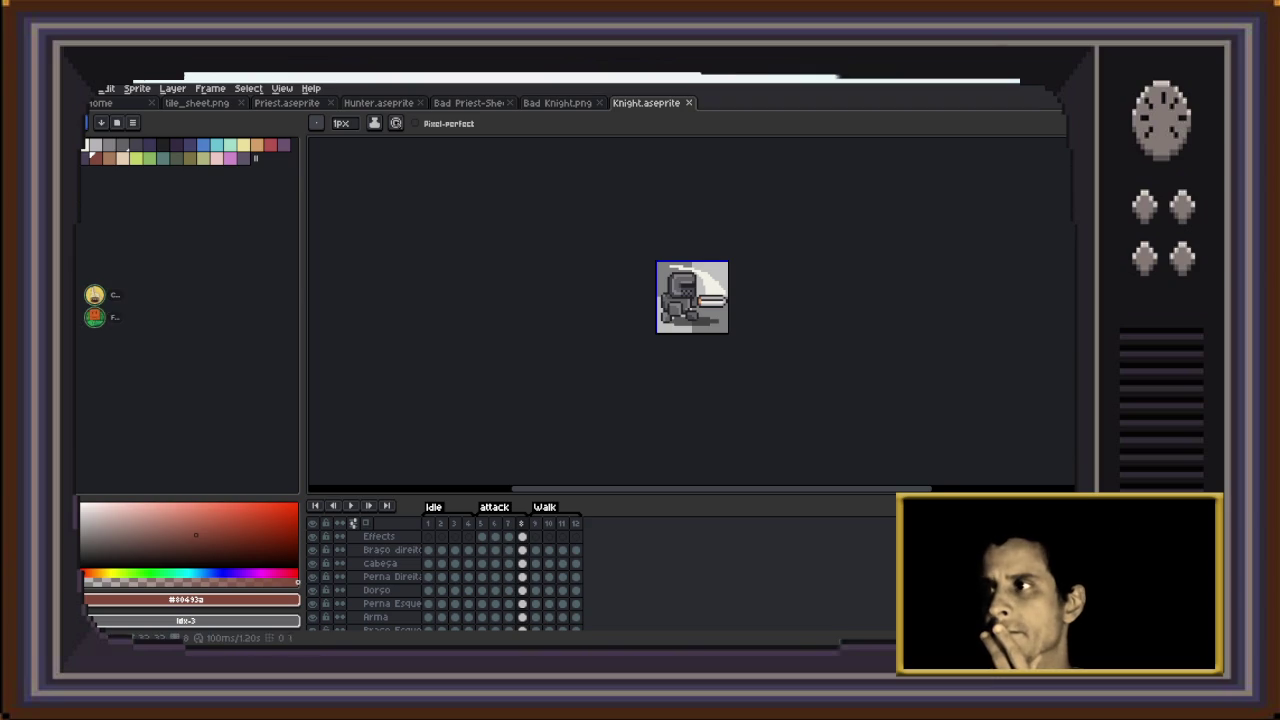
scroll(726, 309, up, 1)
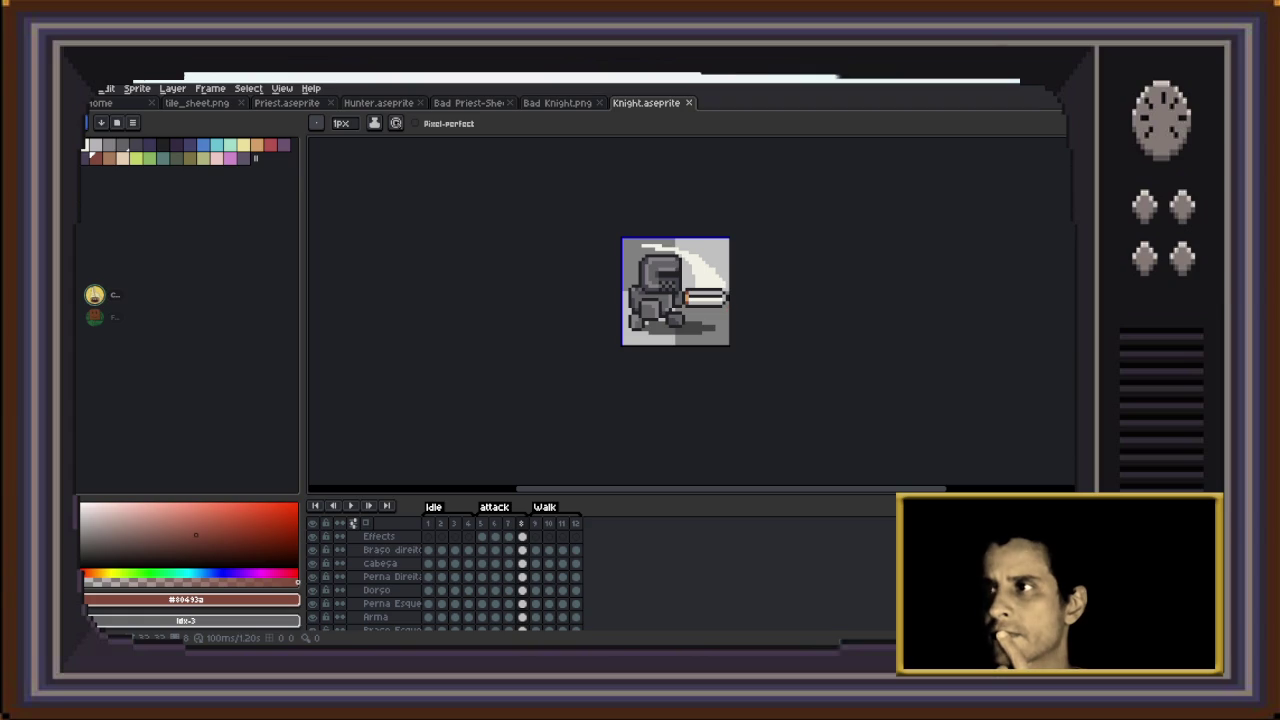
scroll(445, 575, up, 1)
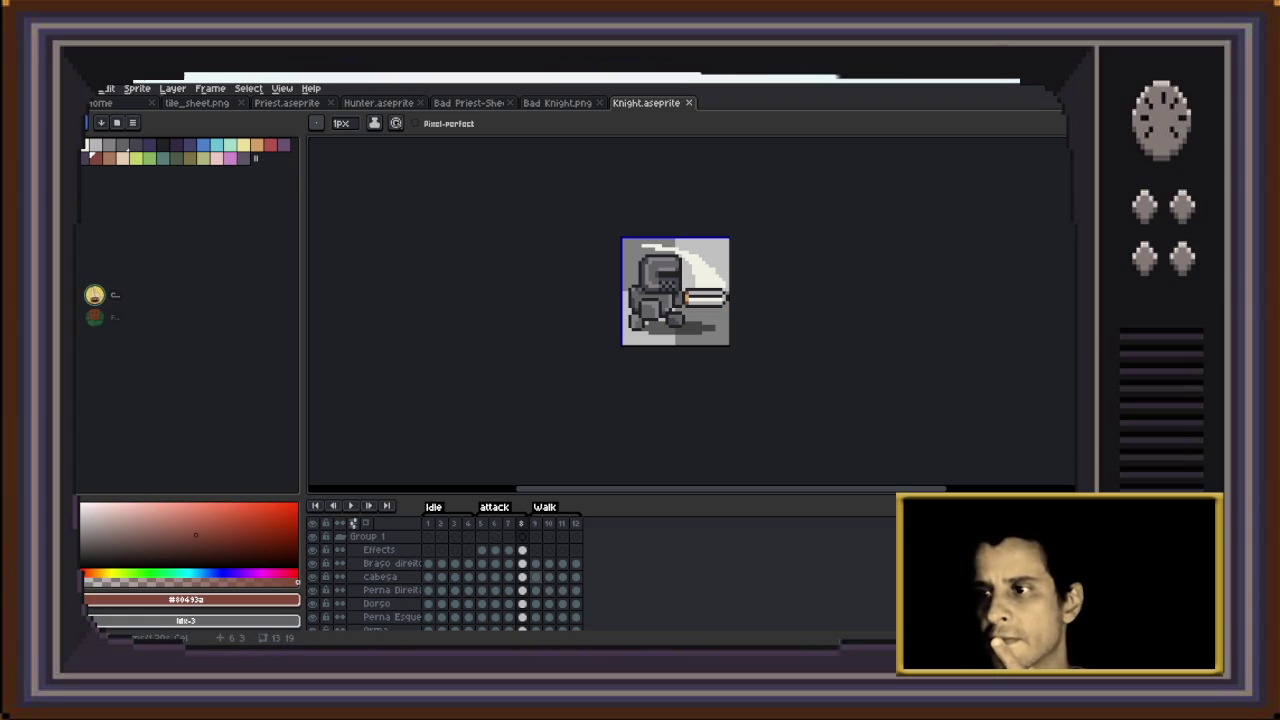
scroll(445, 575, down, 1)
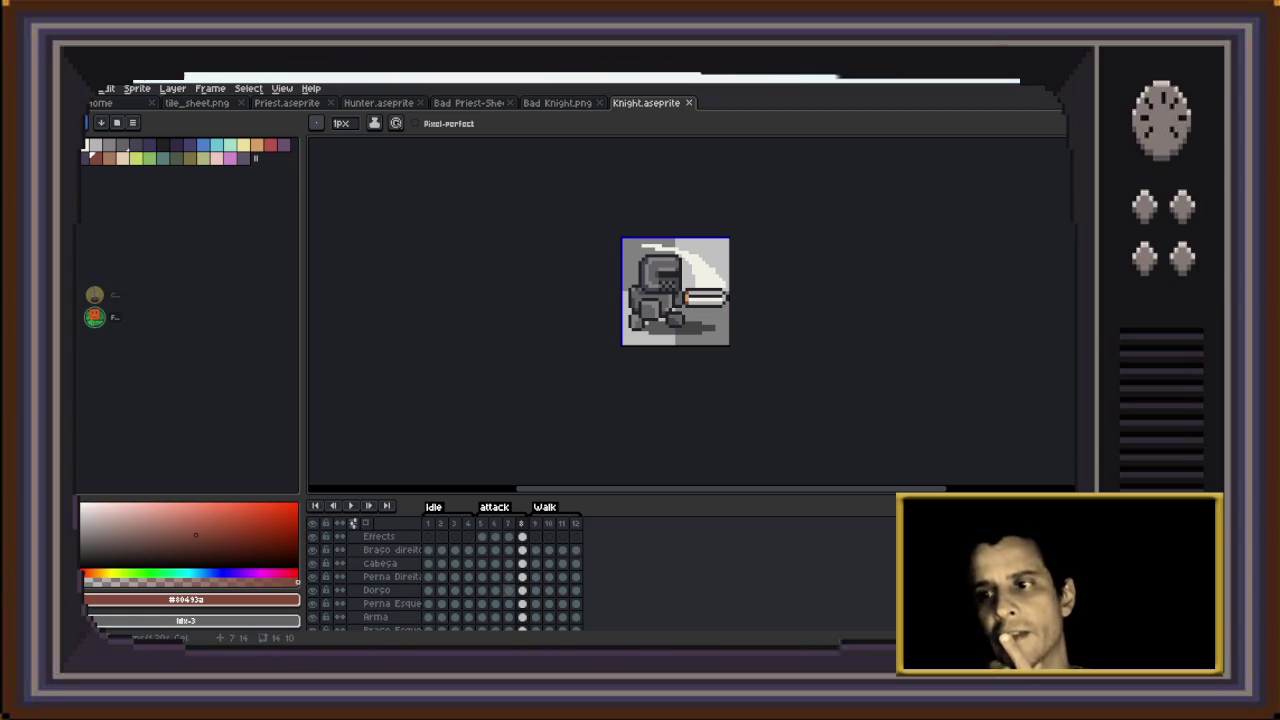
scroll(522, 560, up, 1)
Select the Effects layer's frame 8 cel, clear the selection, then browse for another sprite
click(522, 550)
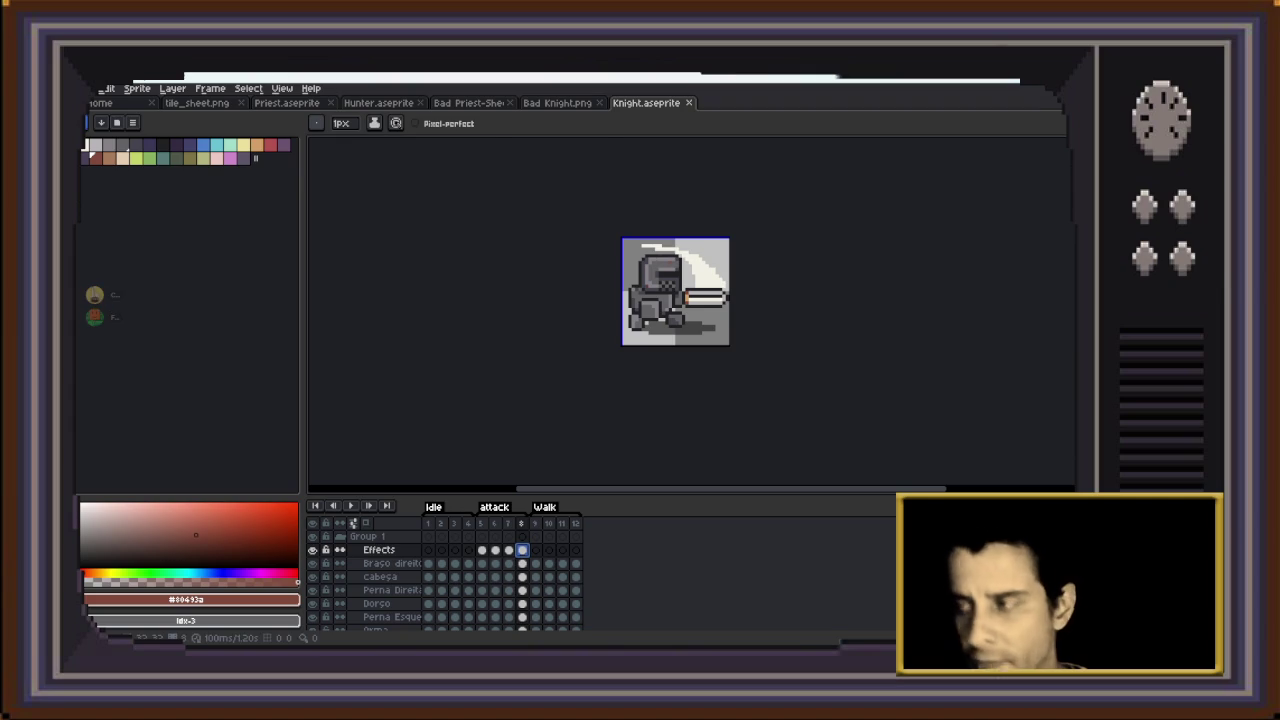
key(m)
key(ctrl+a)
key(ctrl+d)
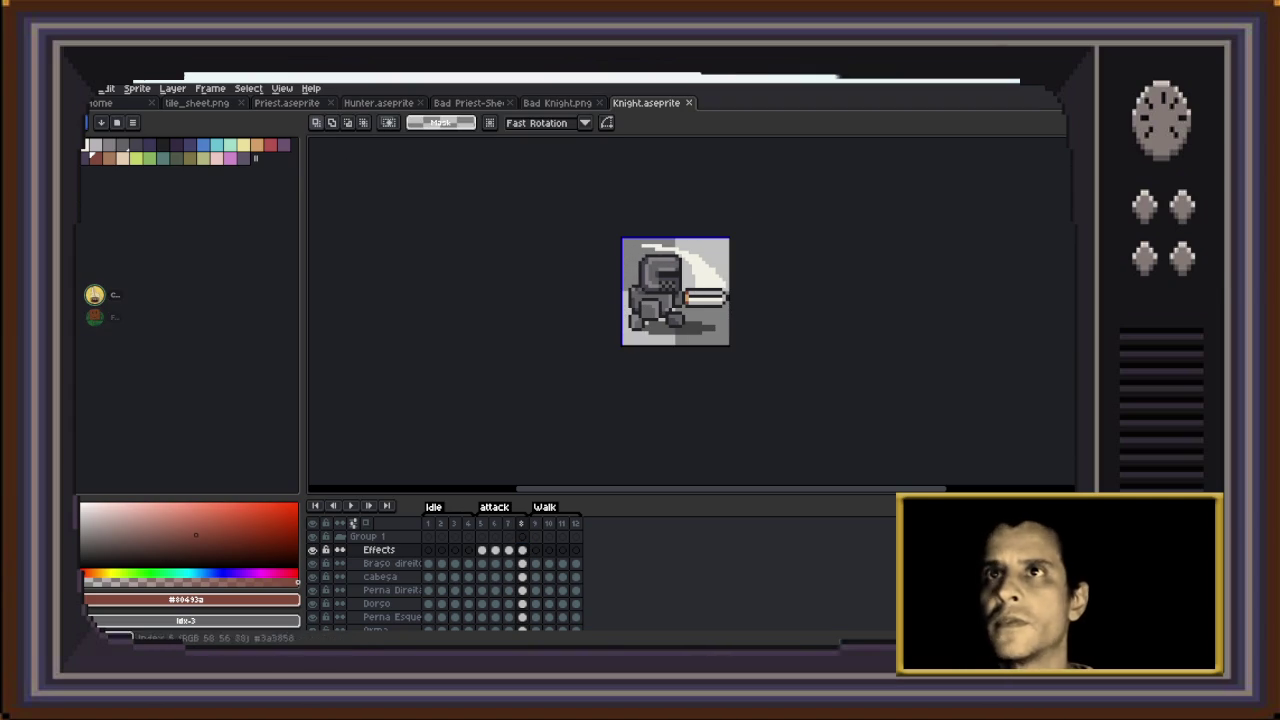
key(alt+f)
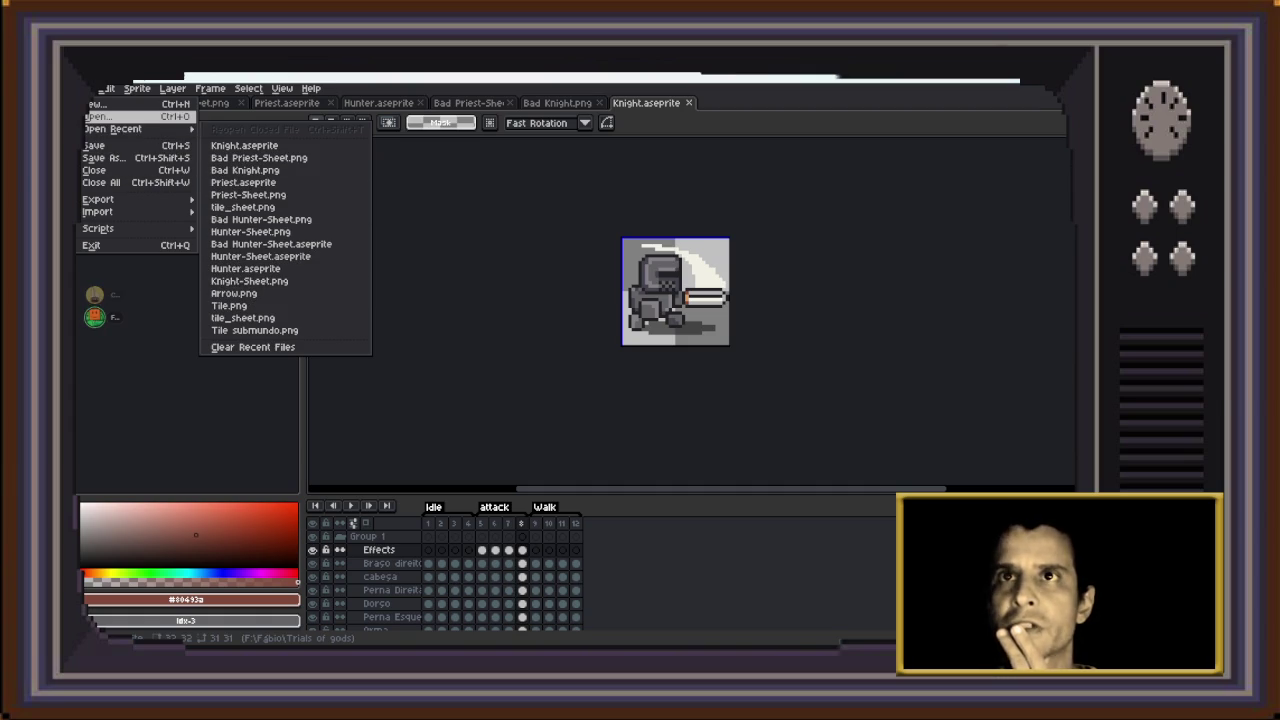
key(Return)
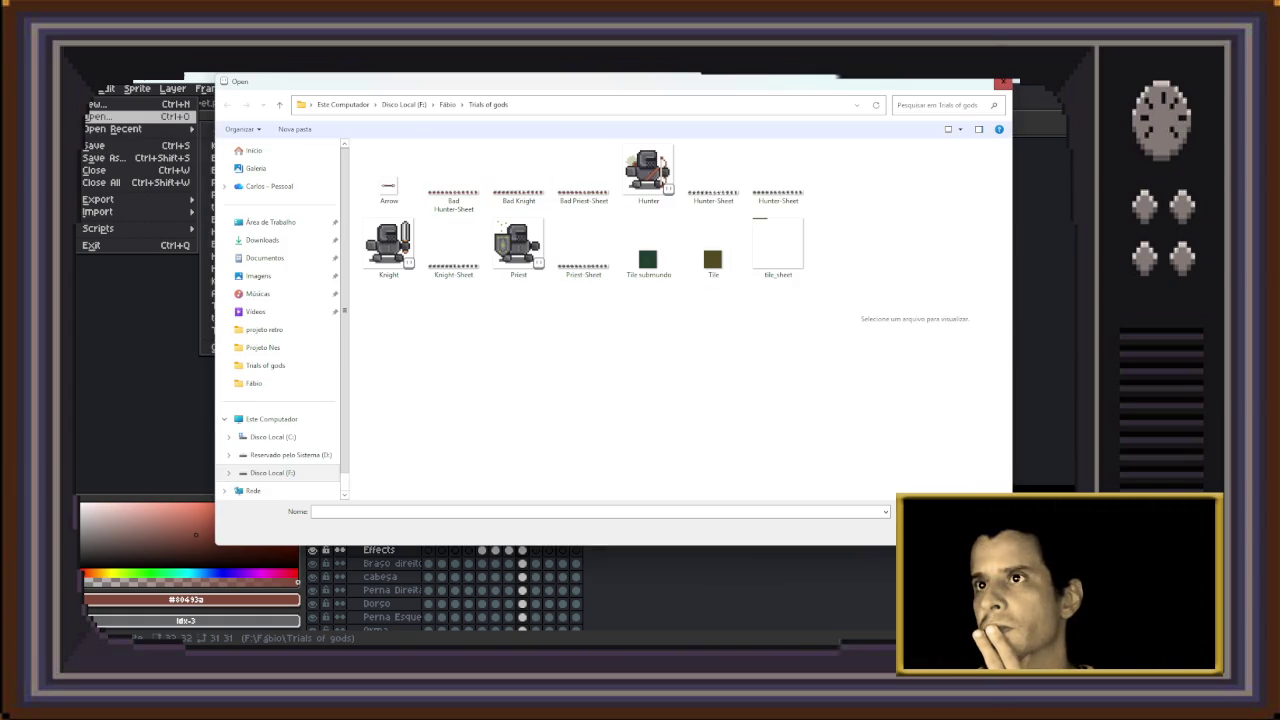
Open Arrow.png, delete the arrow and paste in the white curved slash shape
drag(389, 175, 918, 317)
key(Return)
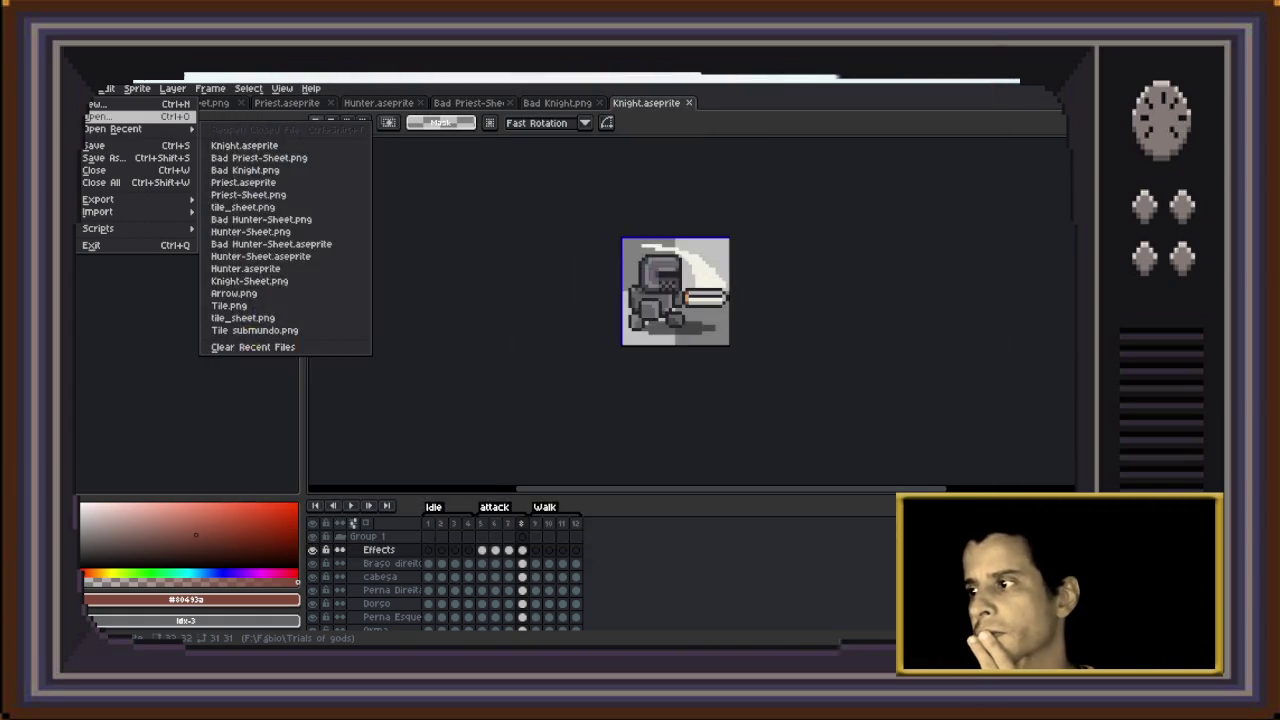
scroll(703, 305, up, 1)
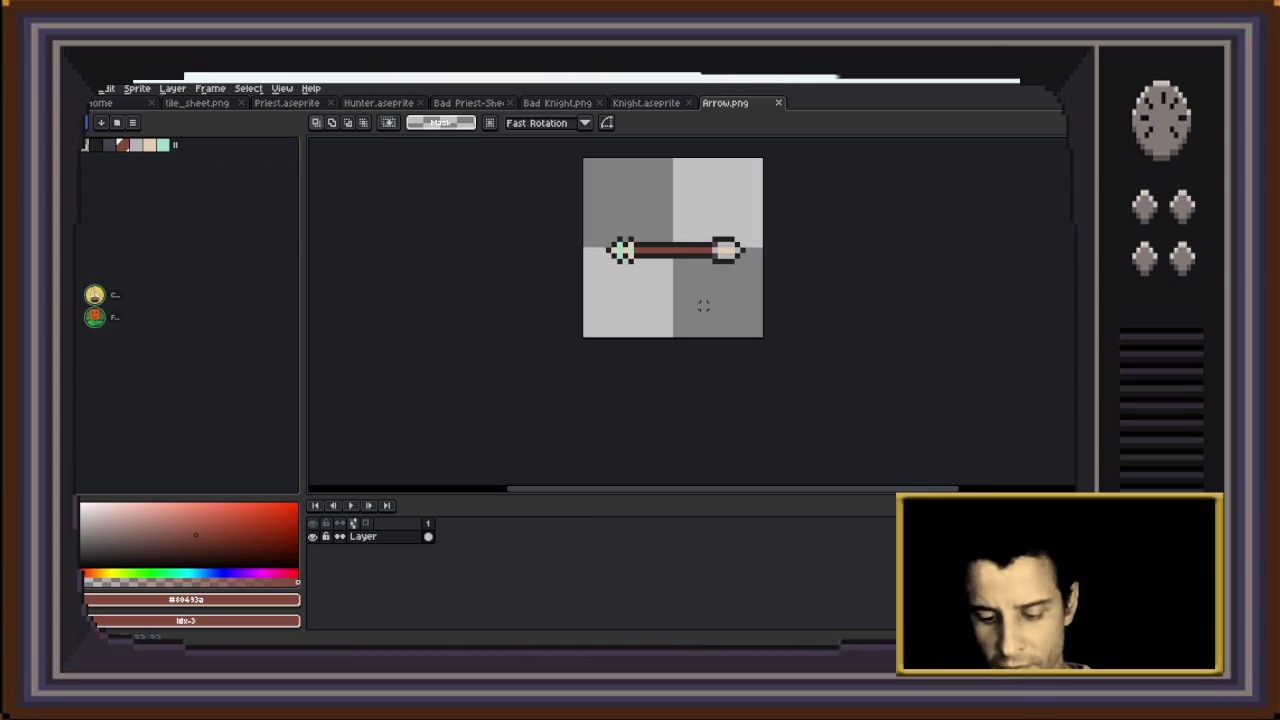
key(ctrl+a)
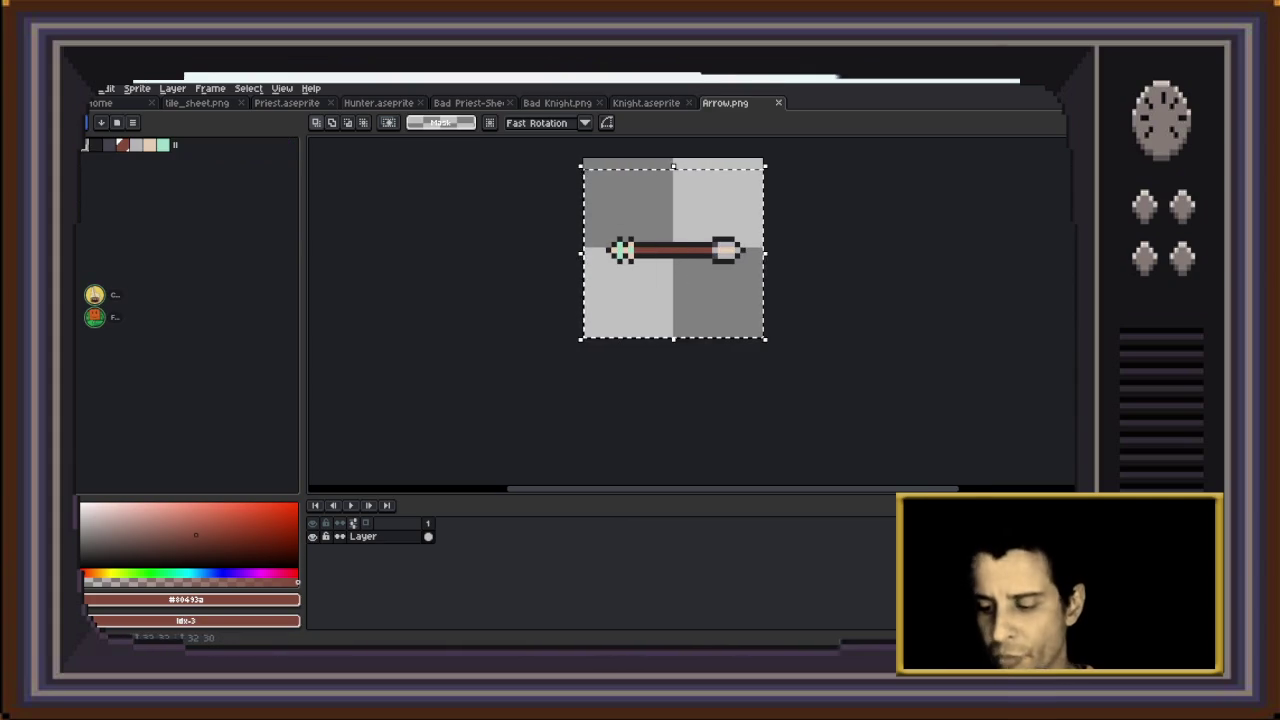
key(Delete)
key(ctrl+v)
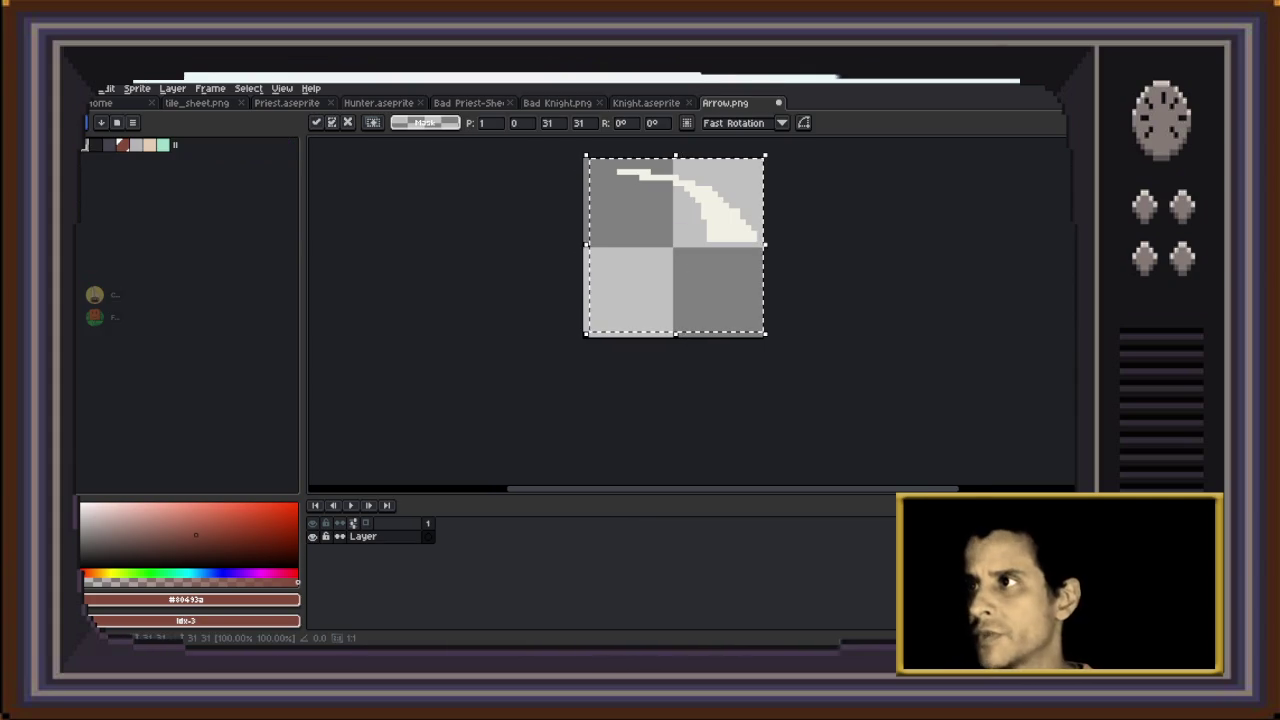
Mirror and flip the pasted curve into a crescent arc, nudge it into place, and commit
key(Left)
key(Left)
key(Left)
key(Down)
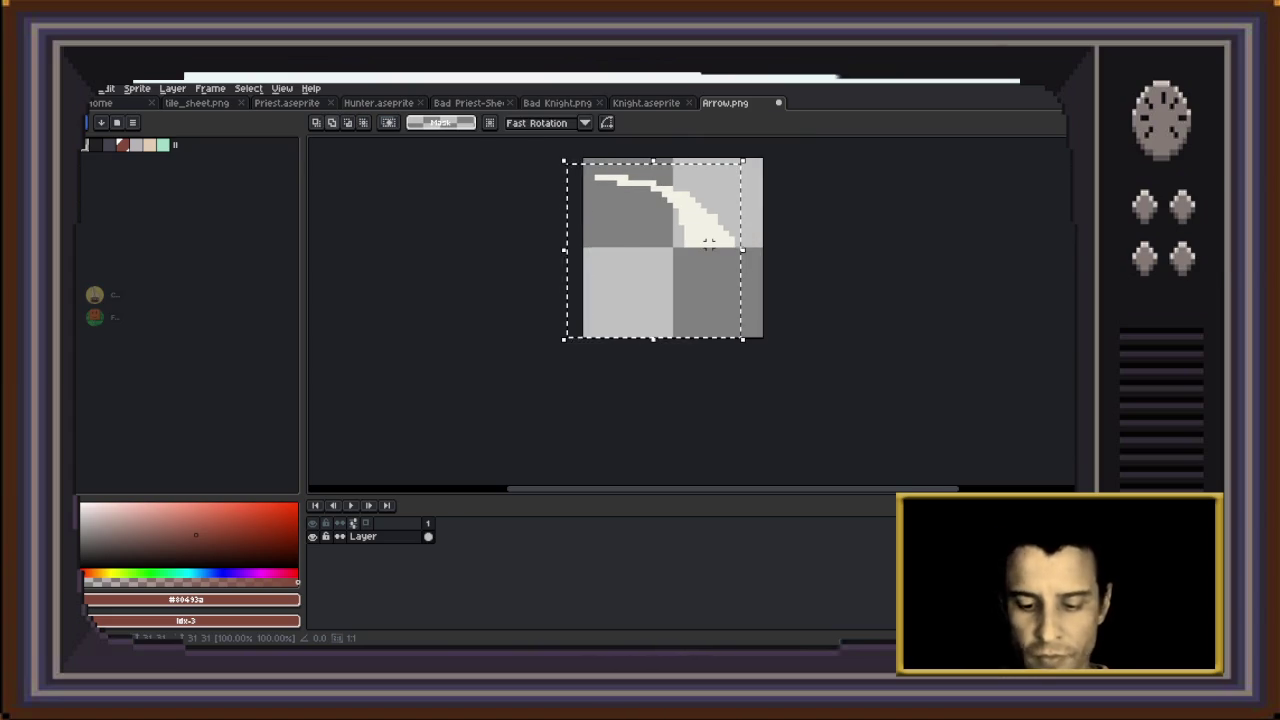
key(shift+h)
key(shift+v)
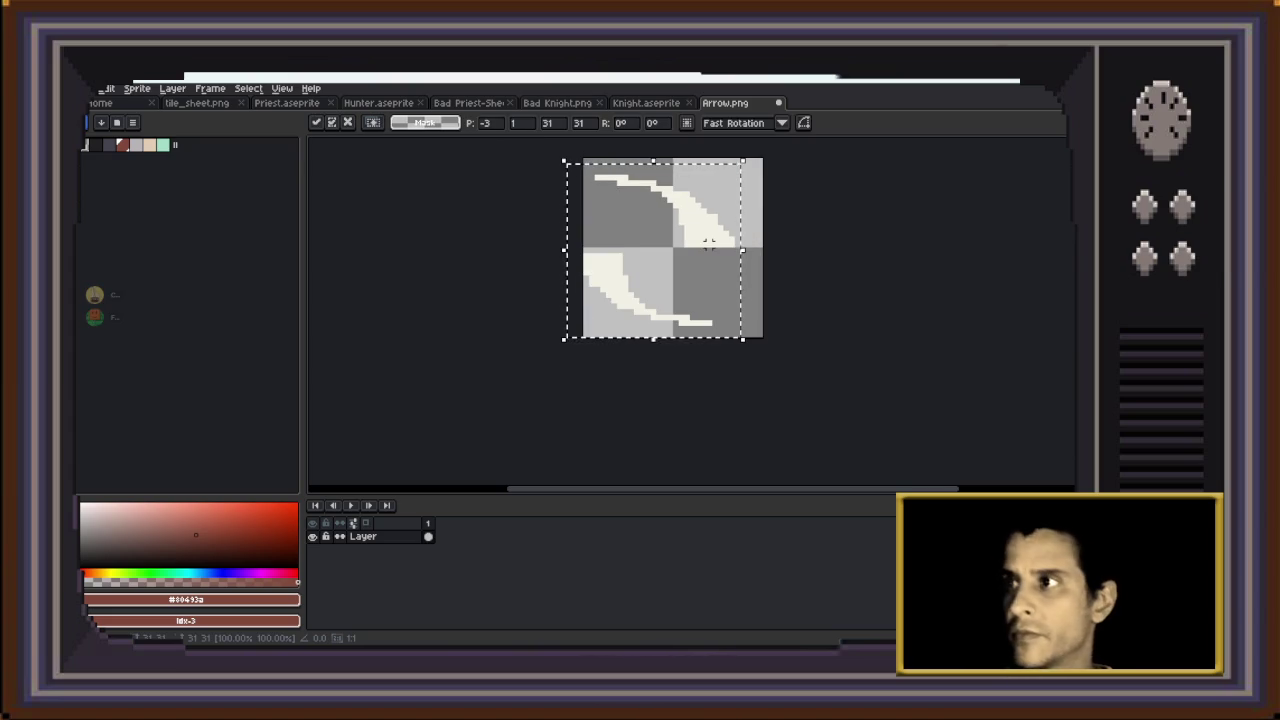
key(shift+h)
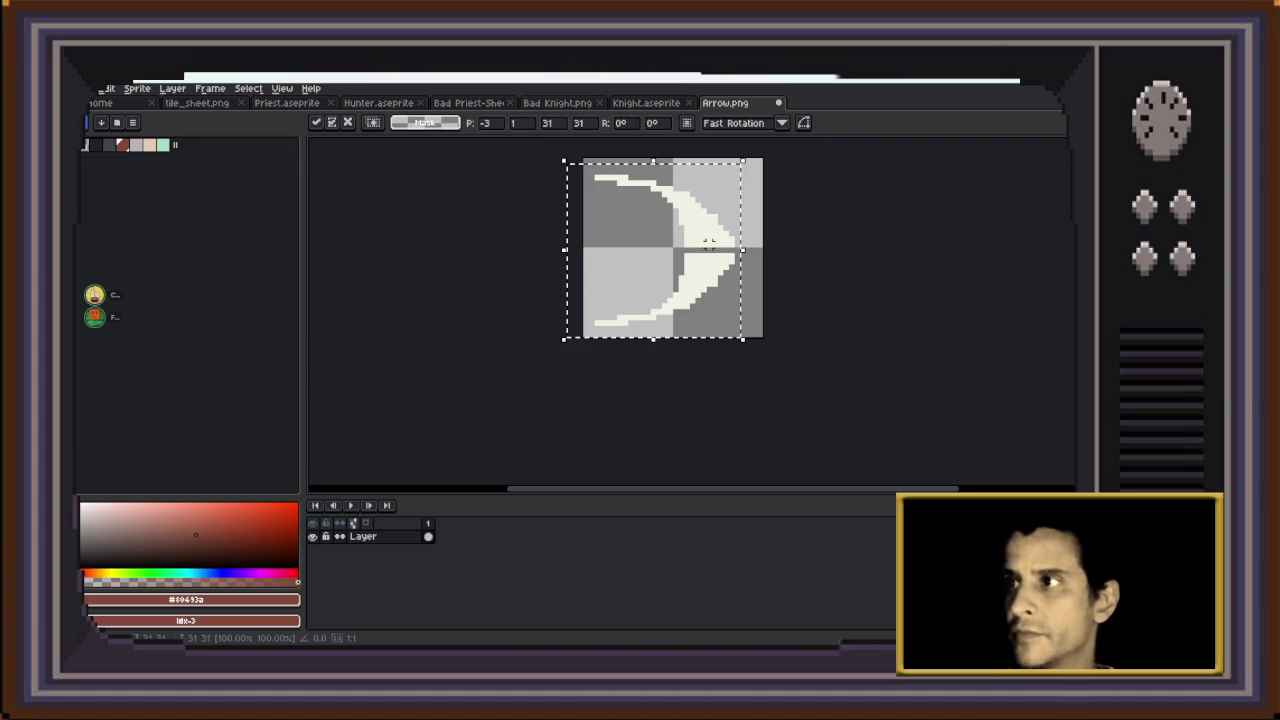
key(Up)
scroll(672, 247, up, 1)
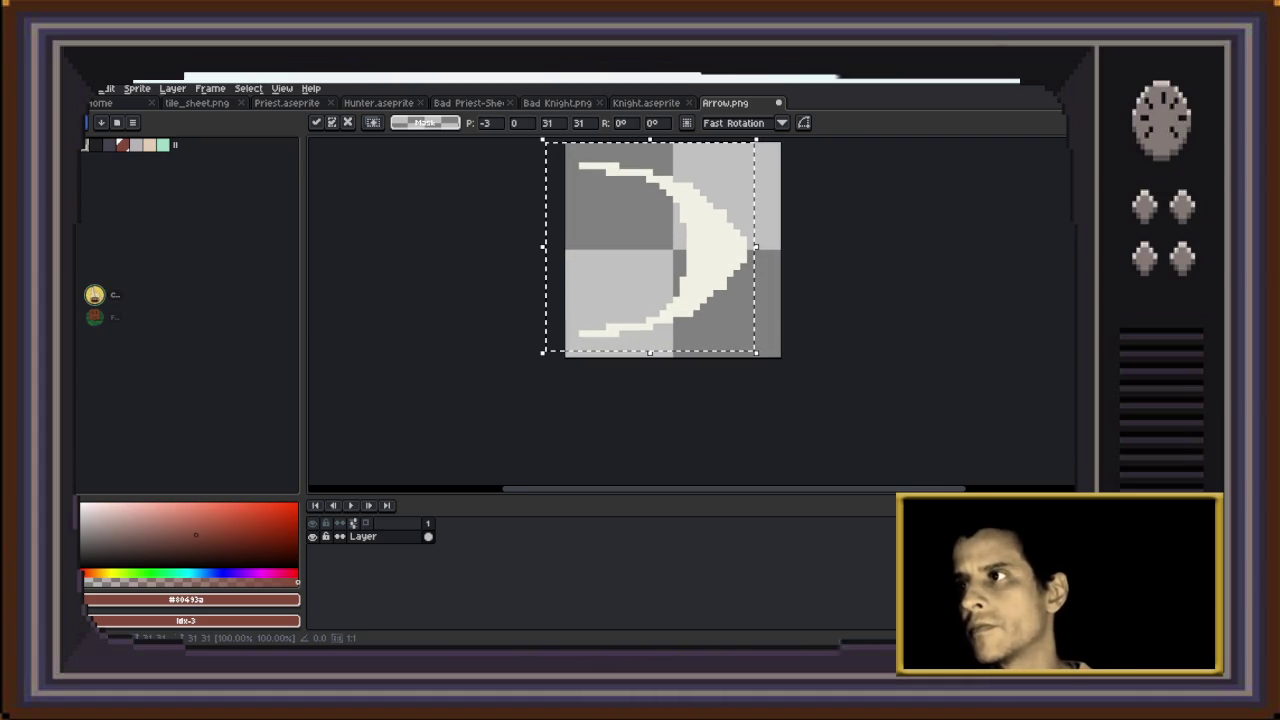
key(ctrl+d)
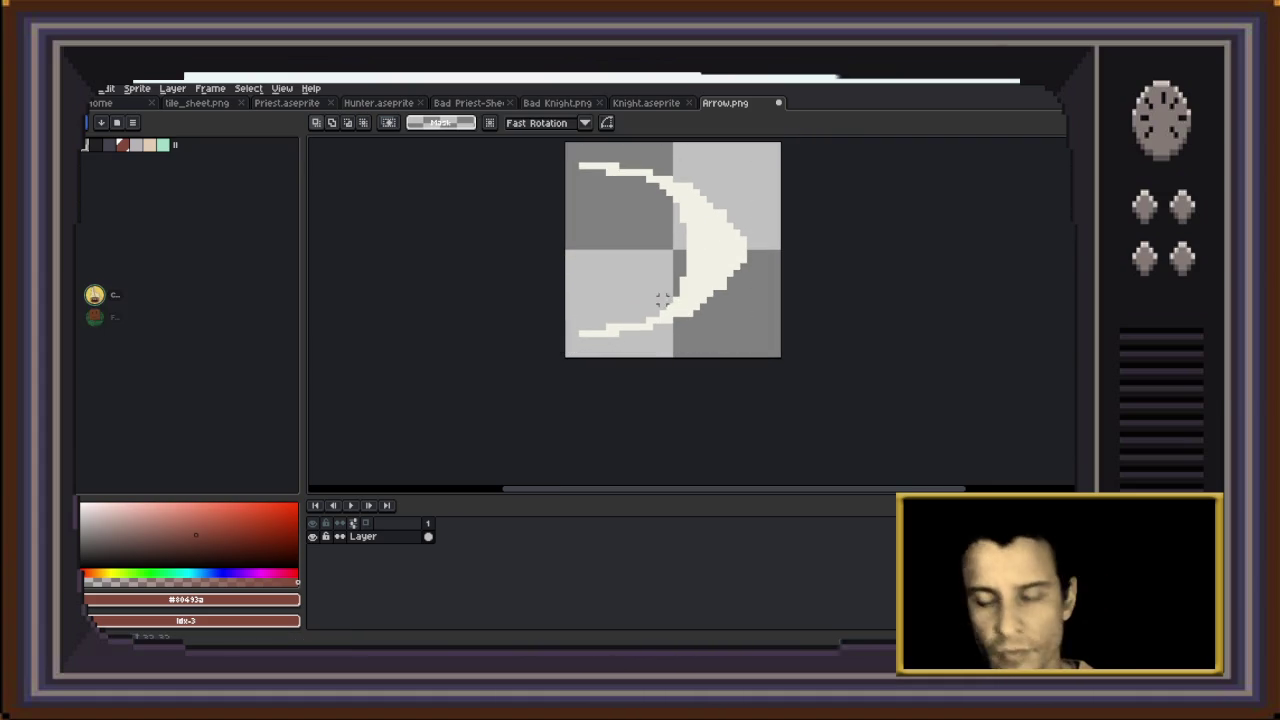
Shift the arc one pixel right and stretch it one pixel taller at top and bottom
drag(562, 142, 770, 358)
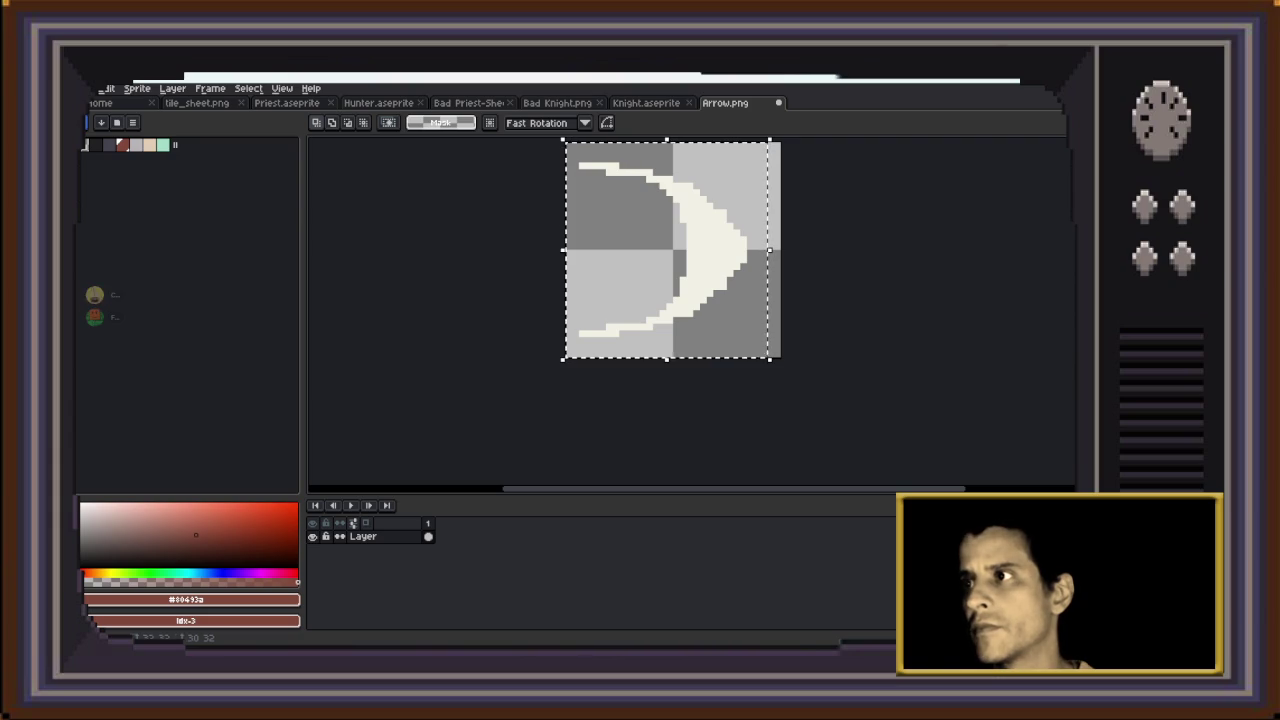
key(Right)
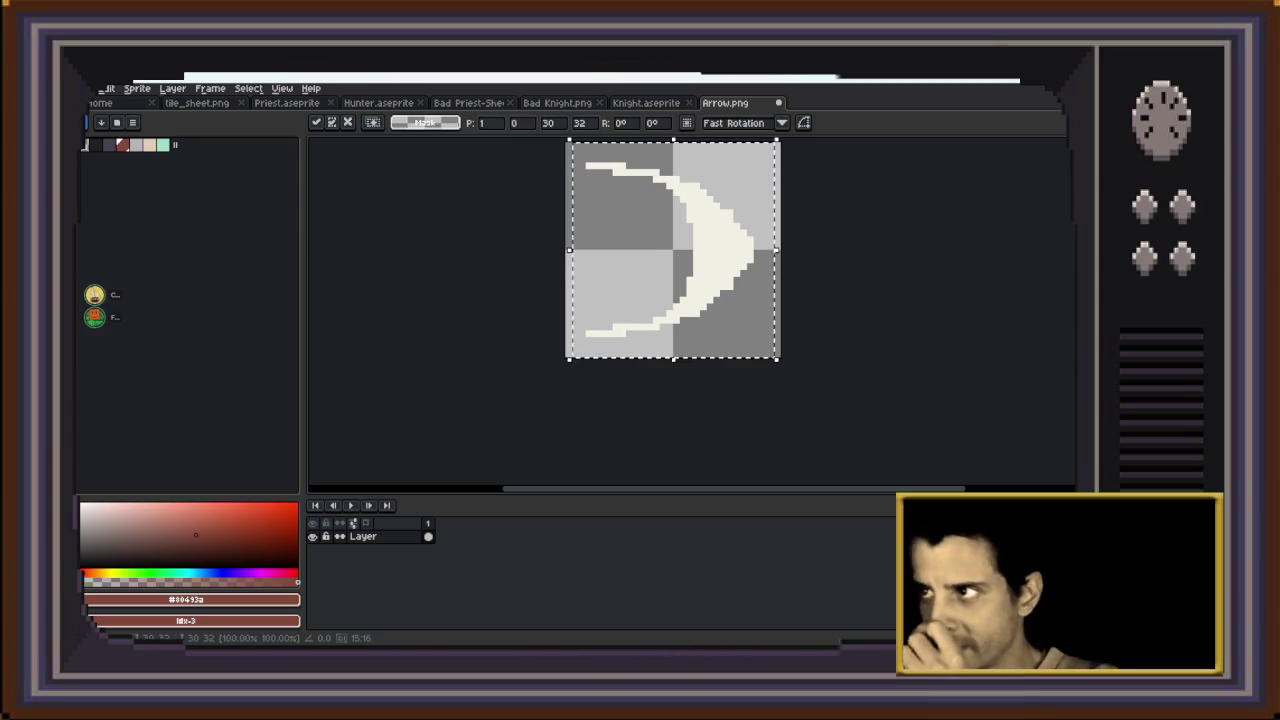
key(minus)
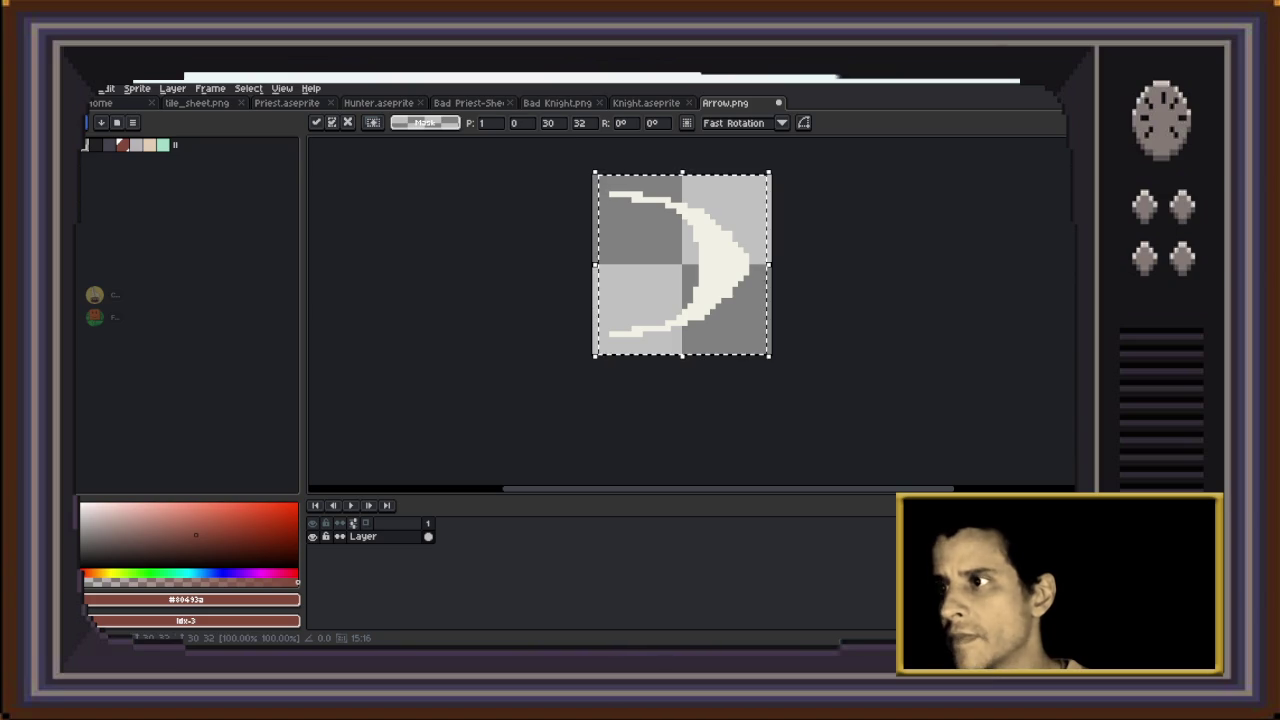
drag(682, 355, 682, 361)
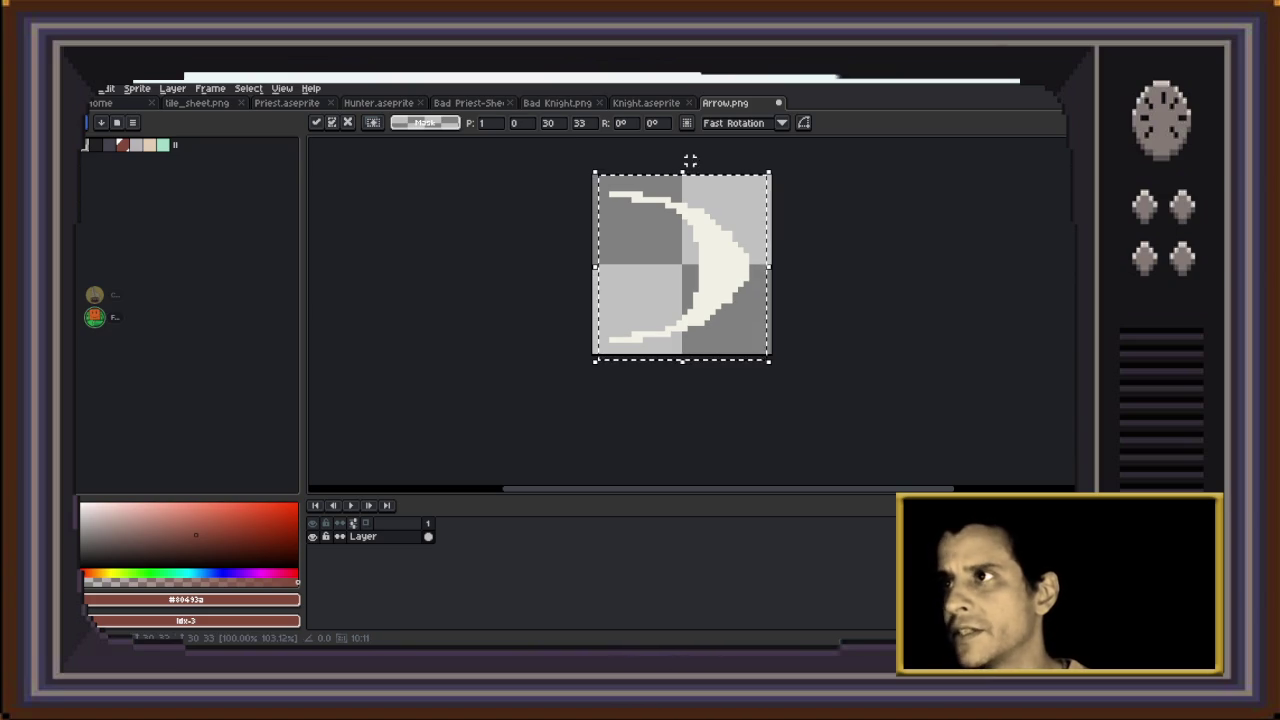
drag(682, 172, 682, 156)
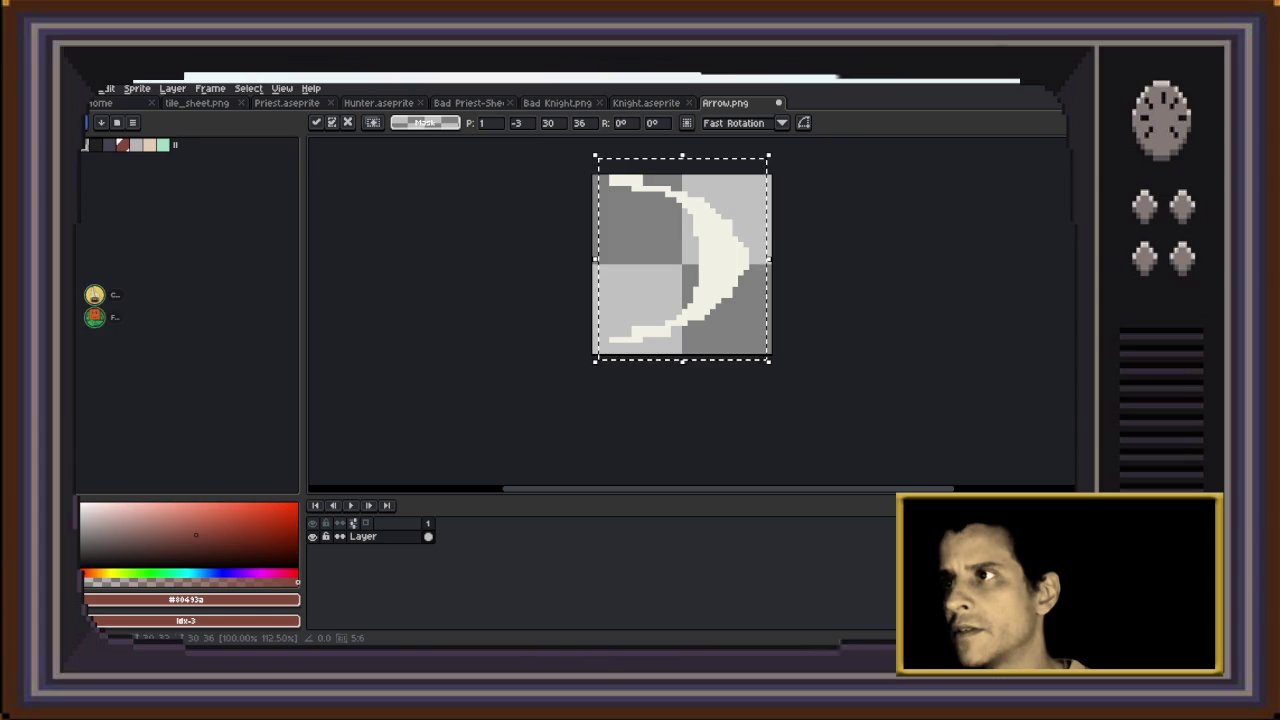
scroll(636, 209, up, 1)
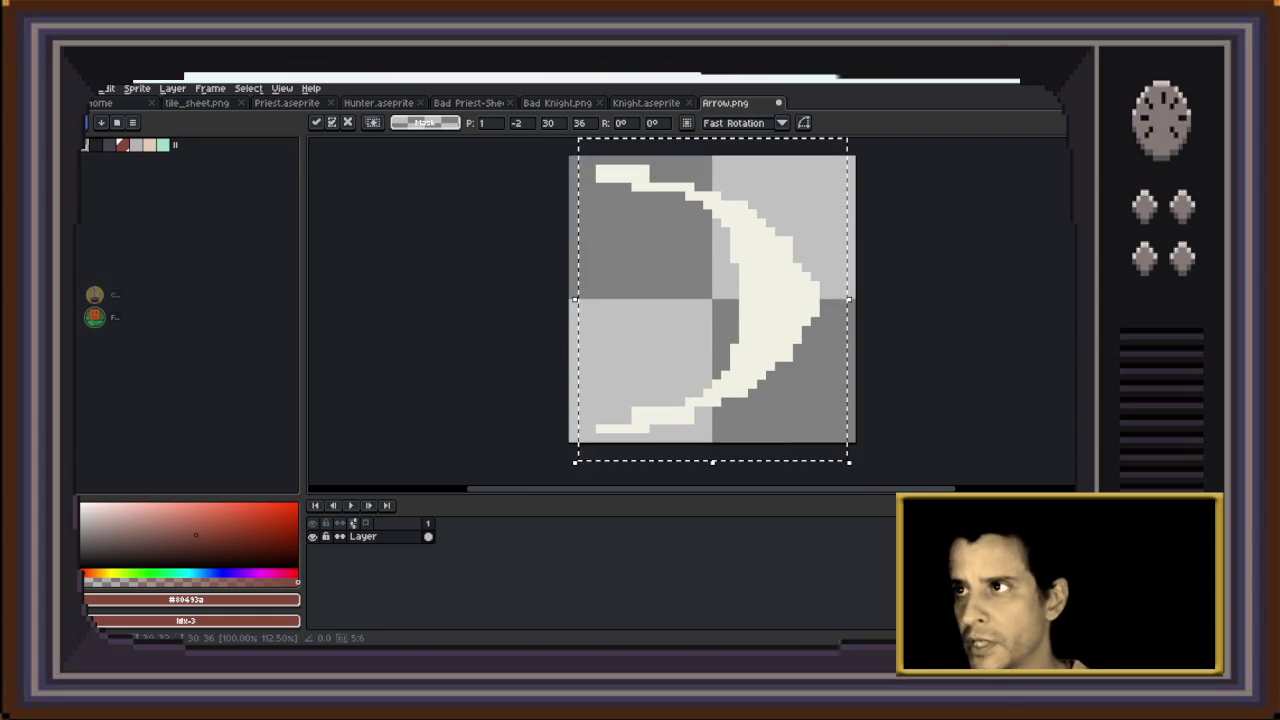
scroll(716, 311, up, 1)
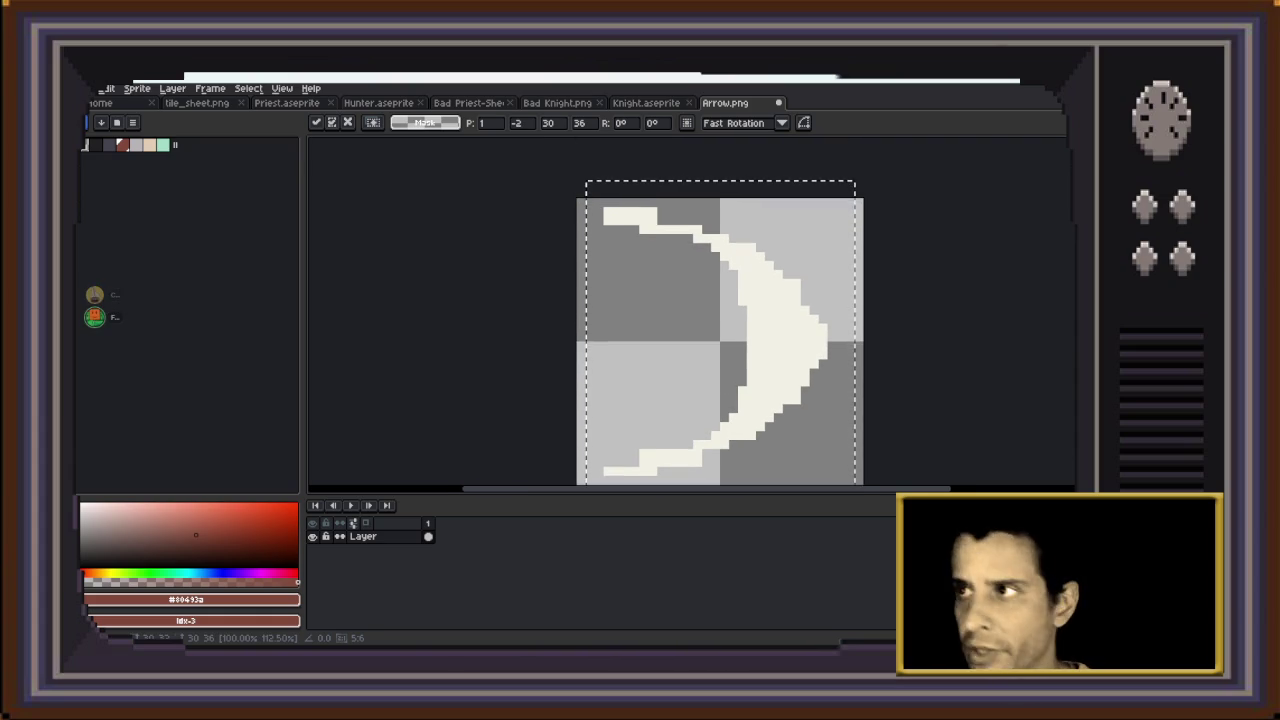
key(Return)
click(644, 212)
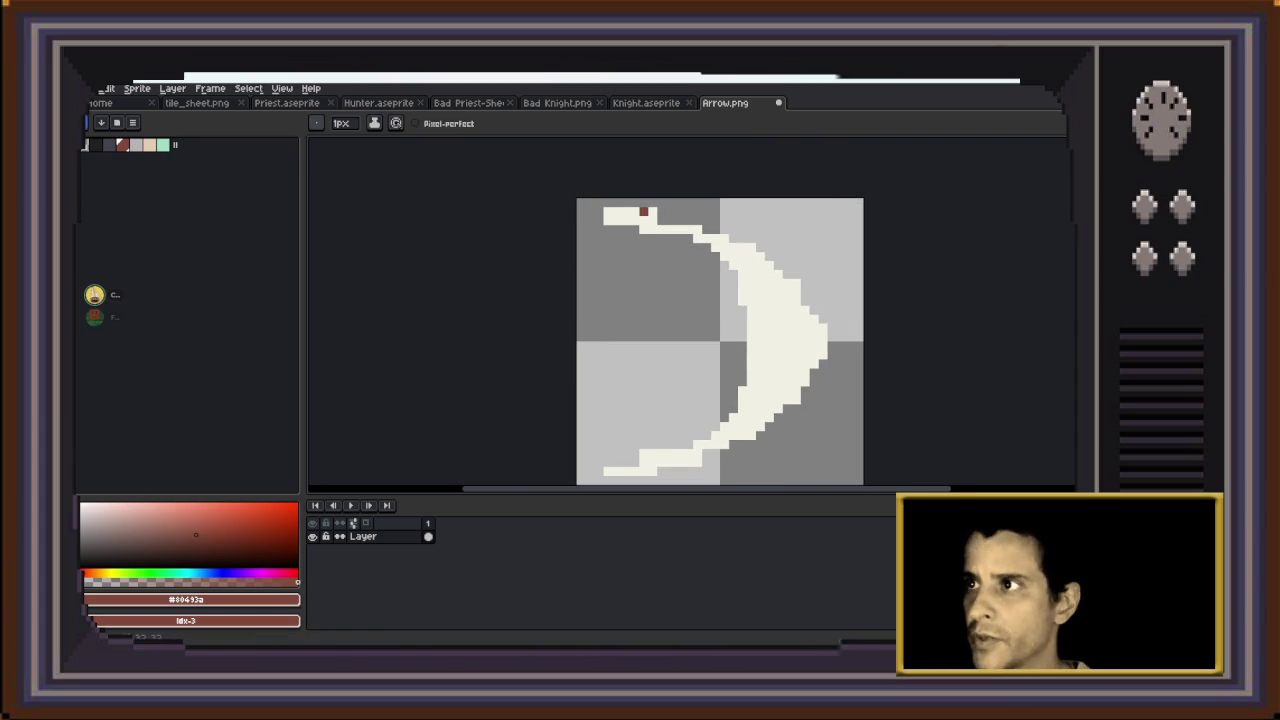
Erase stray white pixels at the arc's tip and bring its lower tail into view
key(e)
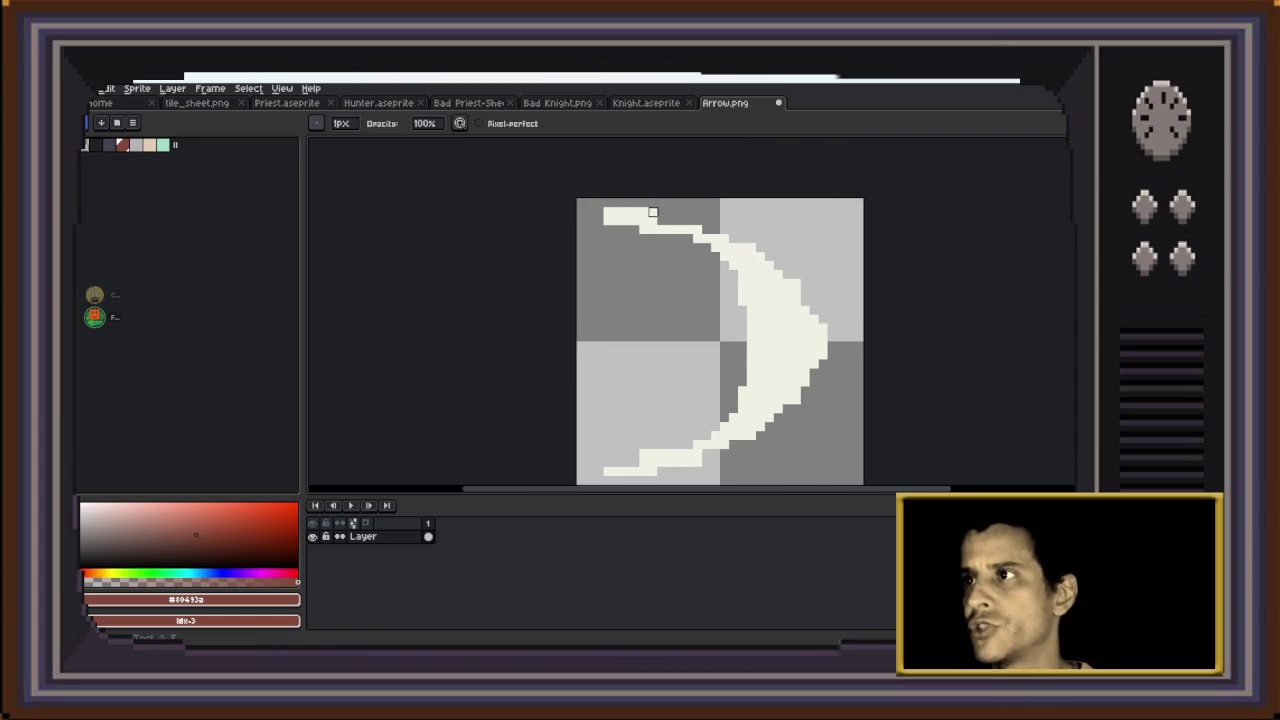
key(ctrl+z)
key(ctrl+y)
drag(655, 214, 635, 212)
scroll(731, 278, up, 2)
scroll(731, 283, down, 3)
drag(779, 284, 751, 241)
scroll(752, 329, up, 1)
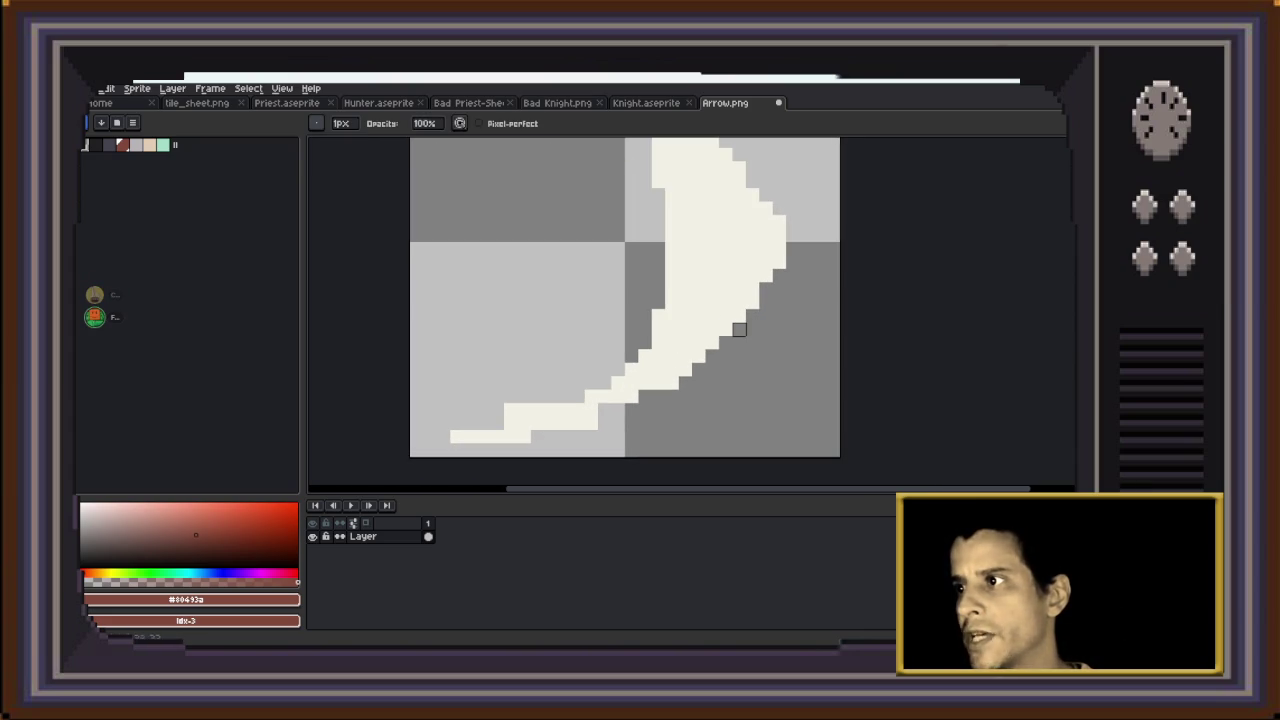
drag(726, 289, 784, 355)
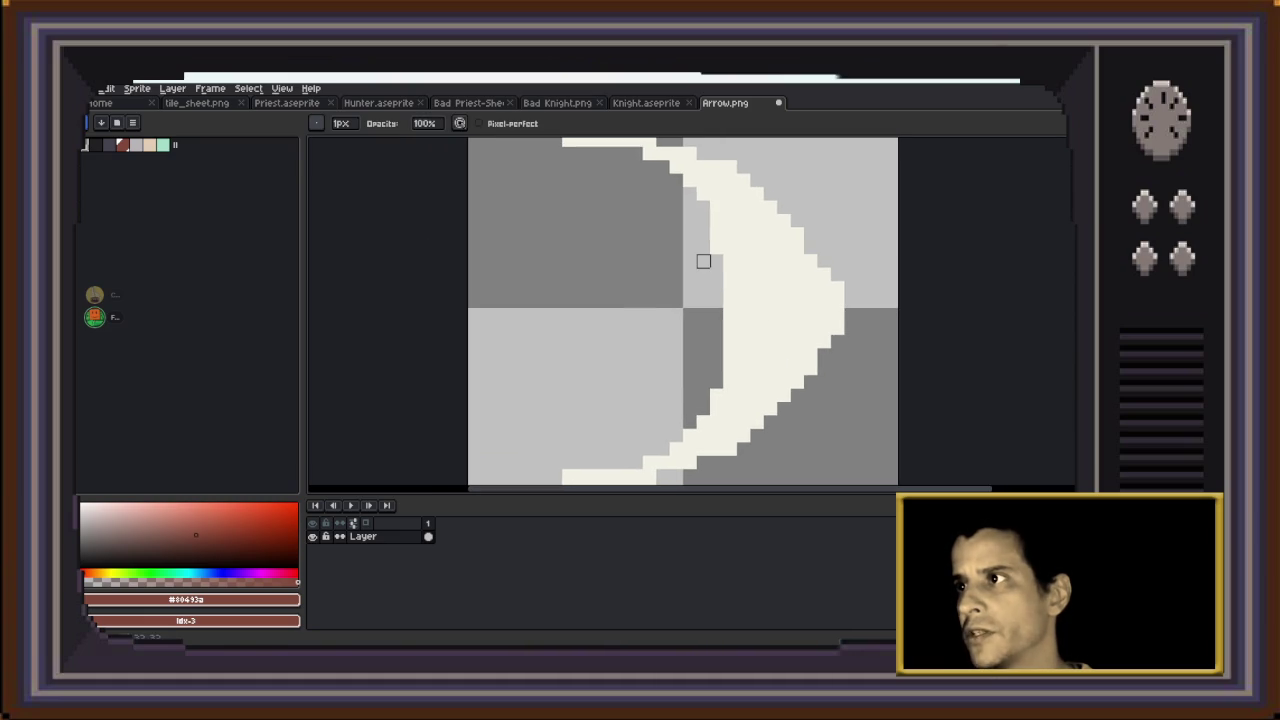
drag(622, 436, 714, 336)
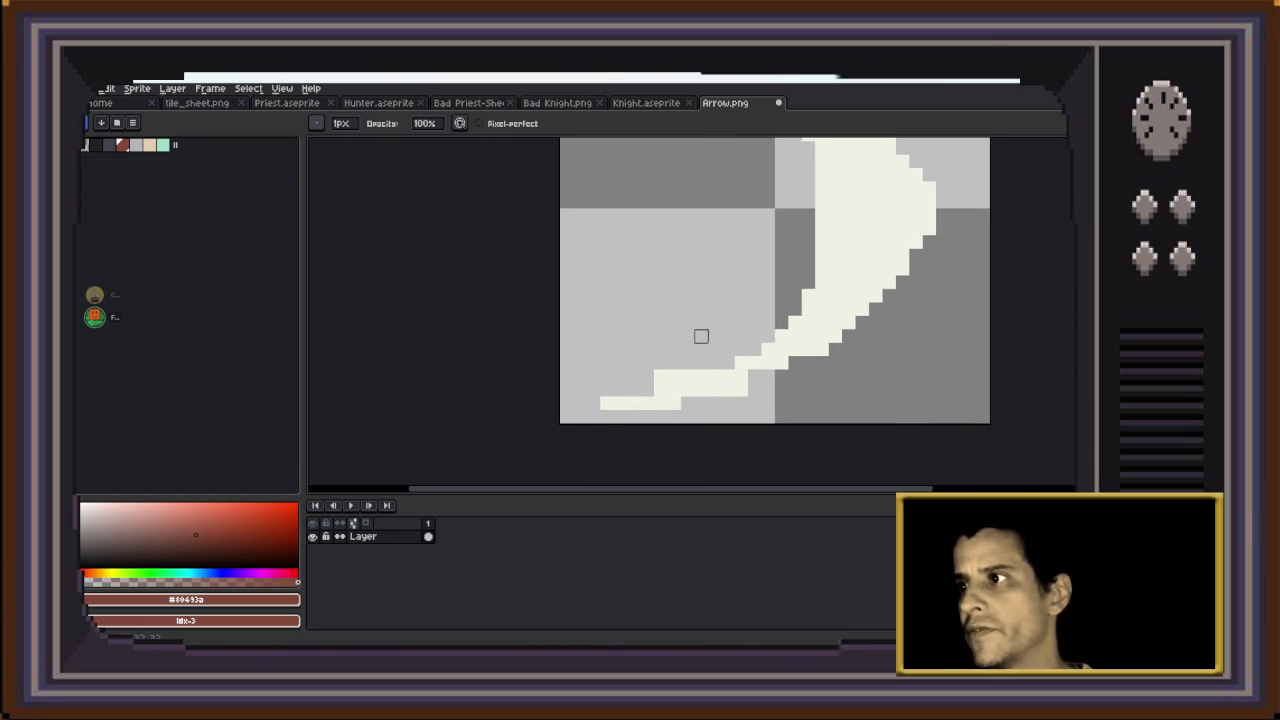
drag(741, 389, 634, 389)
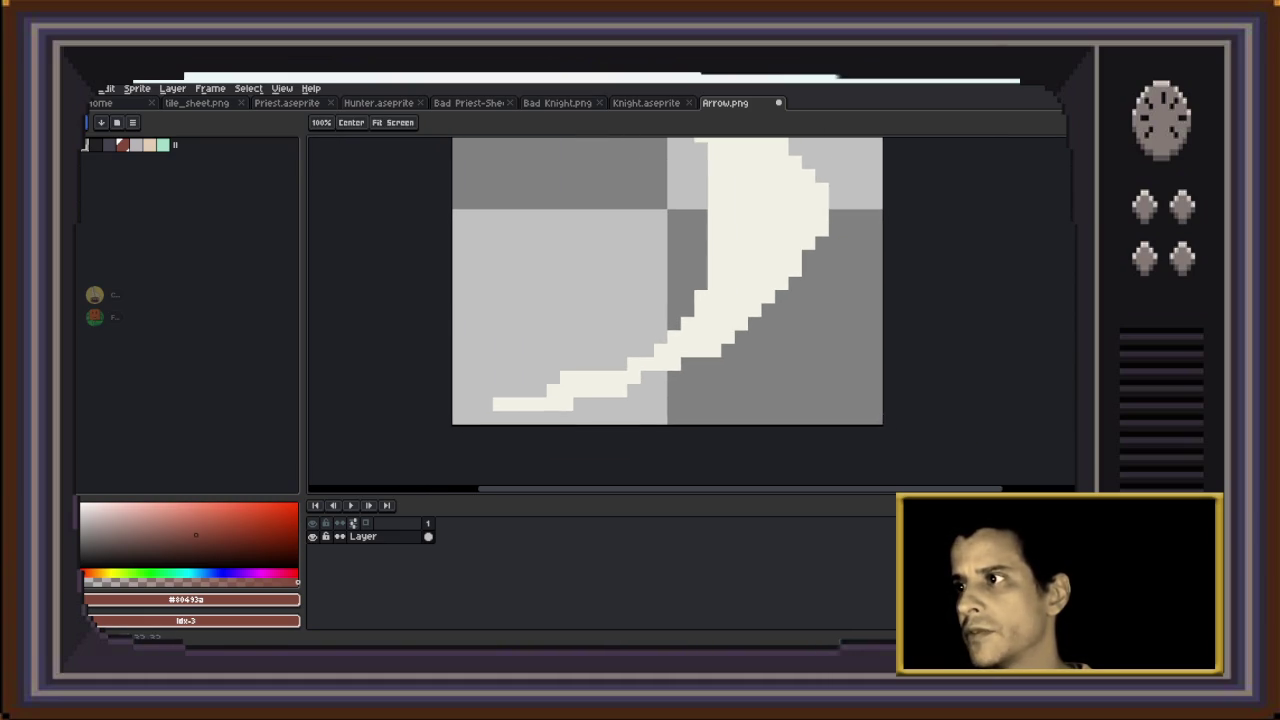
Pick the arc's off-white colour, erase jagged edge pixels and extend the top row by one pixel
alt+click(701, 337)
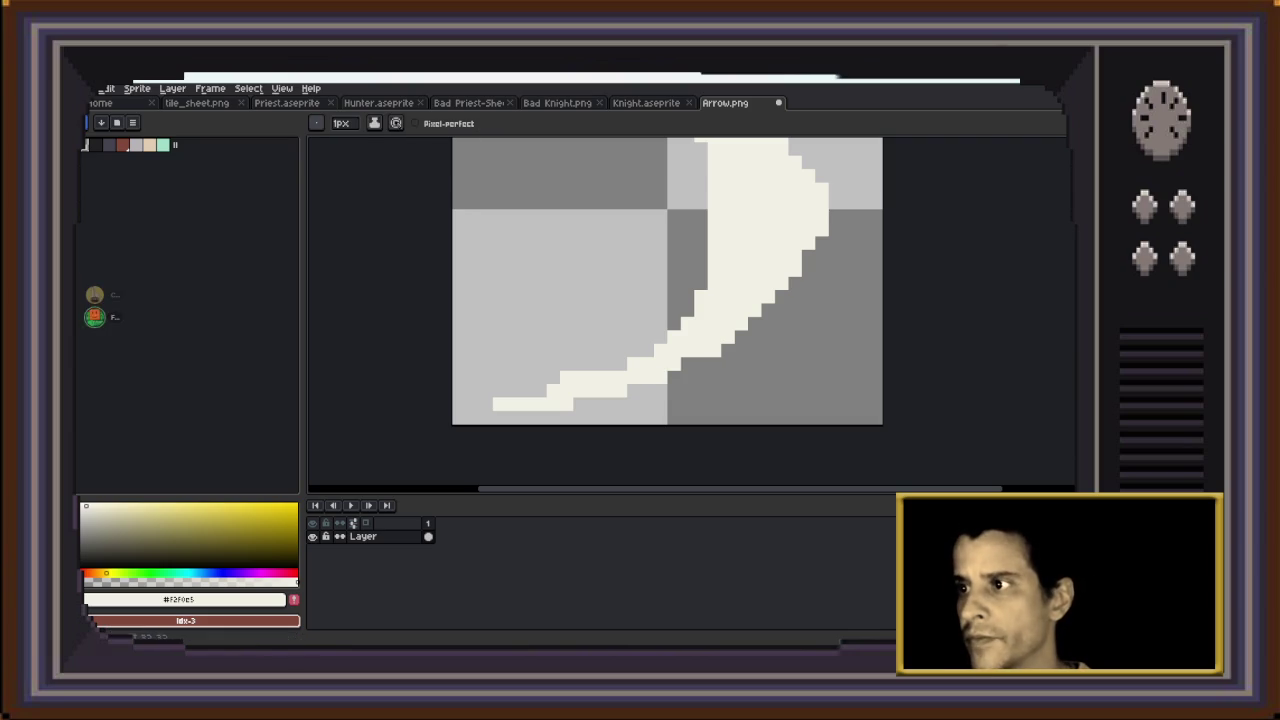
right_click(580, 404)
right_click(674, 377)
scroll(667, 300, up, 3)
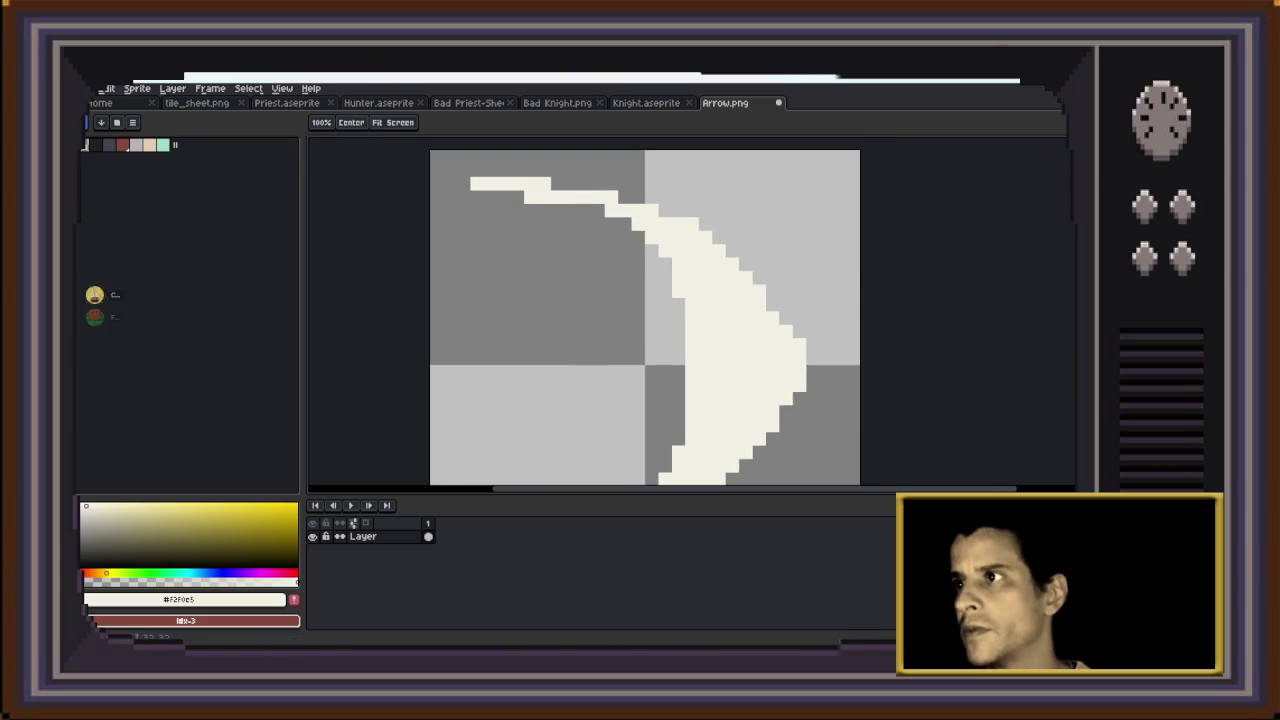
right_click(638, 197)
click(558, 184)
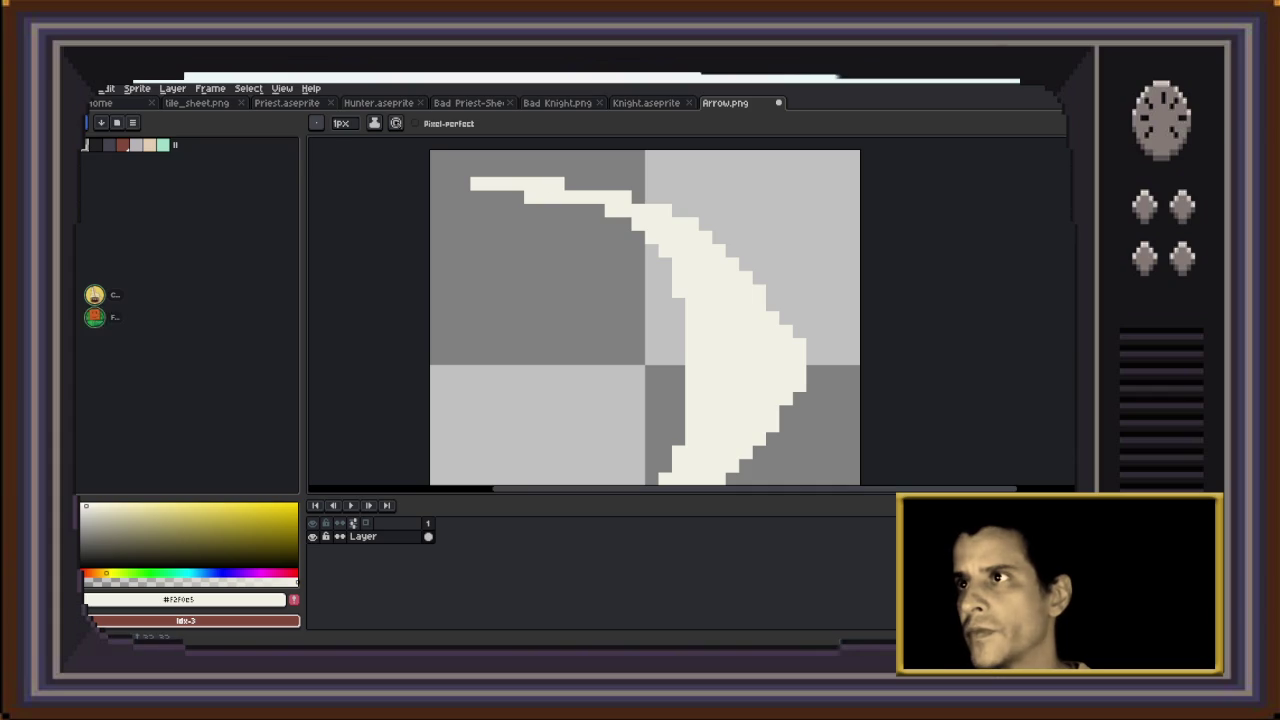
scroll(650, 267, down, 4)
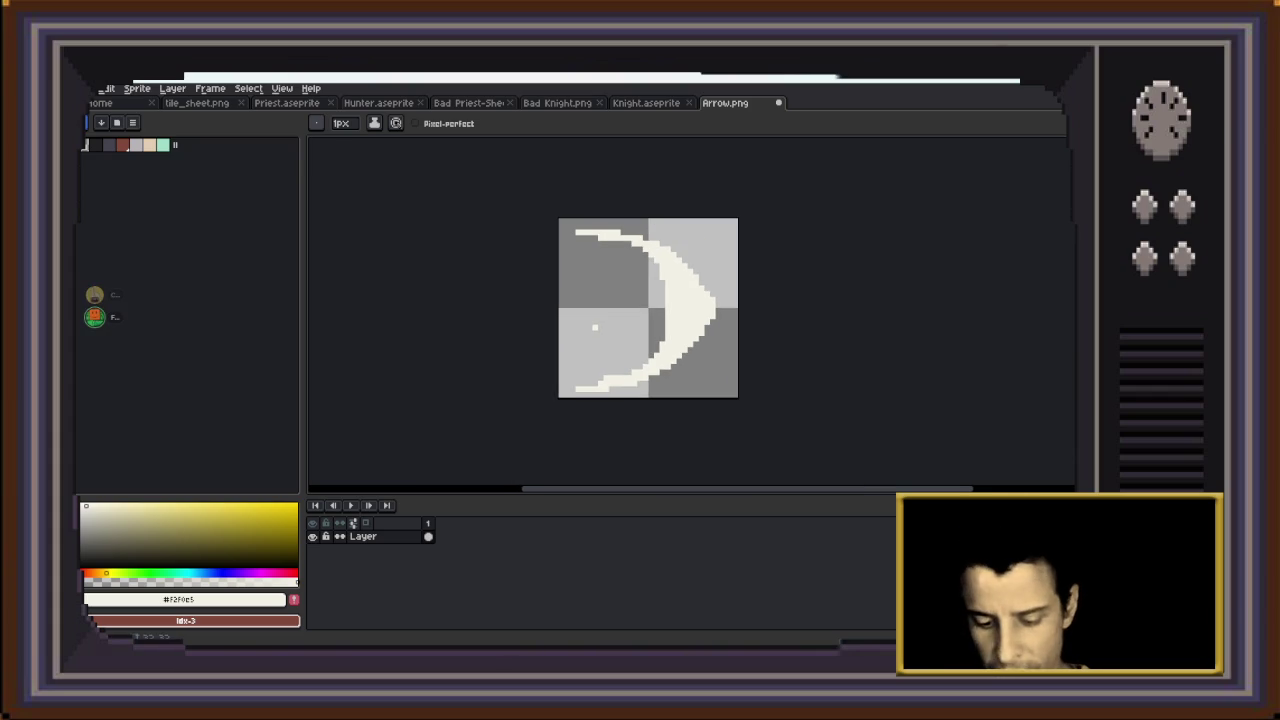
Marquee-select the cleaned-up arc and commit the change
key(m)
mouse_move(544, 209)
mouse_down()
mouse_move(700, 423)
mouse_move(723, 409)
mouse_move(713, 405)
mouse_up()
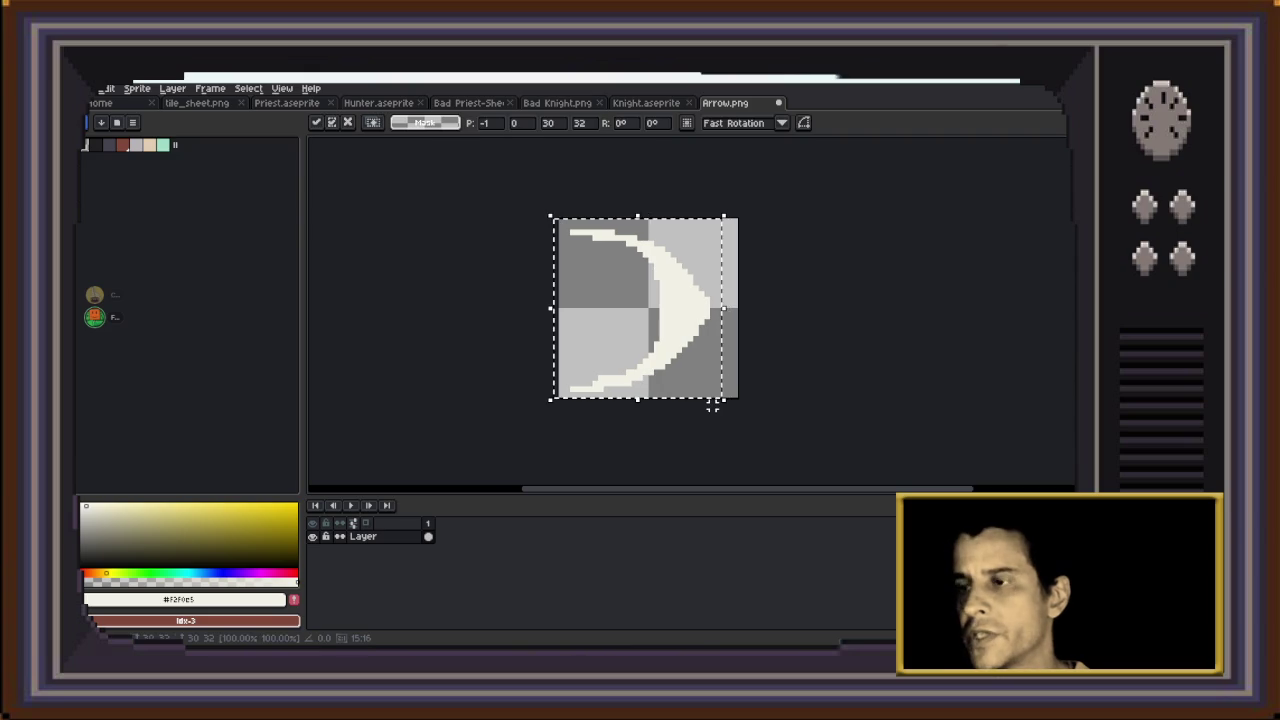
click(696, 428)
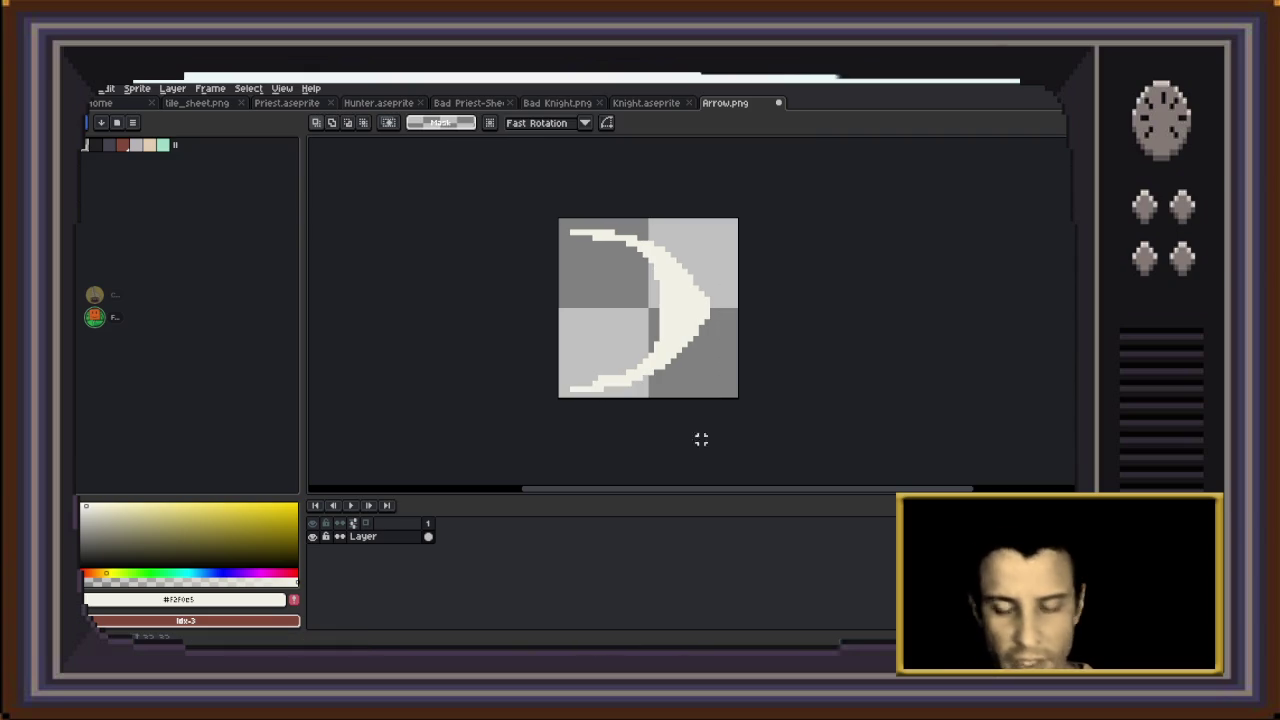
Add frame 2 copying the slash, nudged one pixel right
click(210, 88)
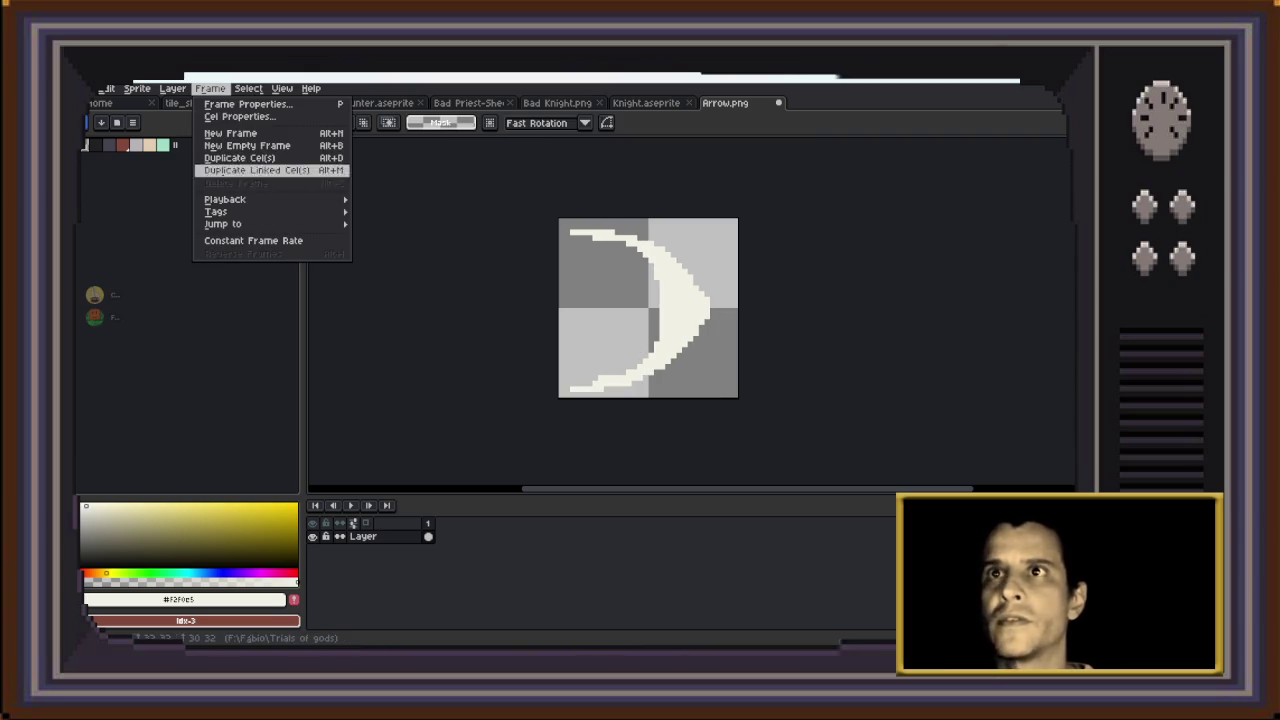
click(230, 133)
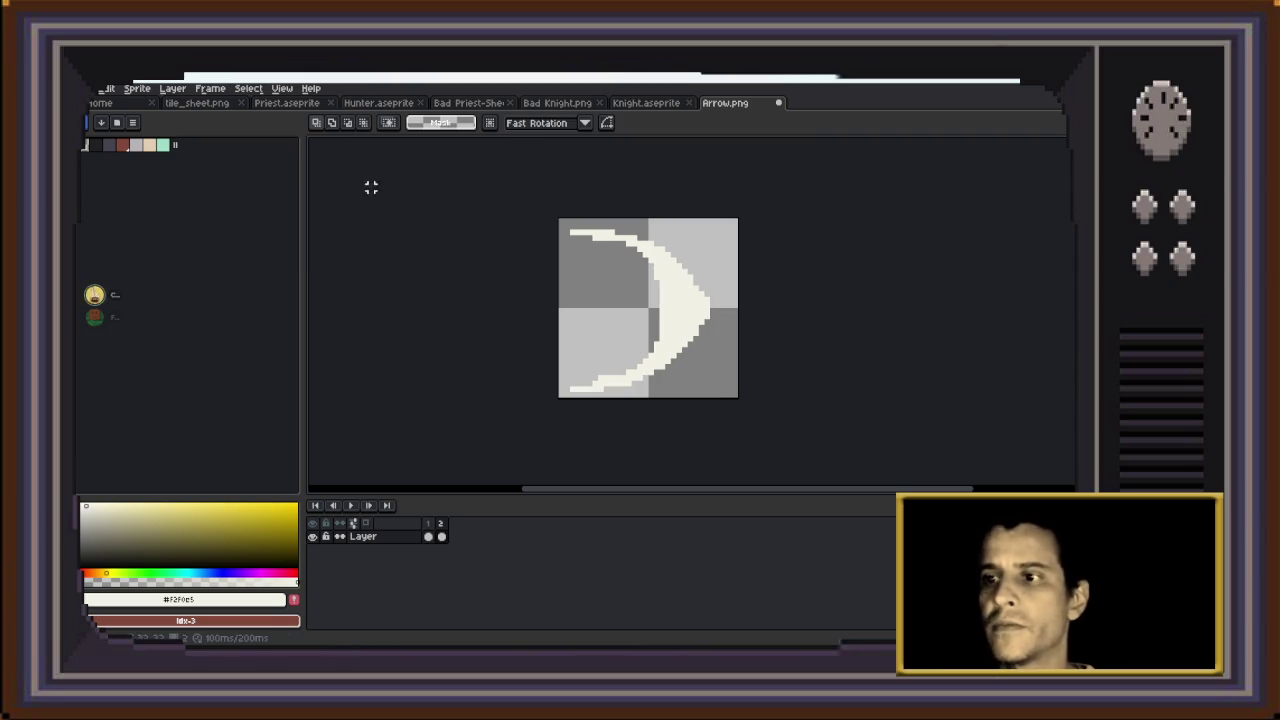
key(ctrl+a)
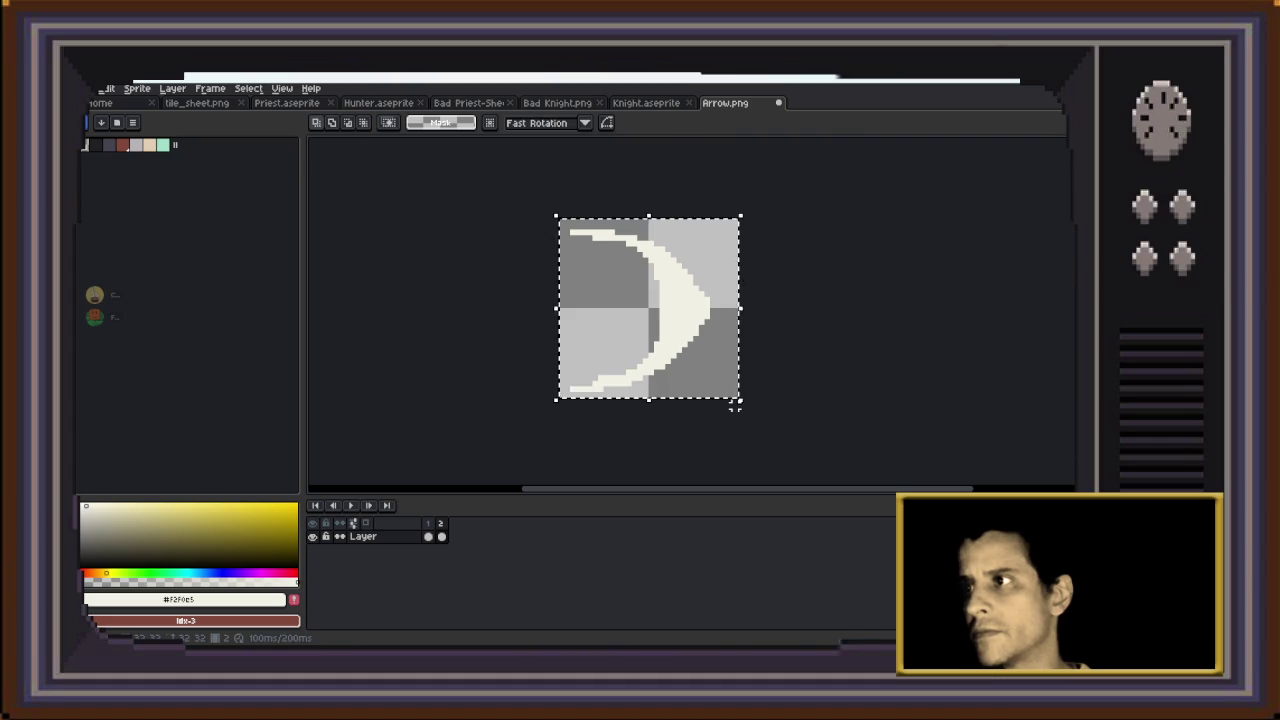
key(Right)
key(ctrl+d)
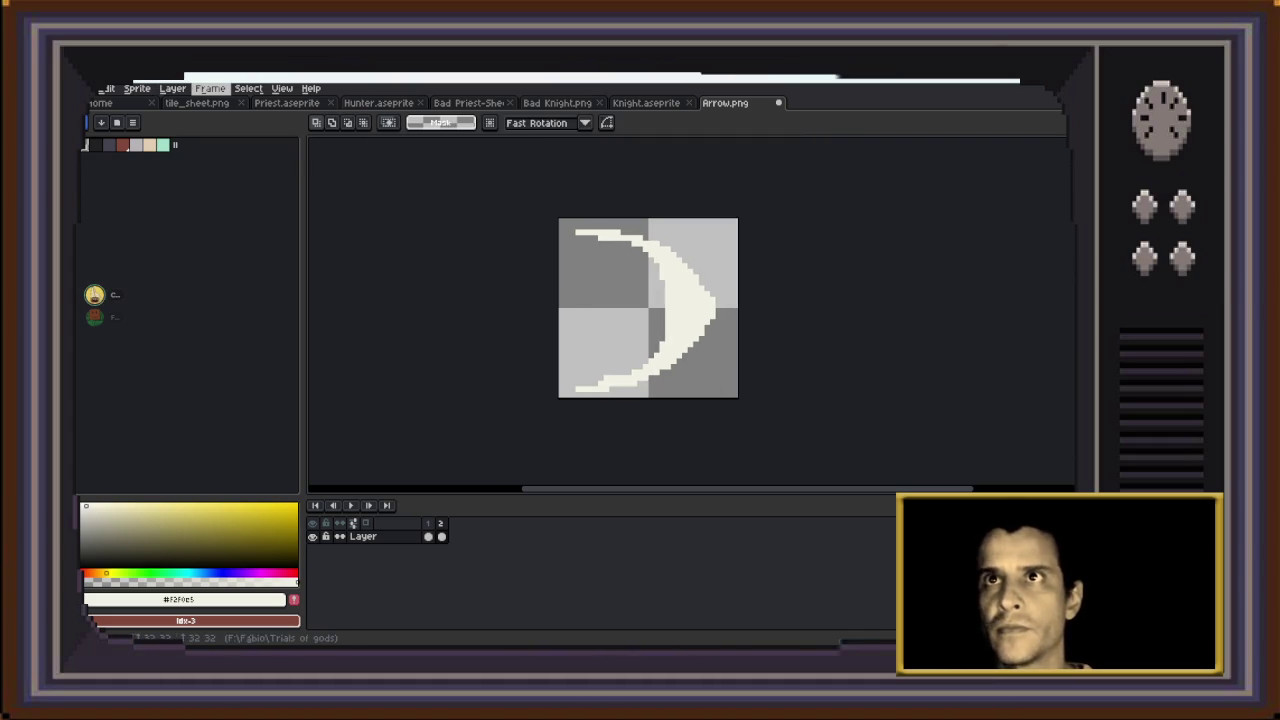
Add frame 3 with the slash nudged one more pixel right
click(210, 88)
click(230, 133)
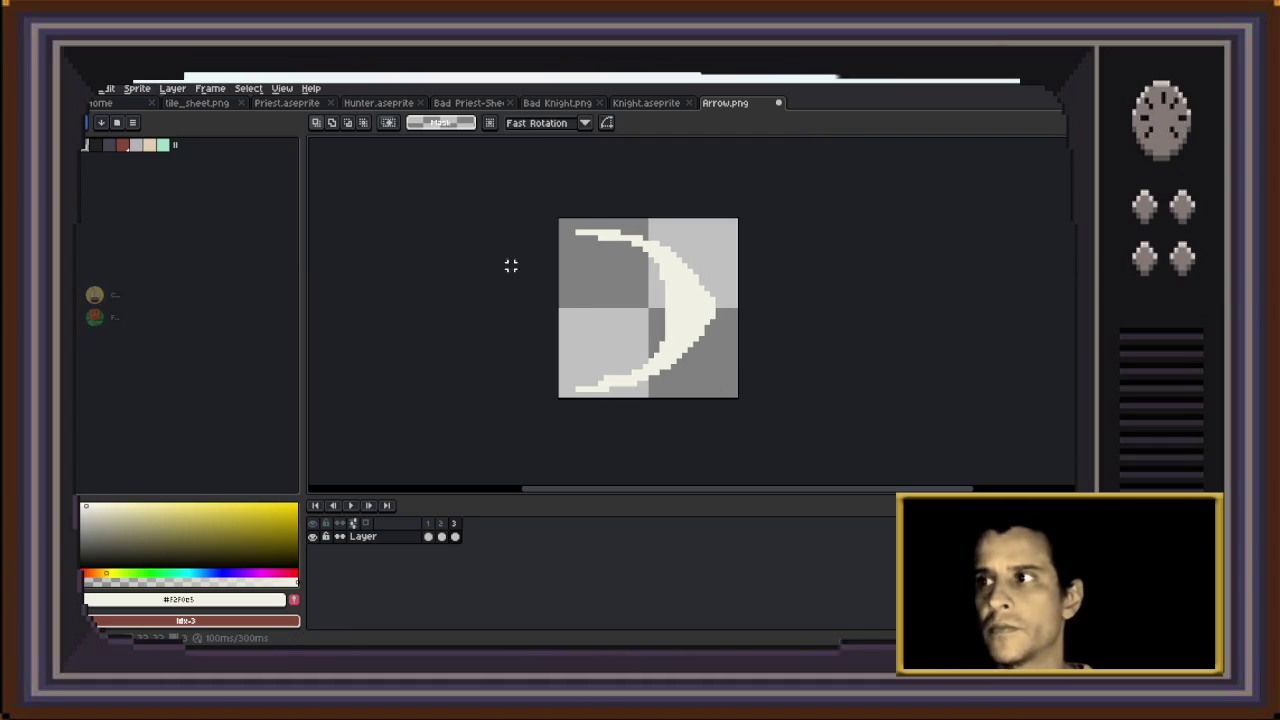
key(ctrl+a)
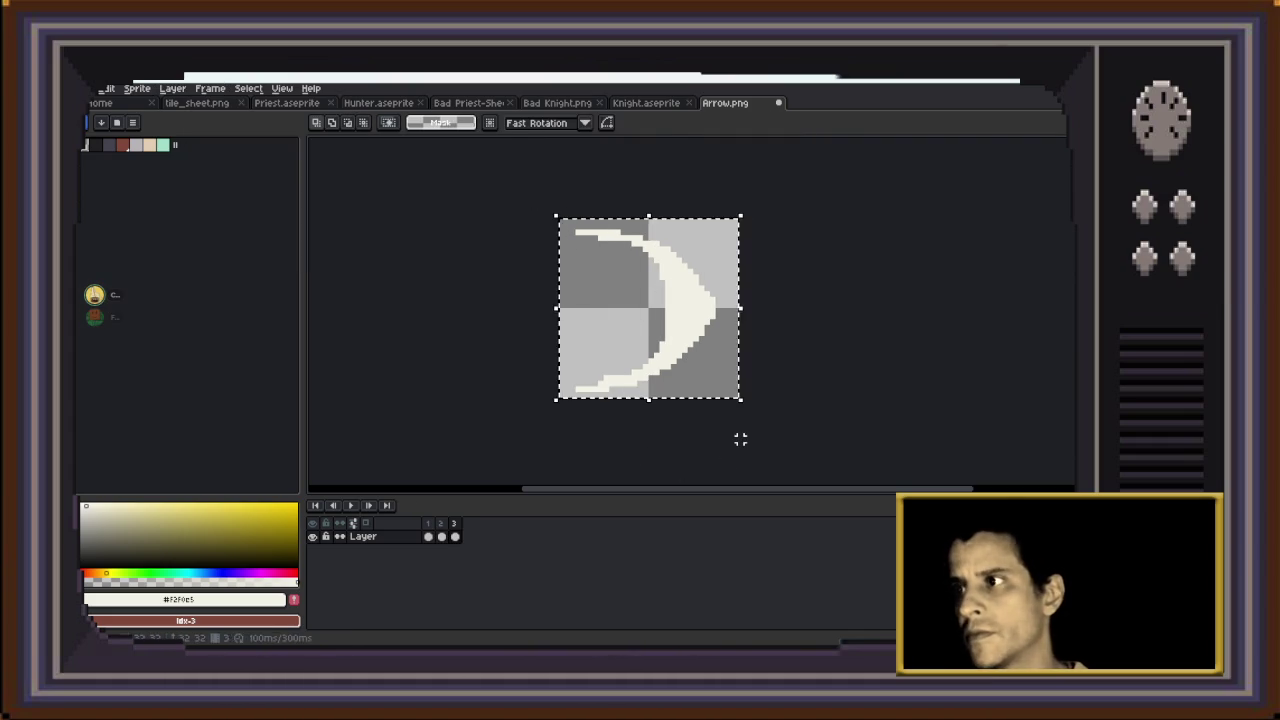
key(Right)
key(Return)
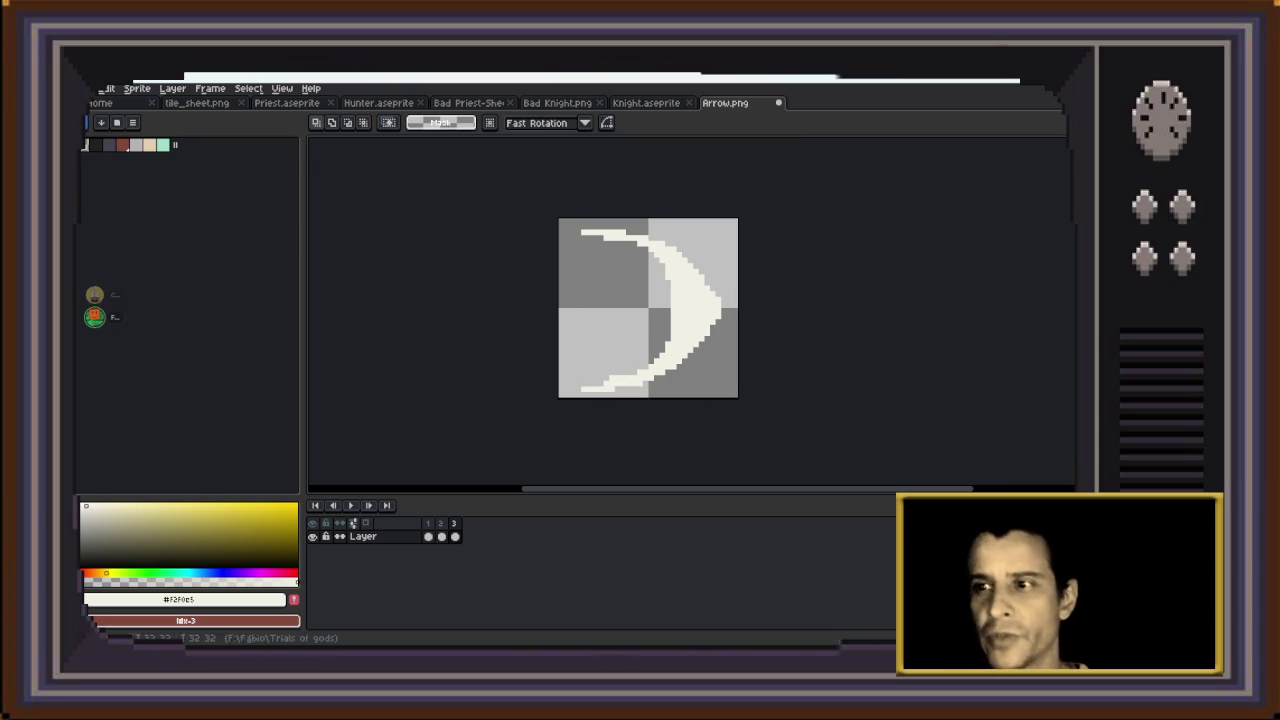
Add frame 4 with the slash stretched slightly right, then return to frame 3
click(210, 88)
click(228, 133)
key(ctrl+a)
drag(734, 417, 740, 408)
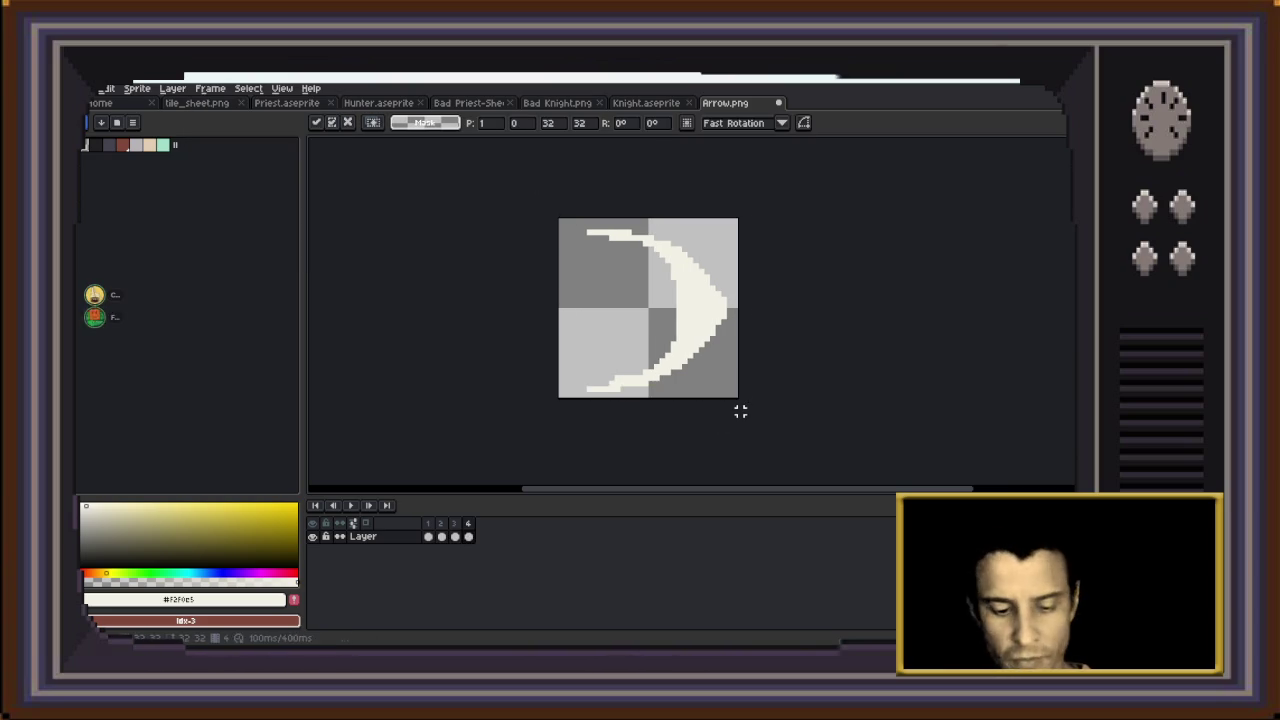
key(Return)
key(Left)
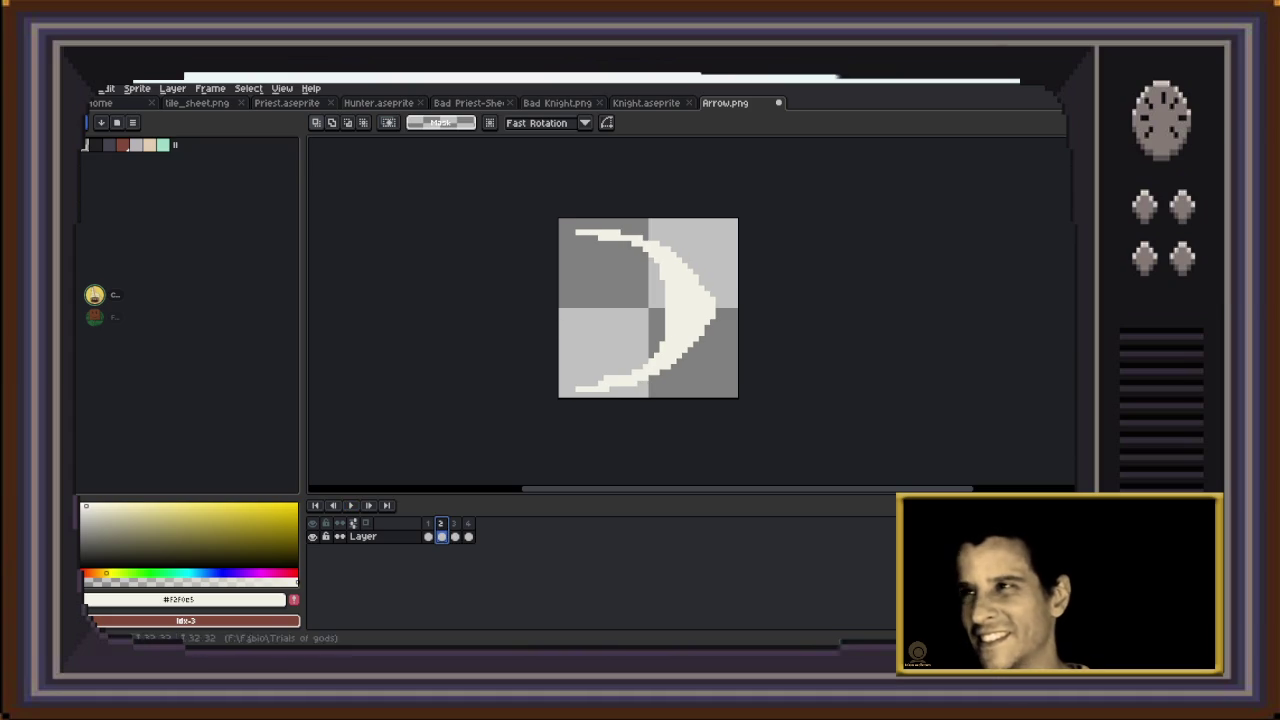
Rotate frame 3's crescent about -12.6°, shift it one pixel right, and preview
key(ctrl+a)
drag(763, 208, 775, 223)
key(Escape)
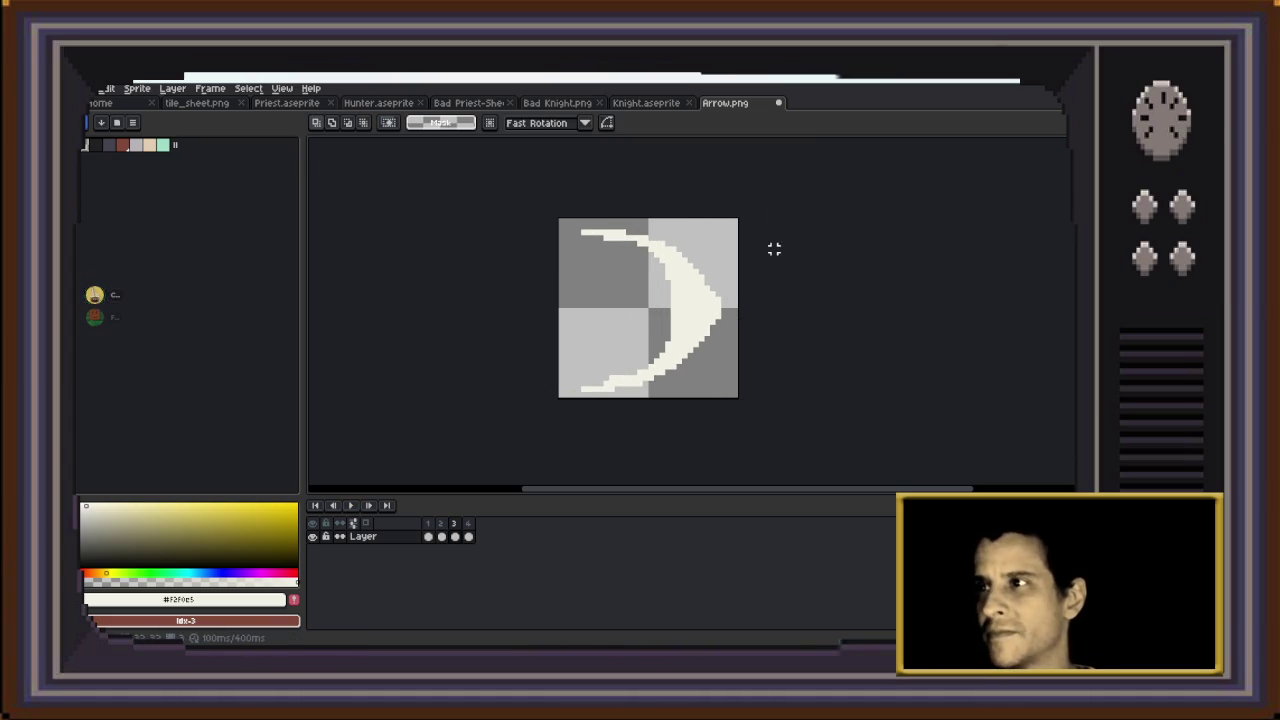
key(ctrl+a)
drag(760, 243, 772, 267)
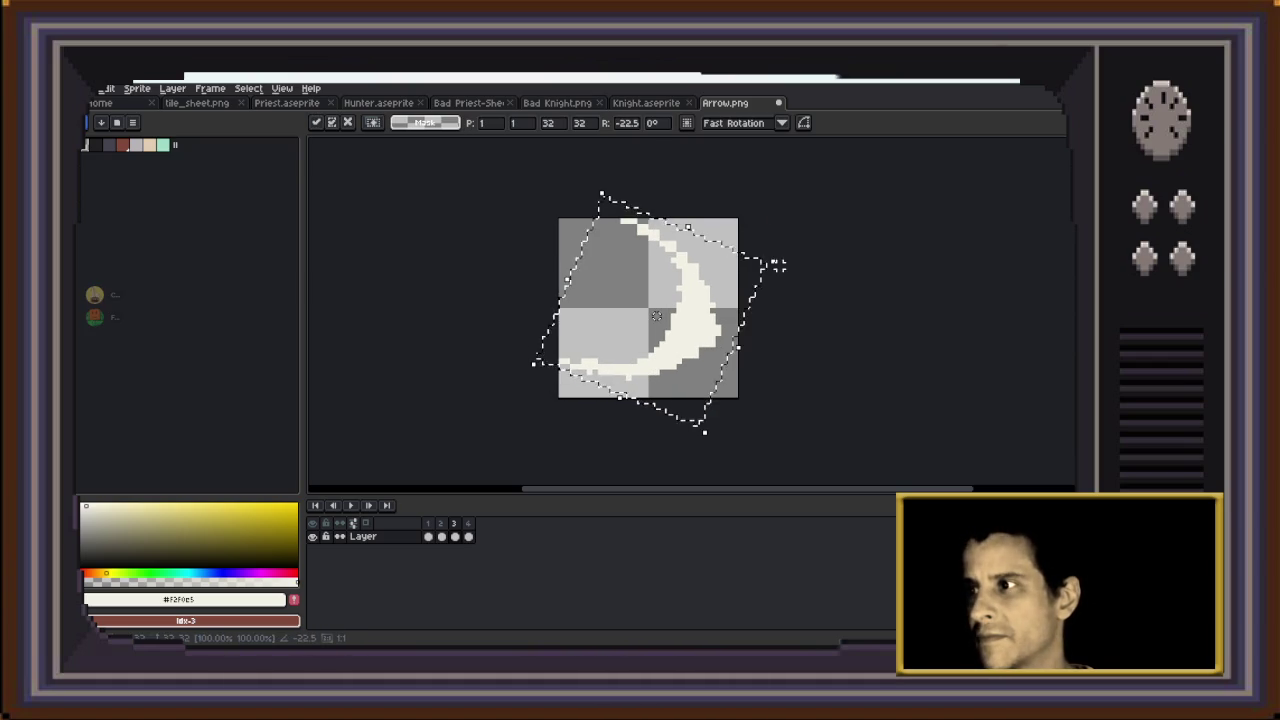
drag(656, 321, 661, 321)
click(777, 271)
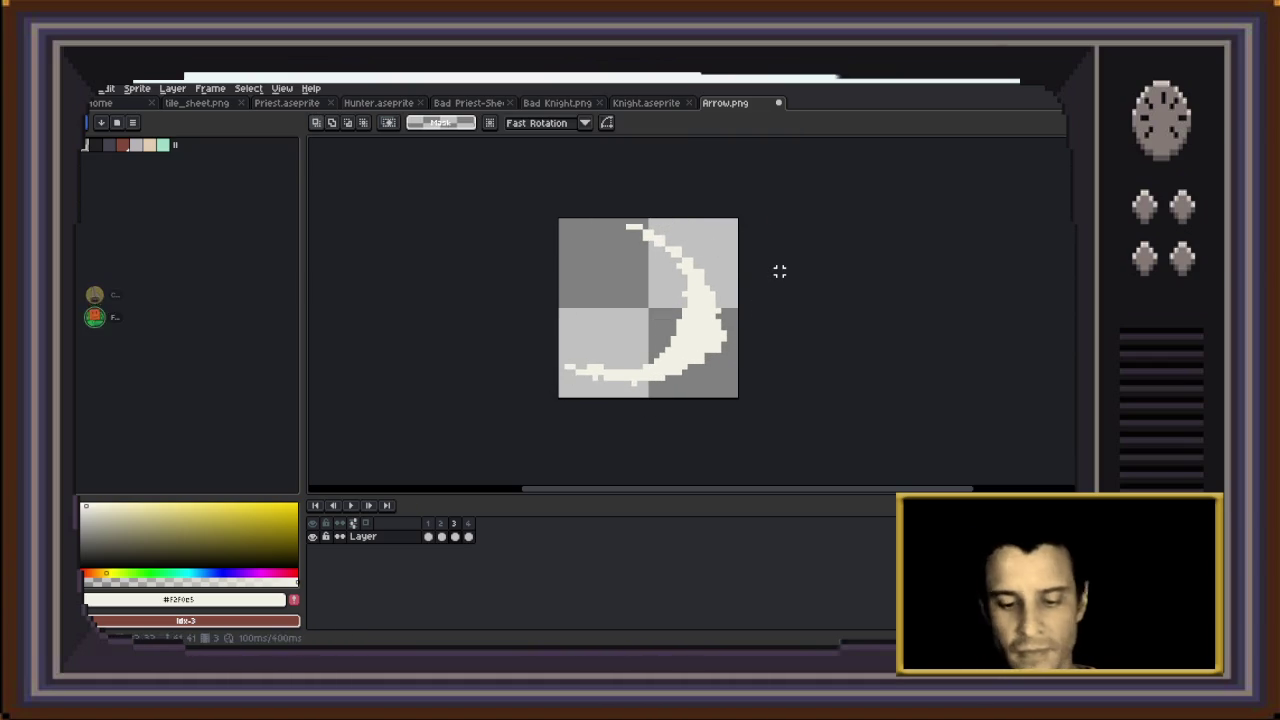
key(Return)
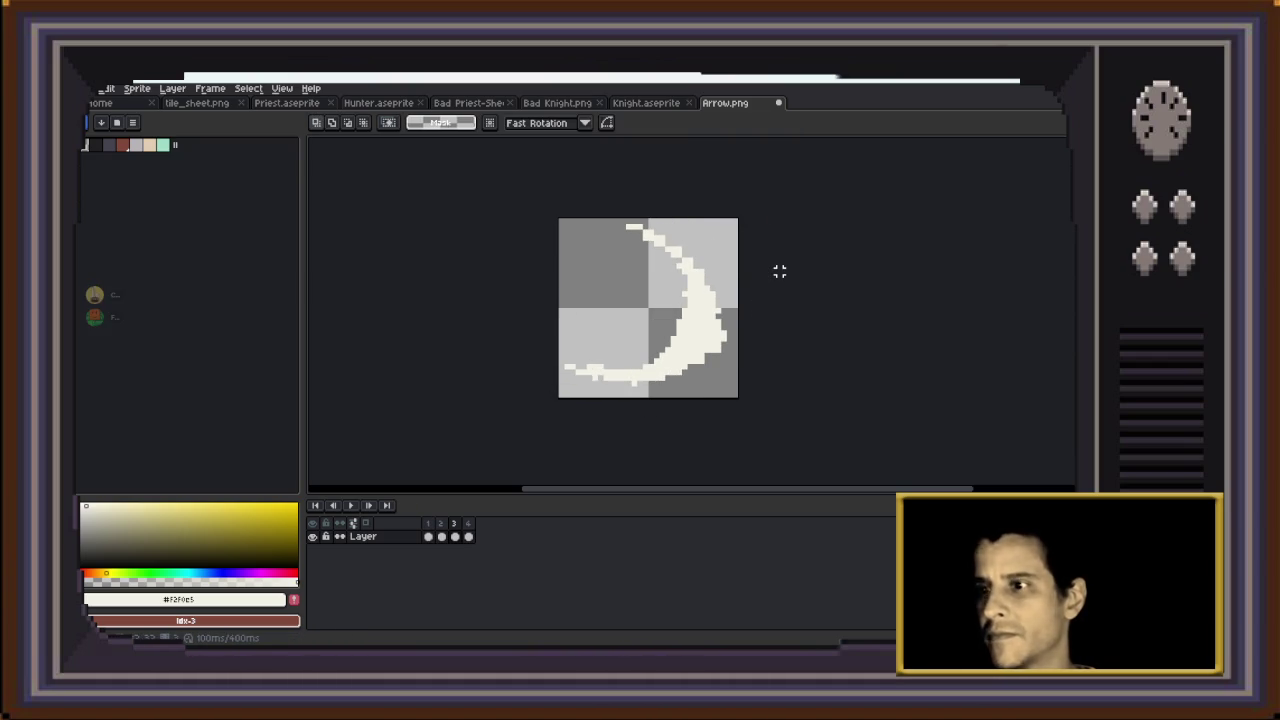
Rotate frame 4's crescent to about -25°, shifted right, then preview and inspect its top
key(ctrl+a)
drag(745, 212, 785, 268)
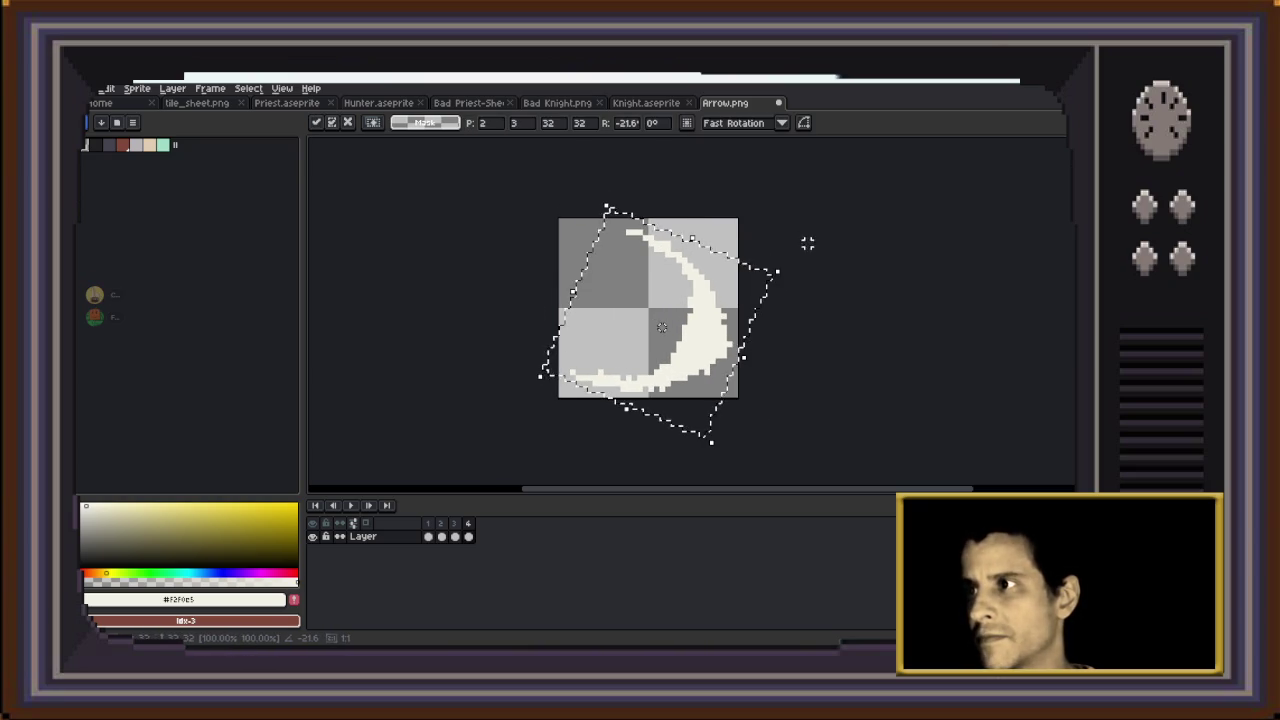
drag(777, 271, 785, 283)
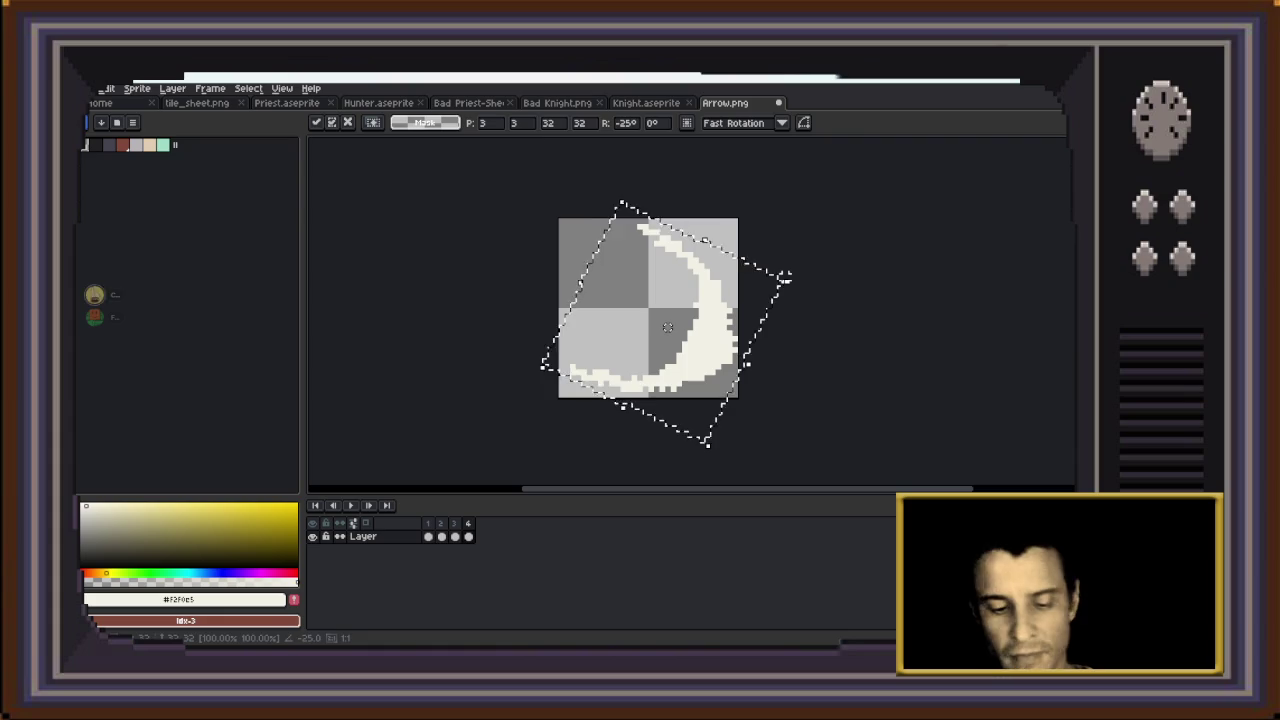
key(Return)
key(Return)
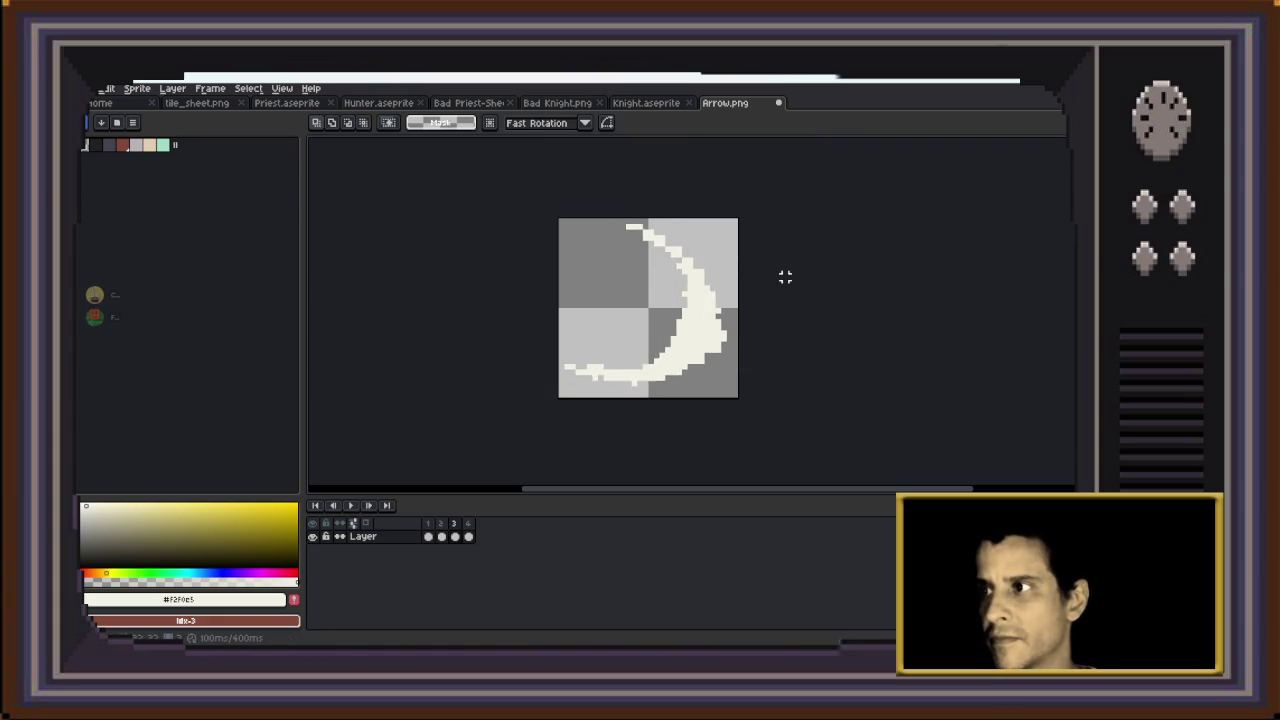
scroll(759, 331, up, 1)
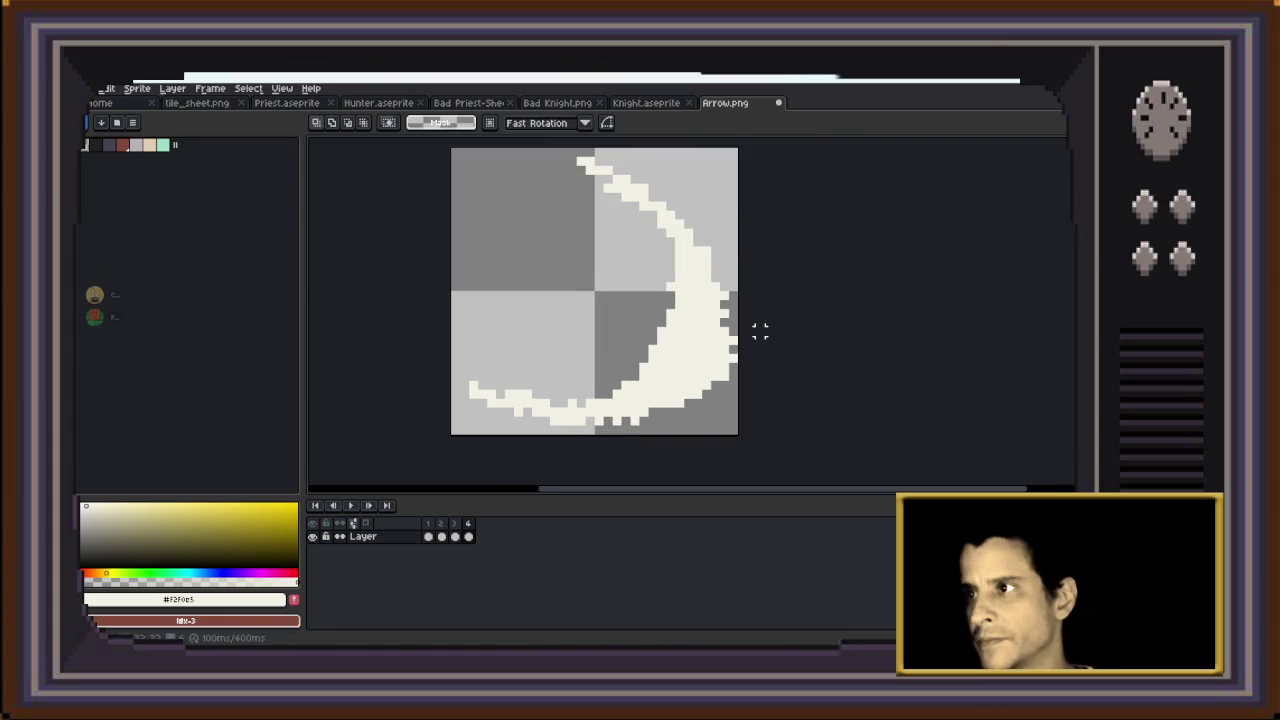
key(b)
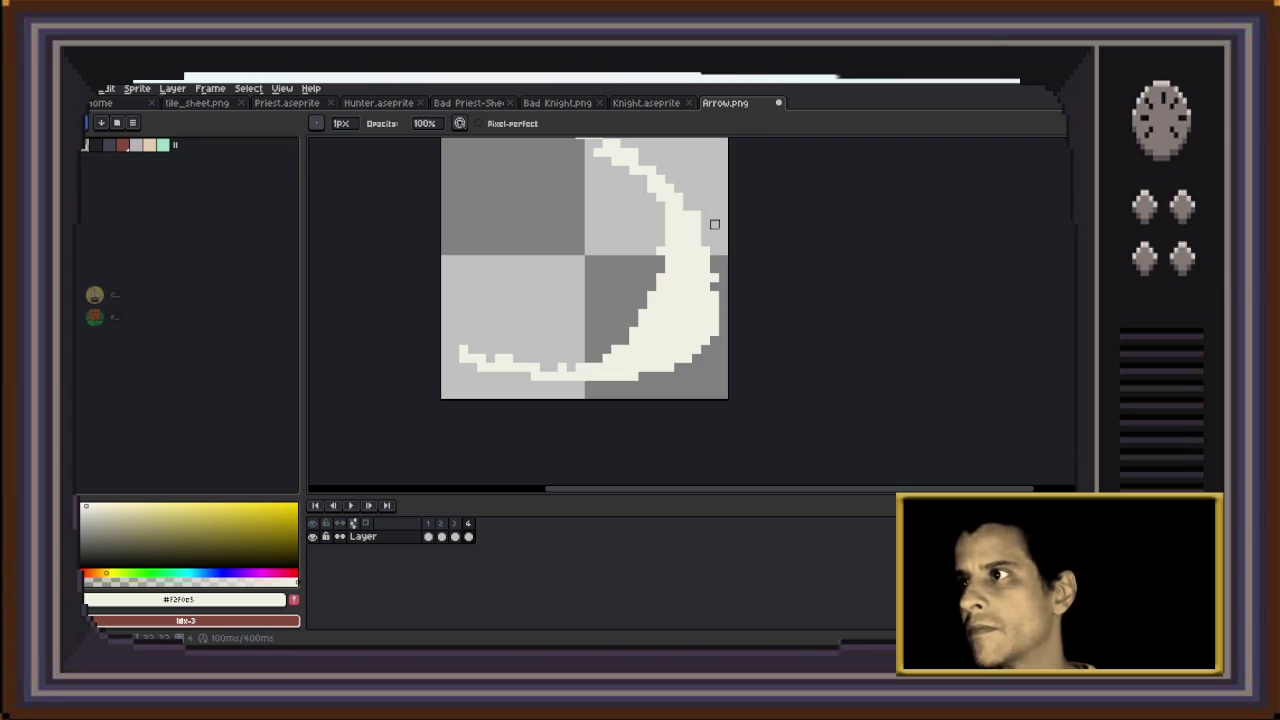
drag(625, 224, 648, 252)
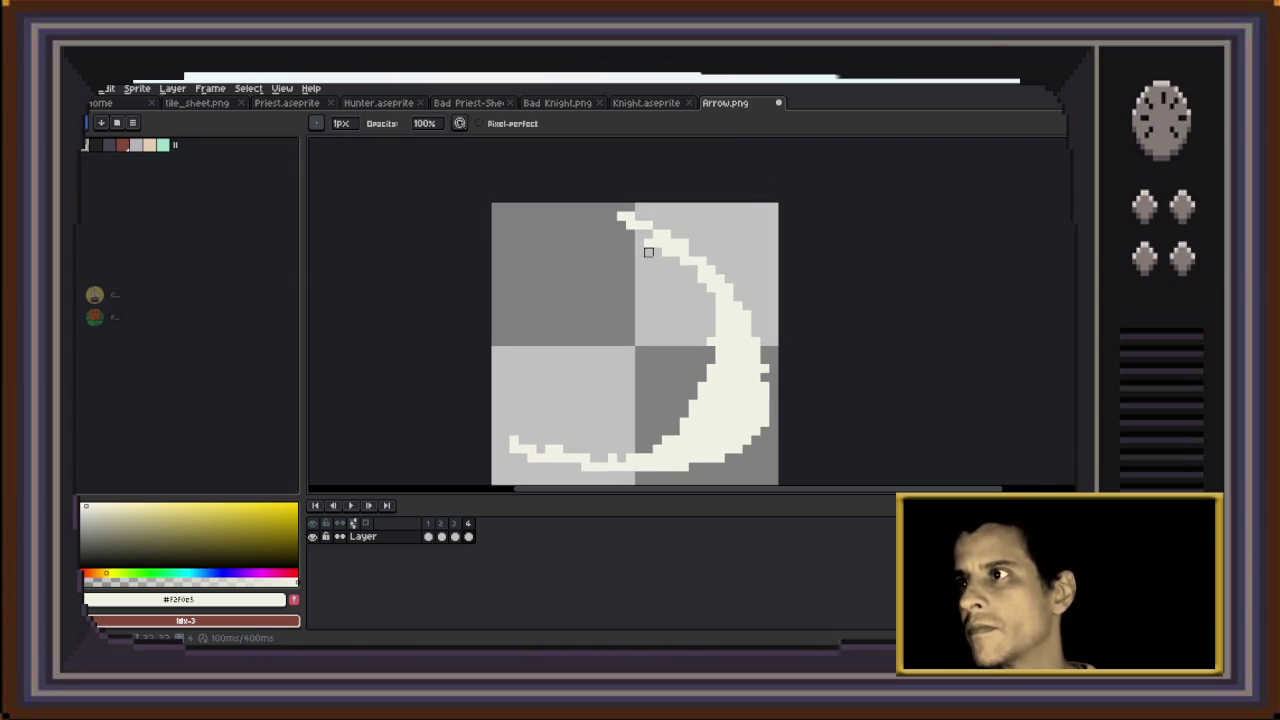
scroll(649, 265, down, 3)
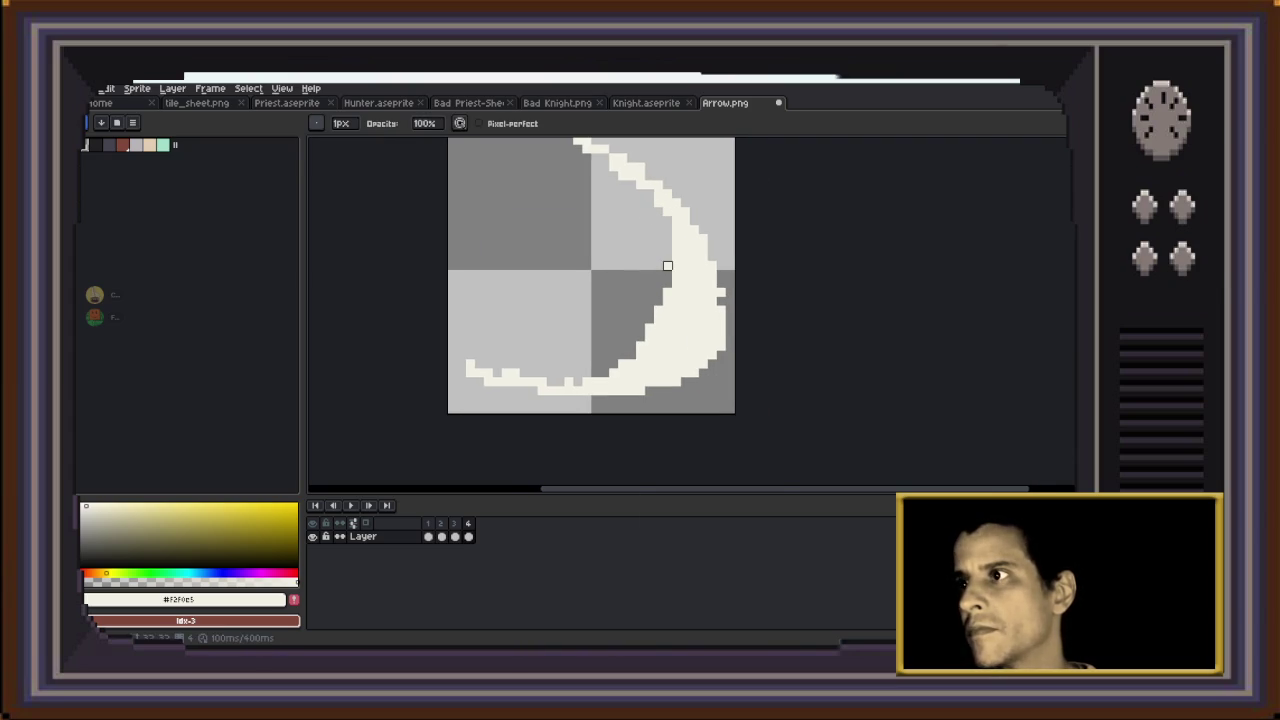
scroll(657, 312, down, 2)
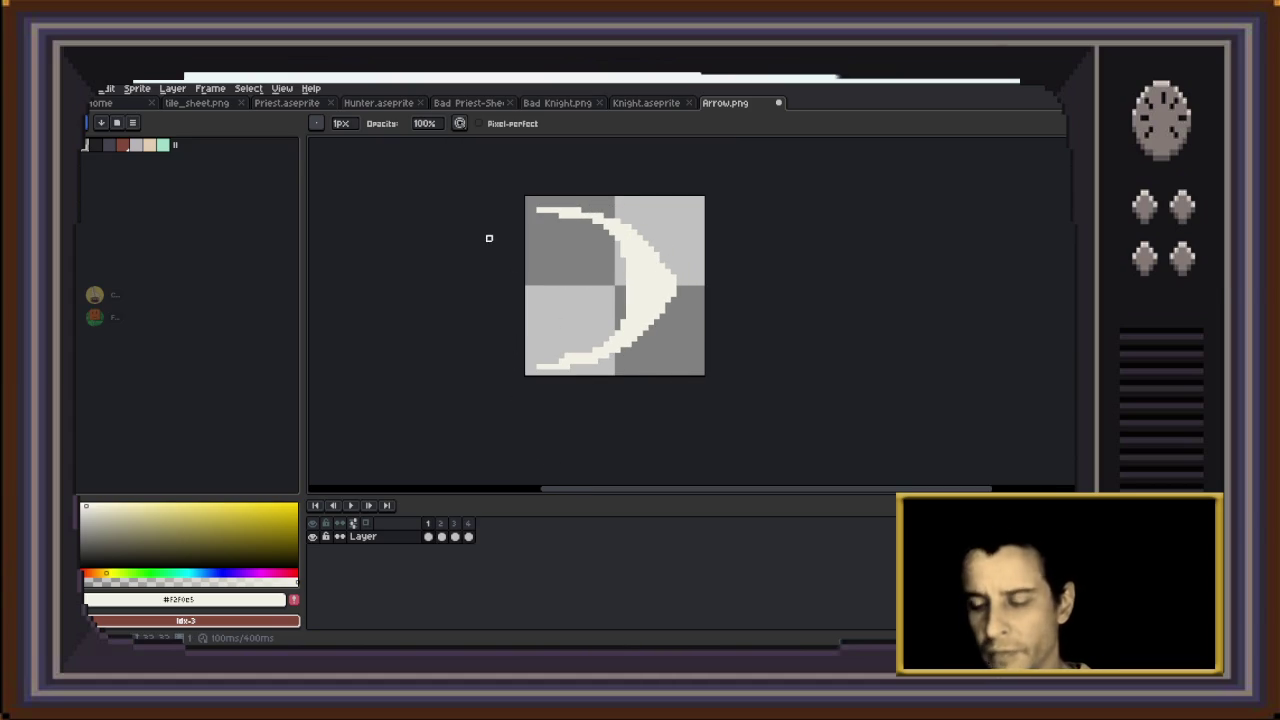
Nudge the left part of frame 1's crescent two pixels right and preview
key(m)
mouse_move(483, 189)
mouse_down()
mouse_move(651, 400)
mouse_move(679, 400)
mouse_up()
key(Right)
key(Right)
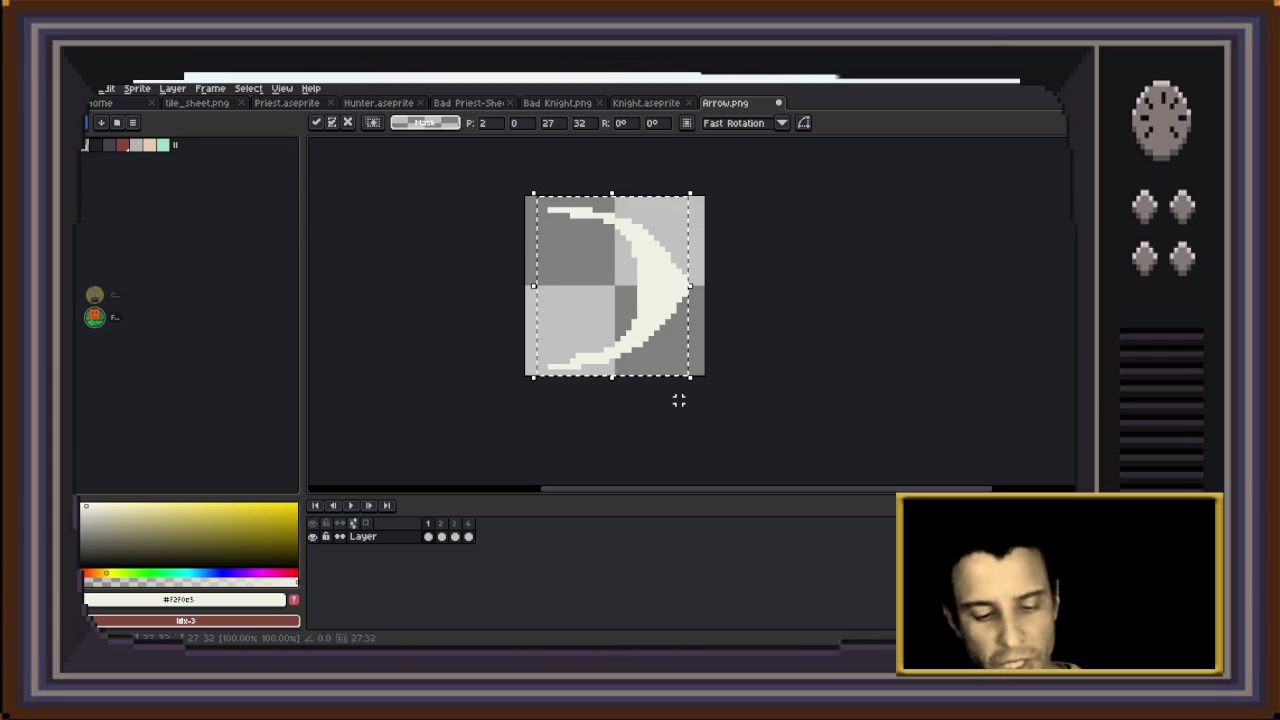
key(Return)
key(Return)
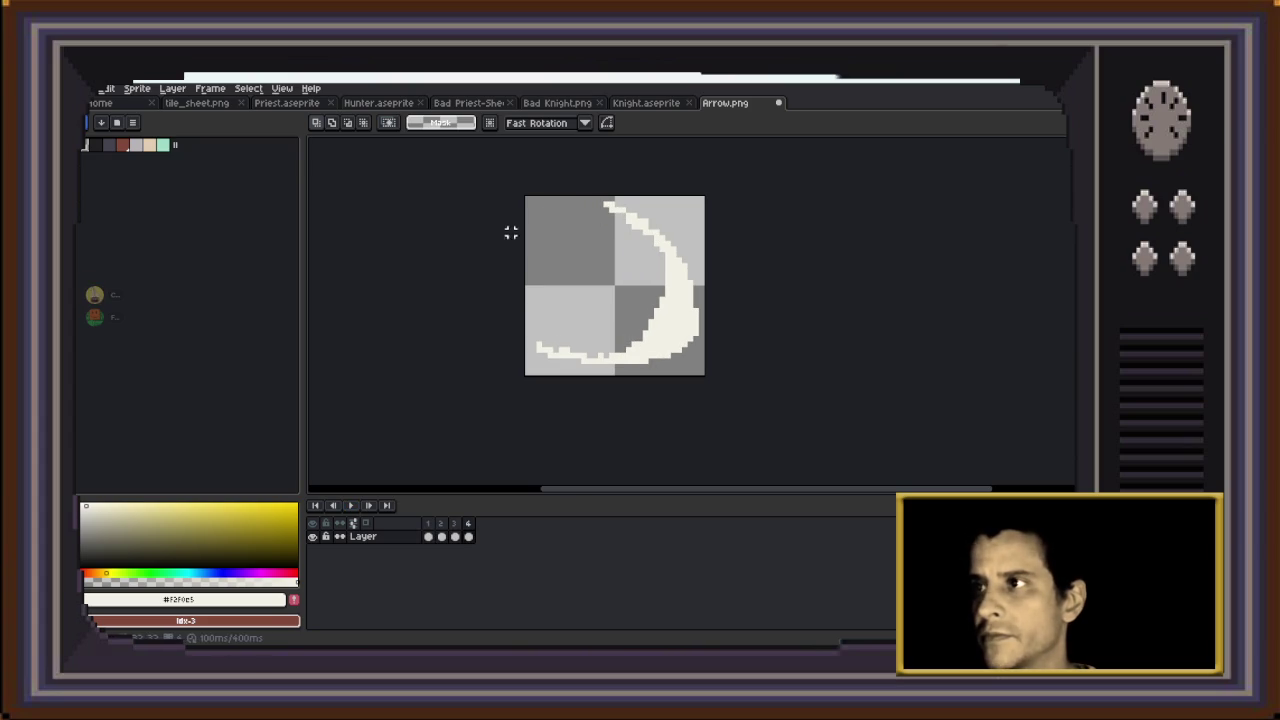
Rotate frame 4's crescent about -23° and move it three pixels right
key(ctrl+a)
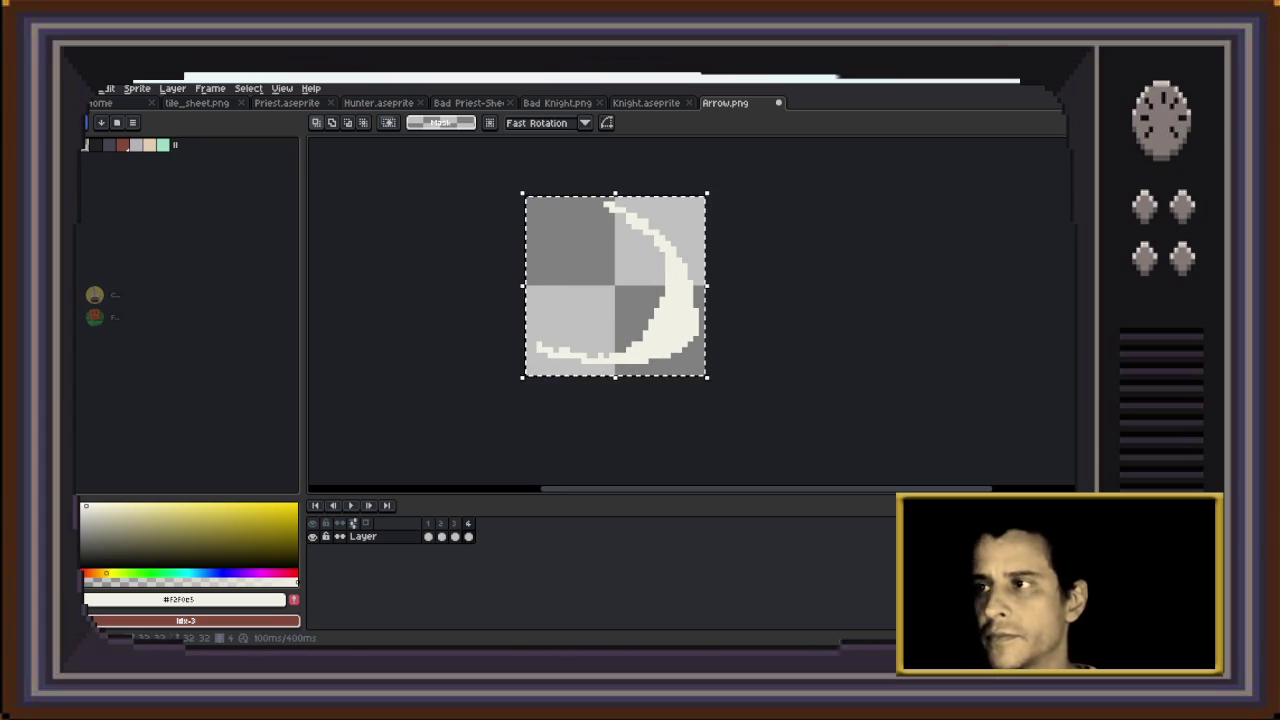
drag(723, 189, 745, 234)
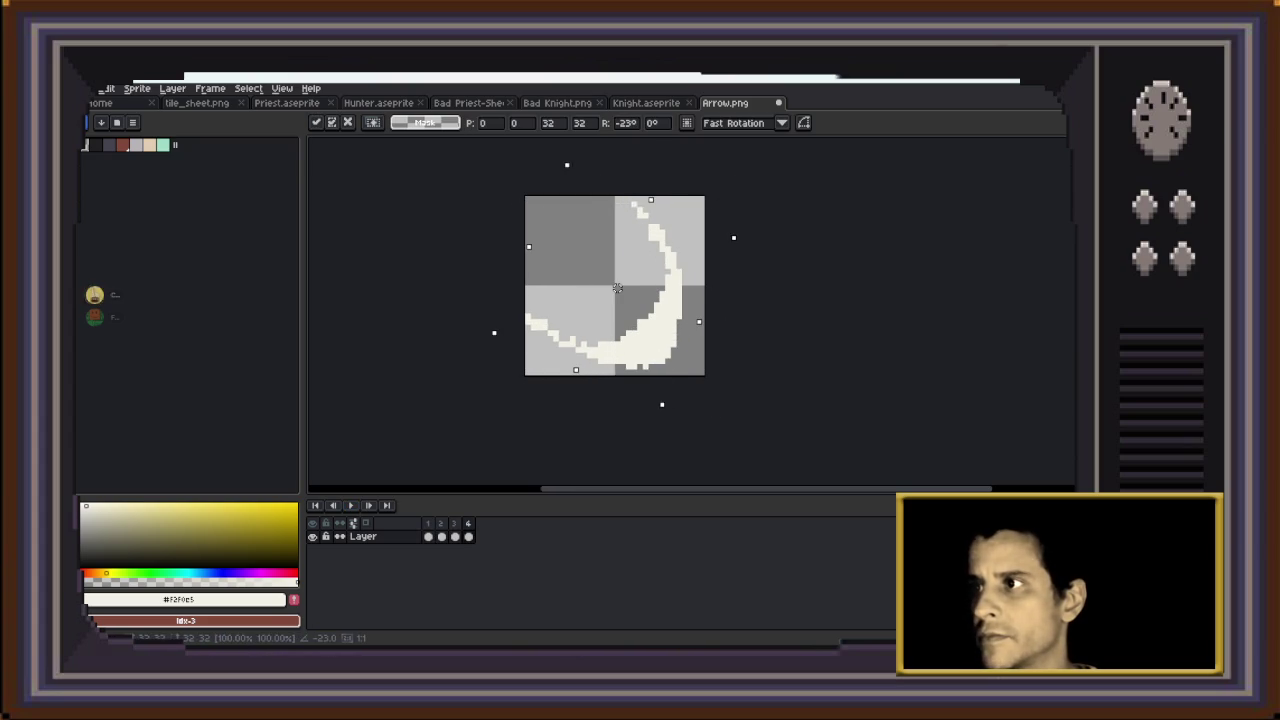
drag(618, 288, 634, 288)
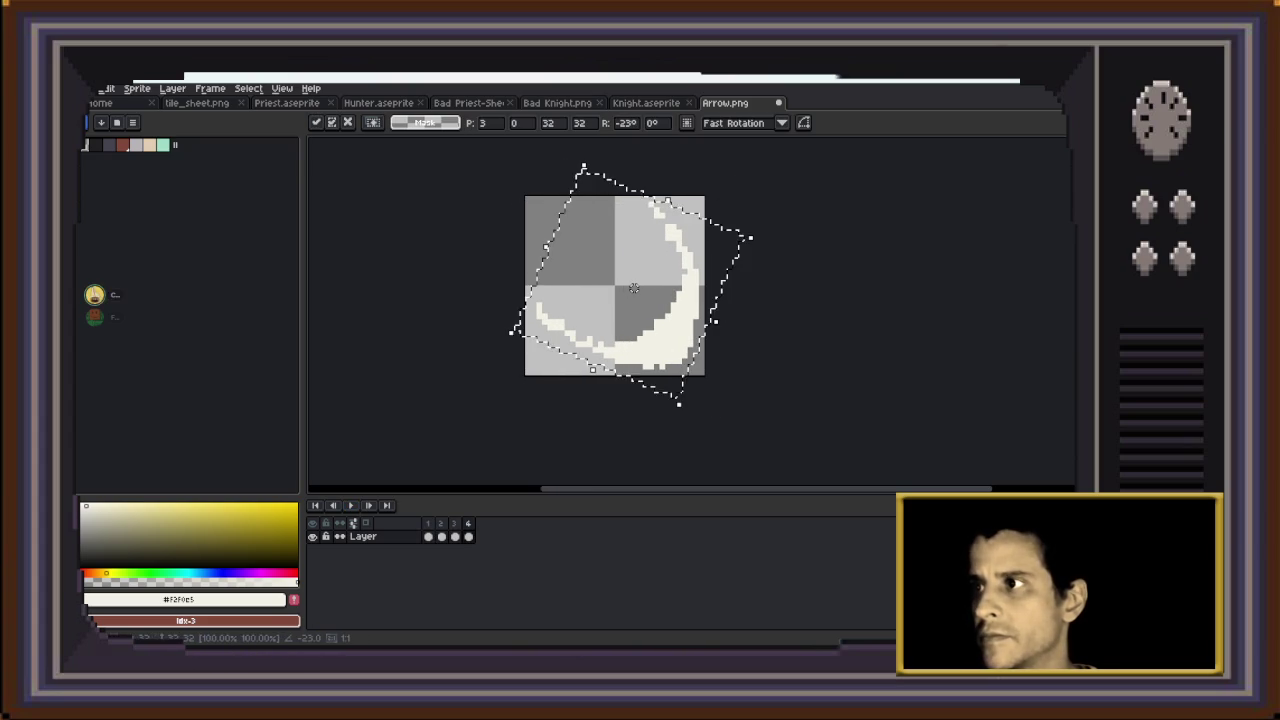
key(ctrl+d)
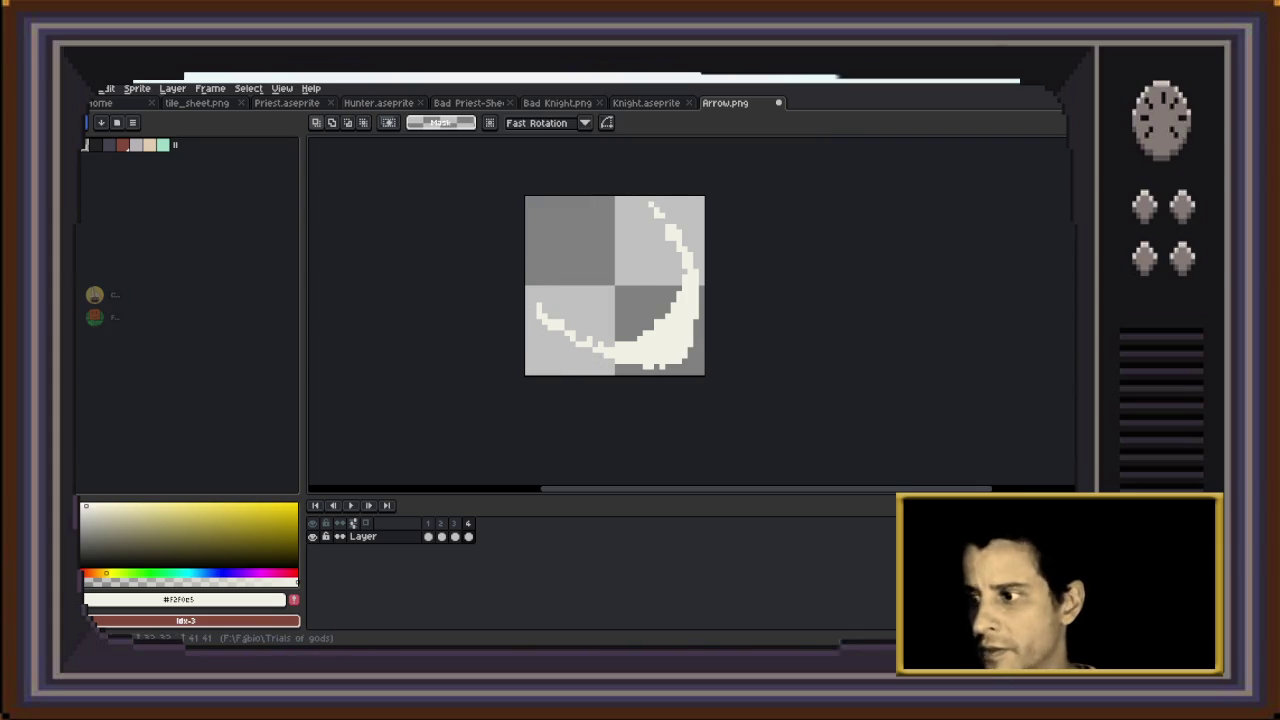
Glance at Discord's #arts-trial-of-gods channel and return to Arrow.png
click(731, 632)
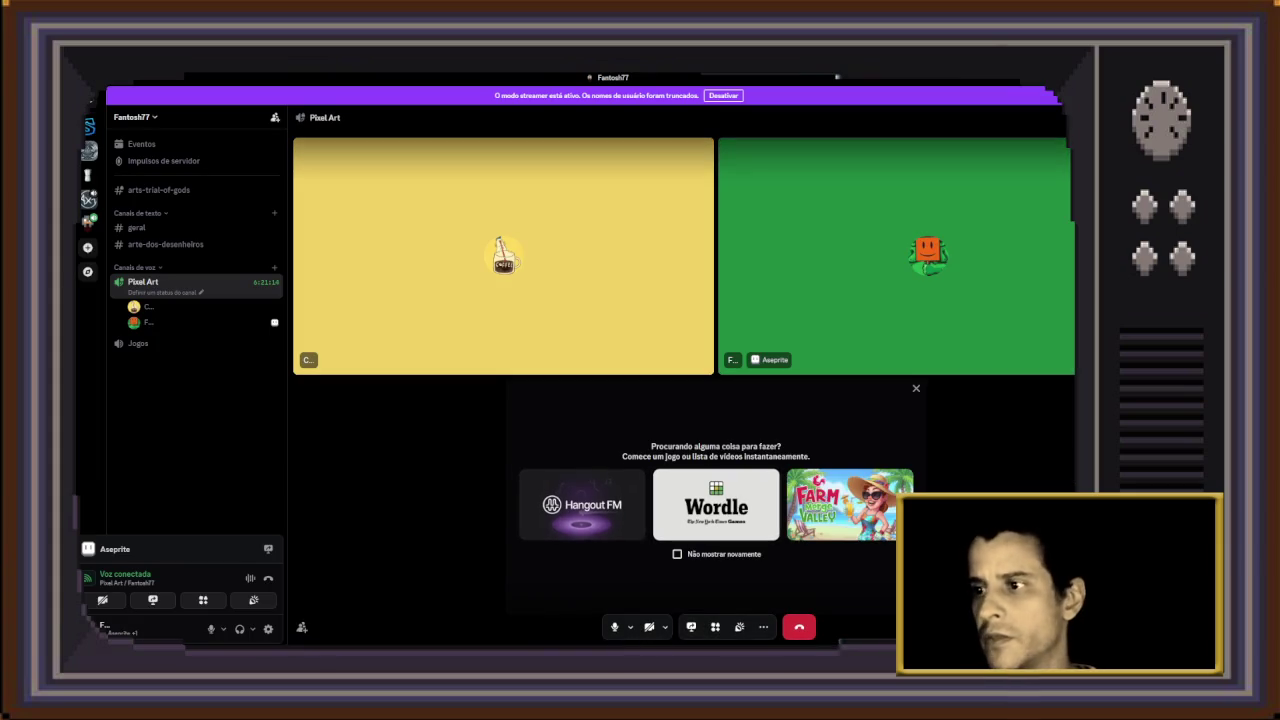
click(158, 190)
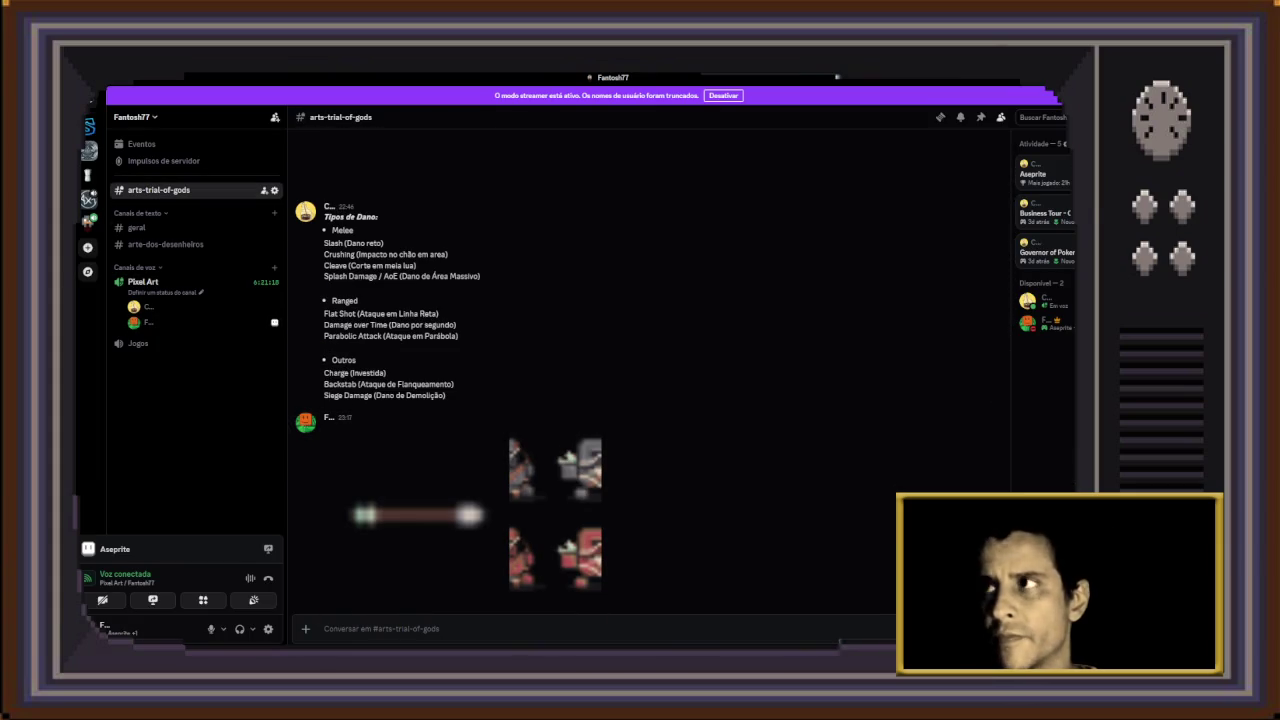
key(alt+Tab)
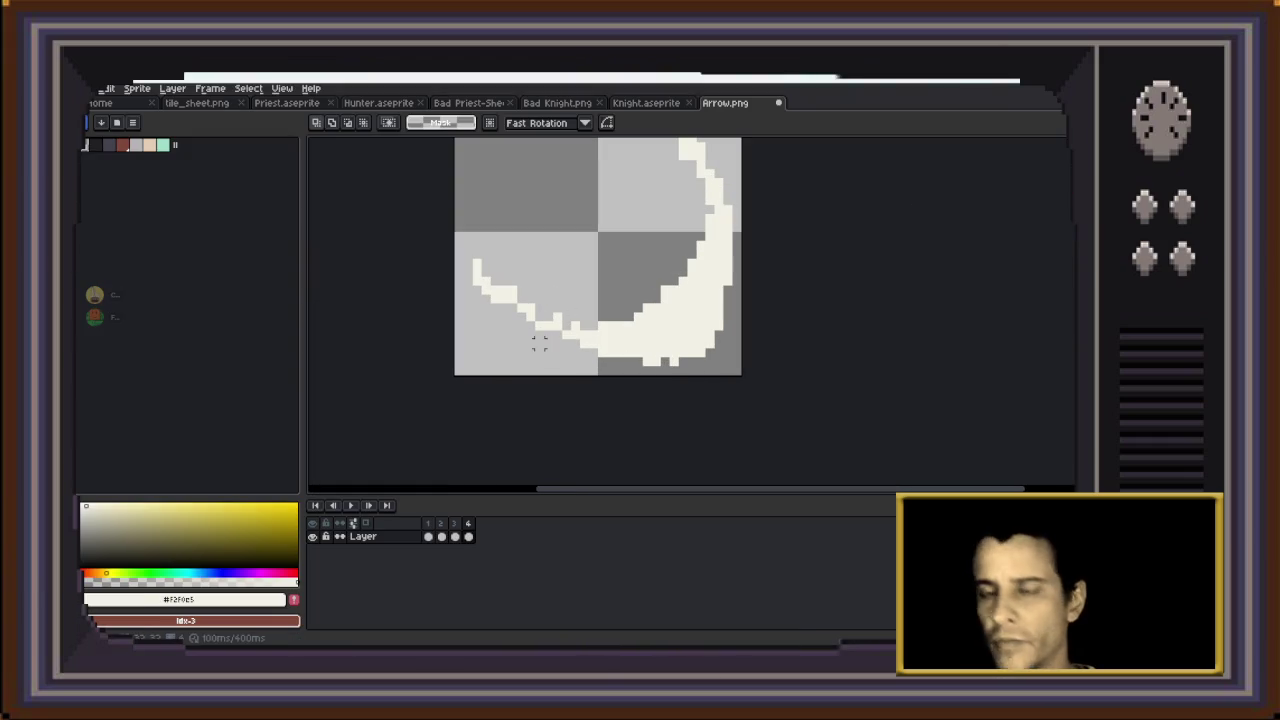
Set a 6px pencil, zoom out and recentre the arc, and play the animation
key(b)
key(plus)
key(plus)
key(plus)
key(plus)
key(plus)
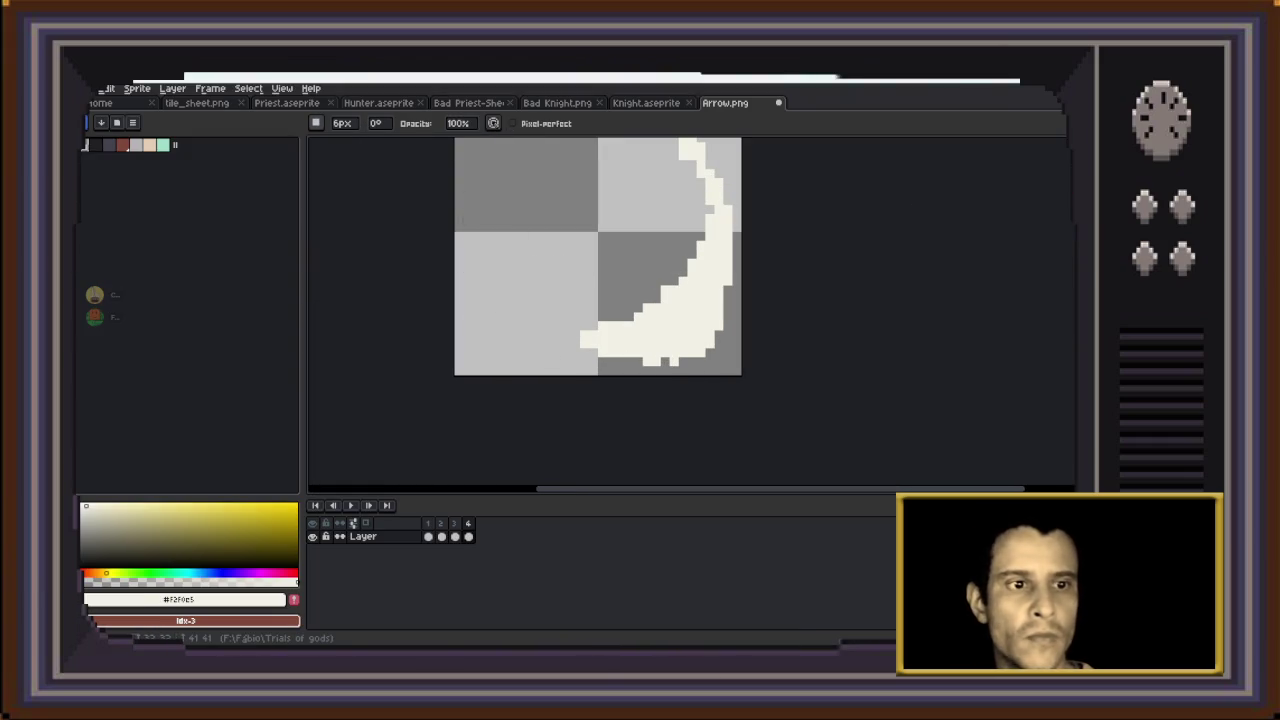
scroll(640, 190, down, 1)
key(z)
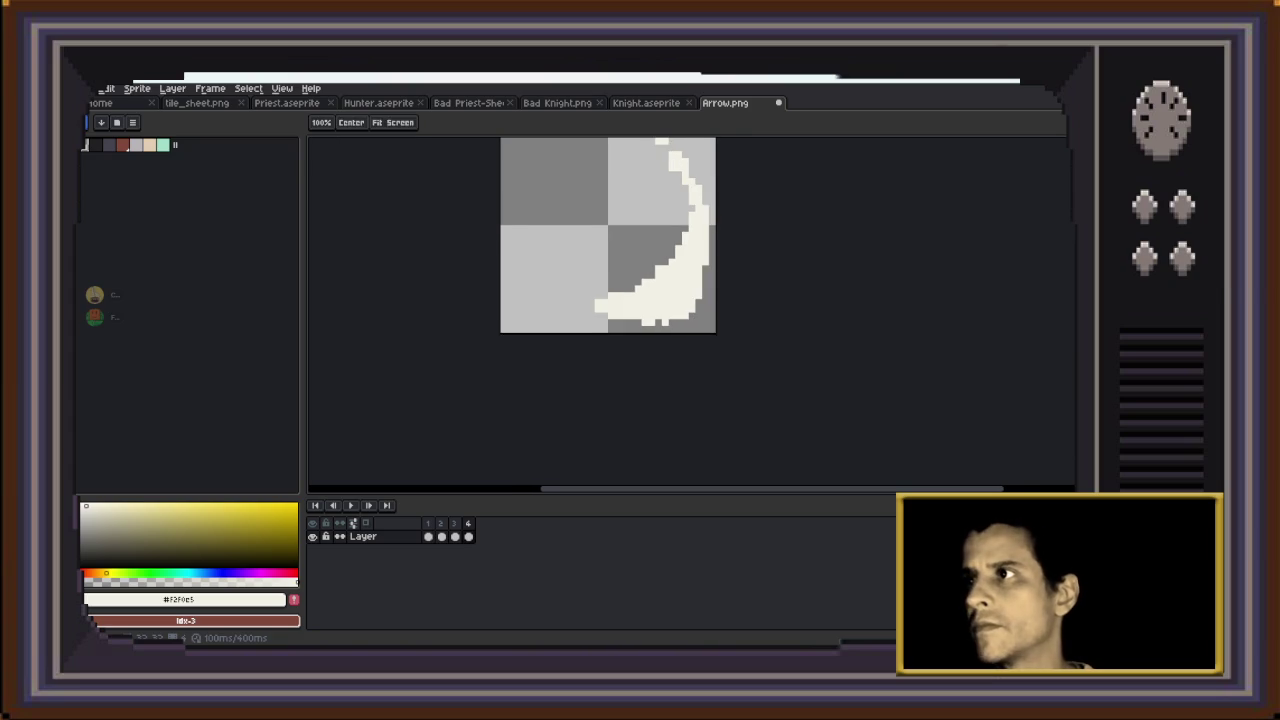
drag(607, 235, 585, 292)
key(Return)
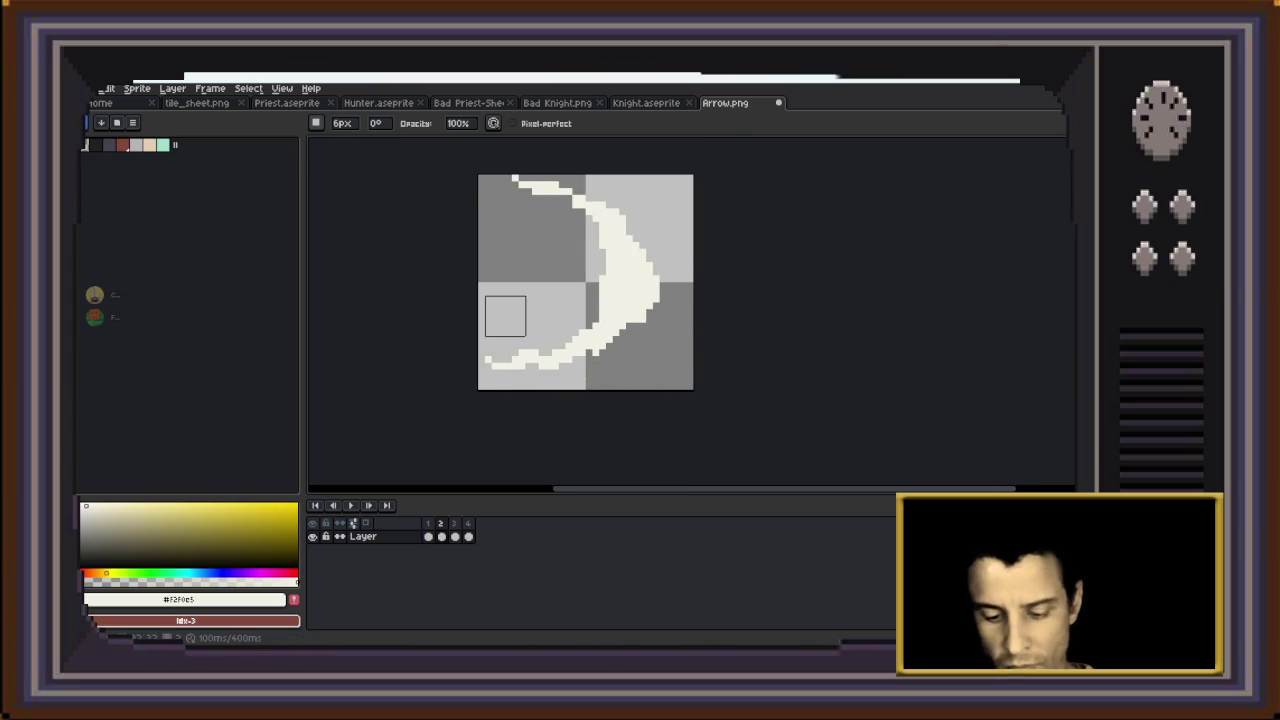
Move frame 2's arc down-right, squash it one pixel, rotate about -7°, and replay
key(m)
mouse_move(454, 184)
mouse_down()
mouse_move(654, 408)
mouse_move(673, 383)
mouse_up()
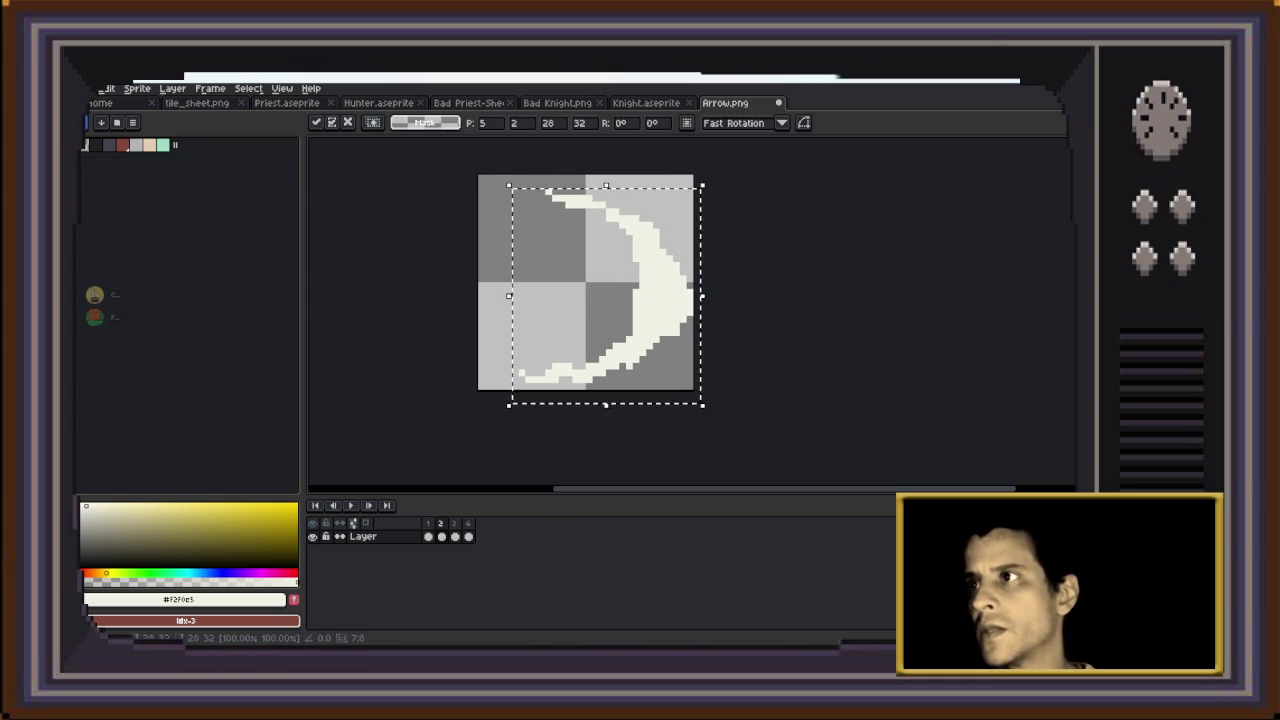
drag(606, 185, 606, 192)
drag(704, 194, 715, 209)
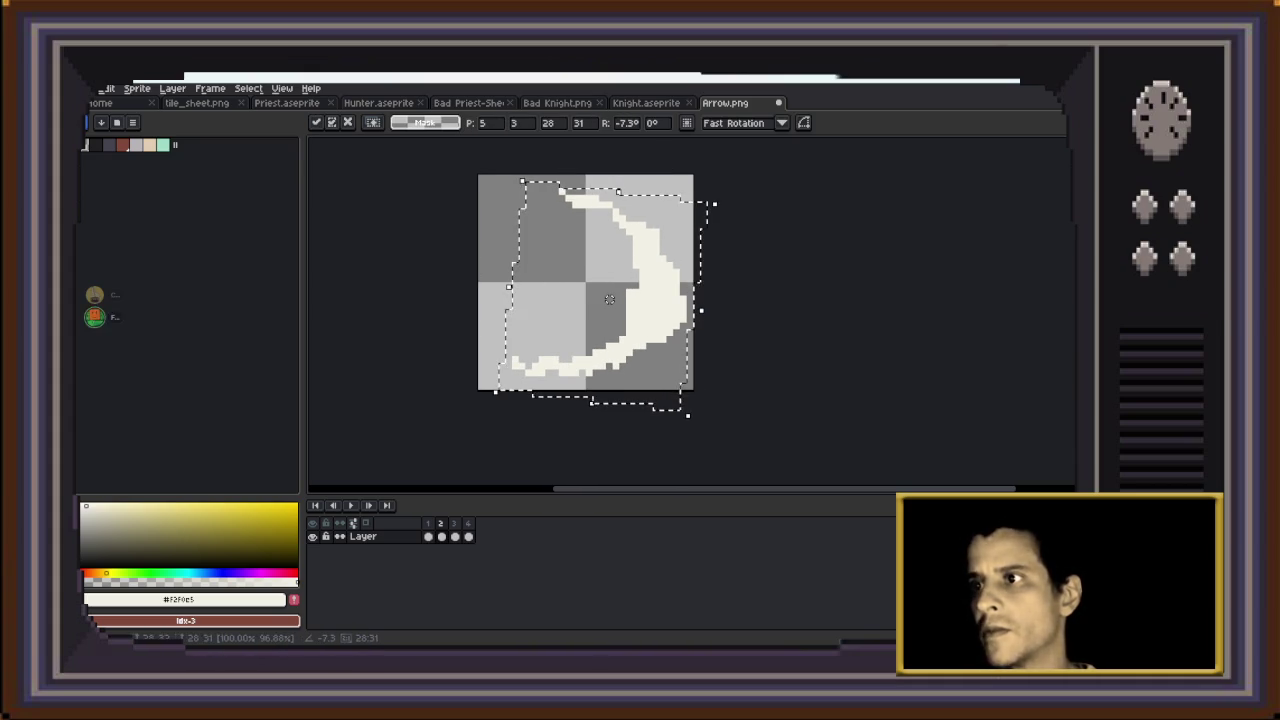
key(ctrl+d)
key(Left)
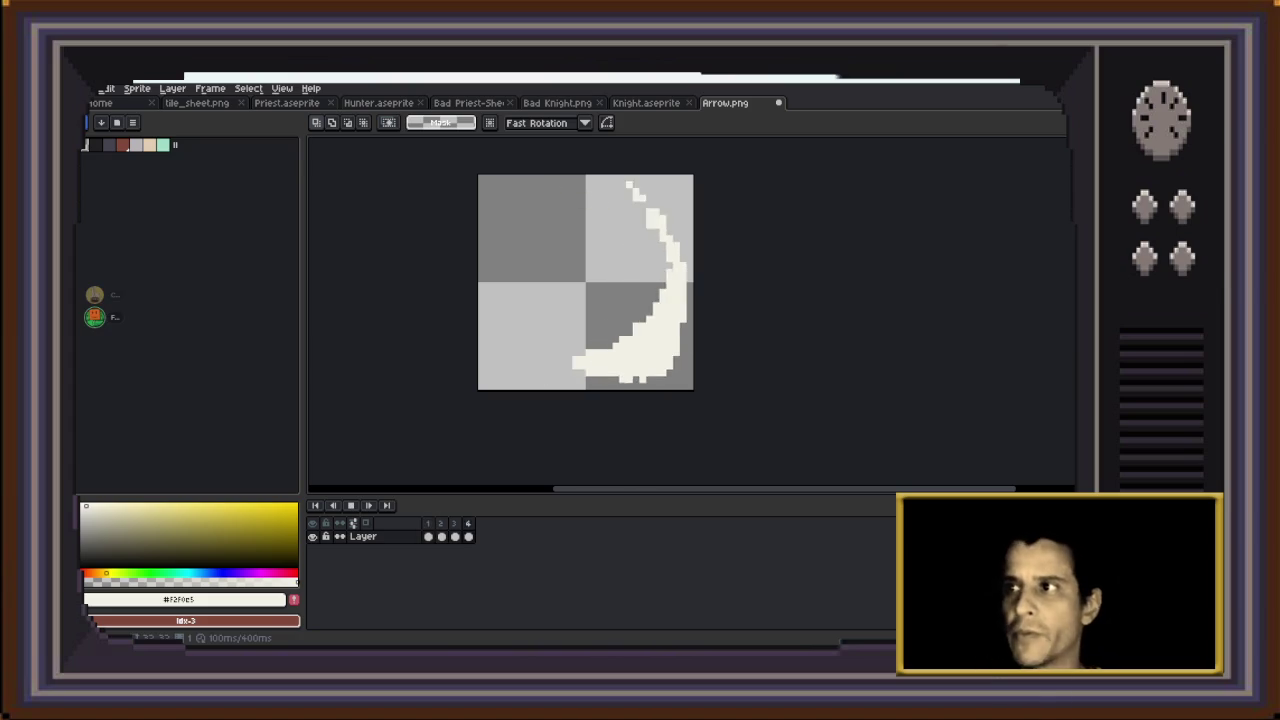
key(Return)
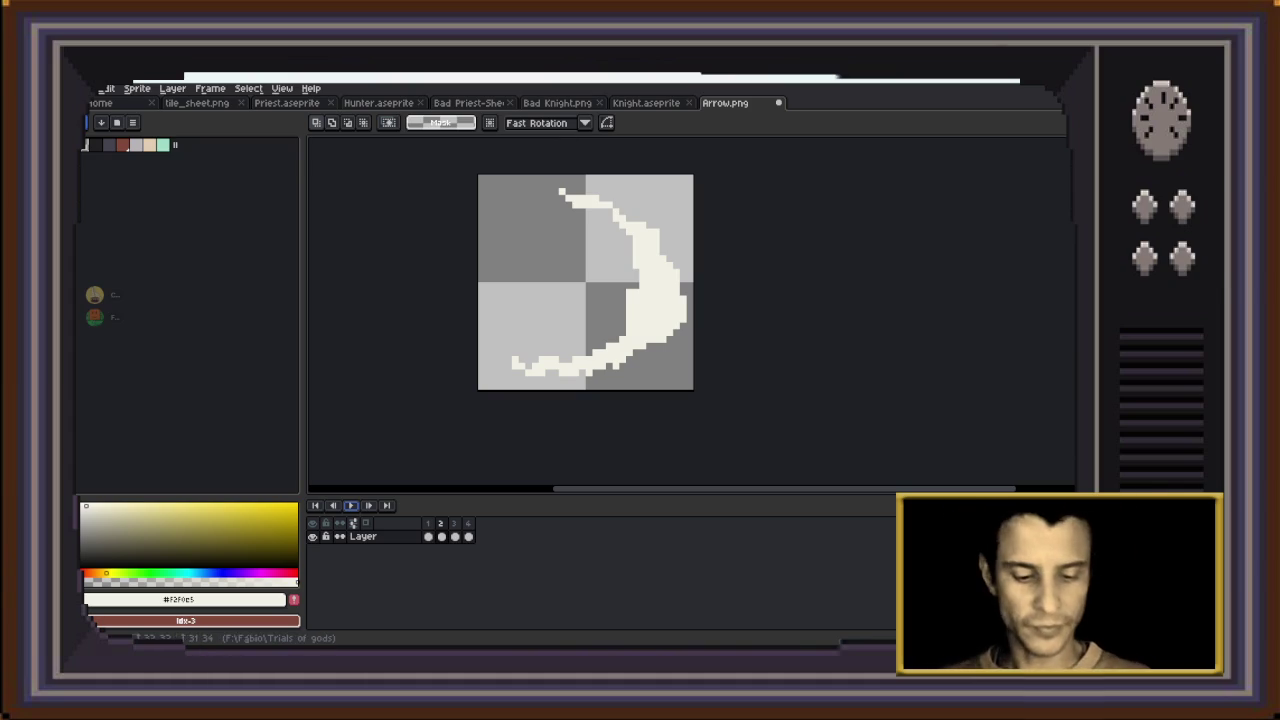
key(ctrl+shift+s)
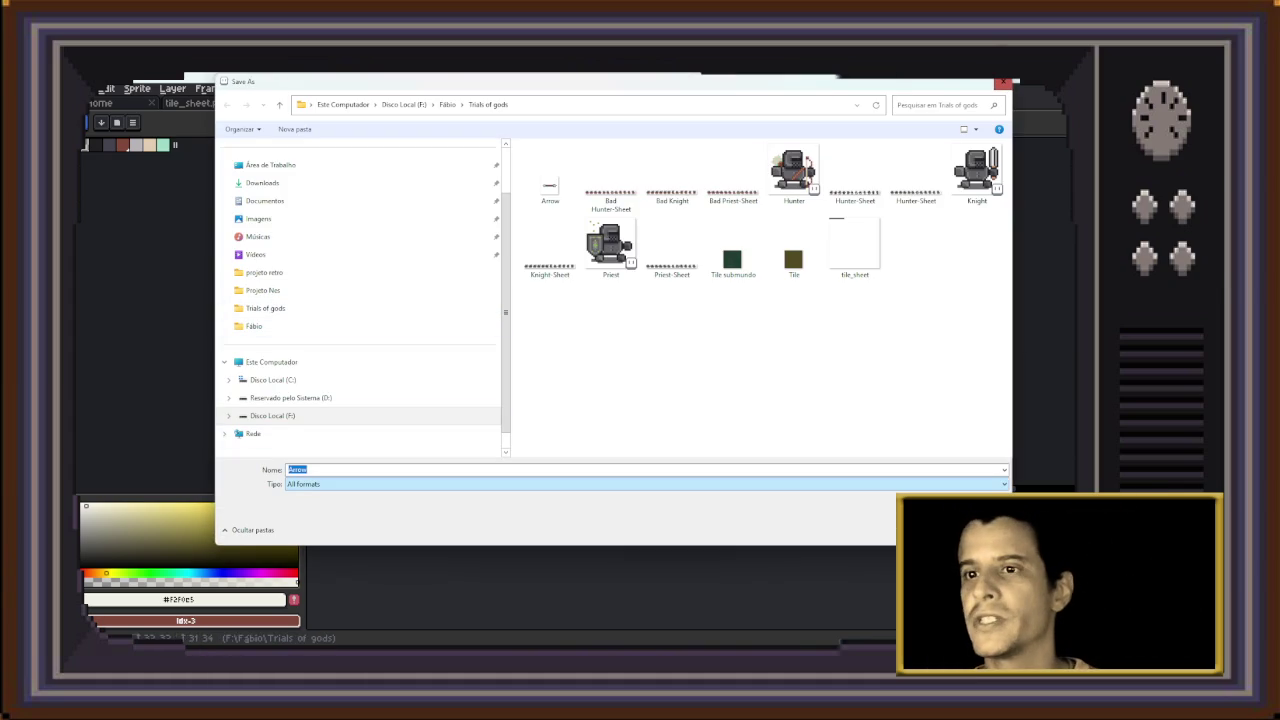
Save the sprite as a PNG named Cleave, accepting the multi-file notice
key(alt+Down)
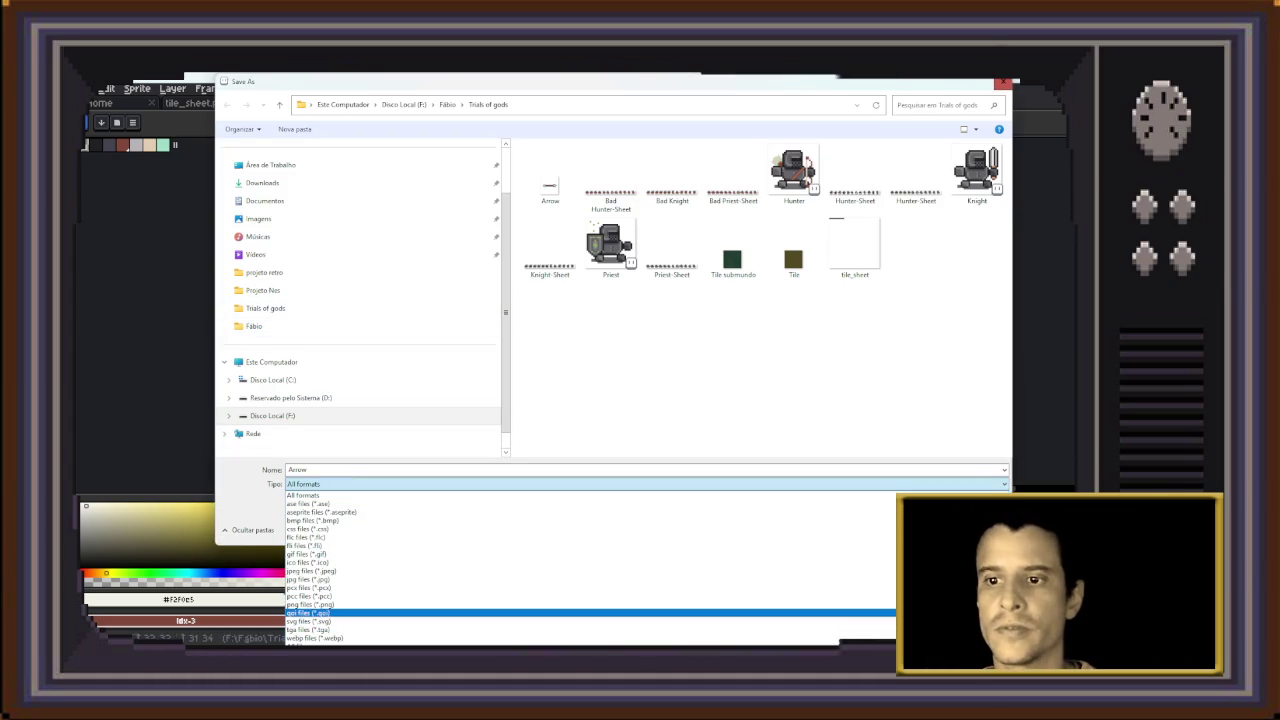
key(Return)
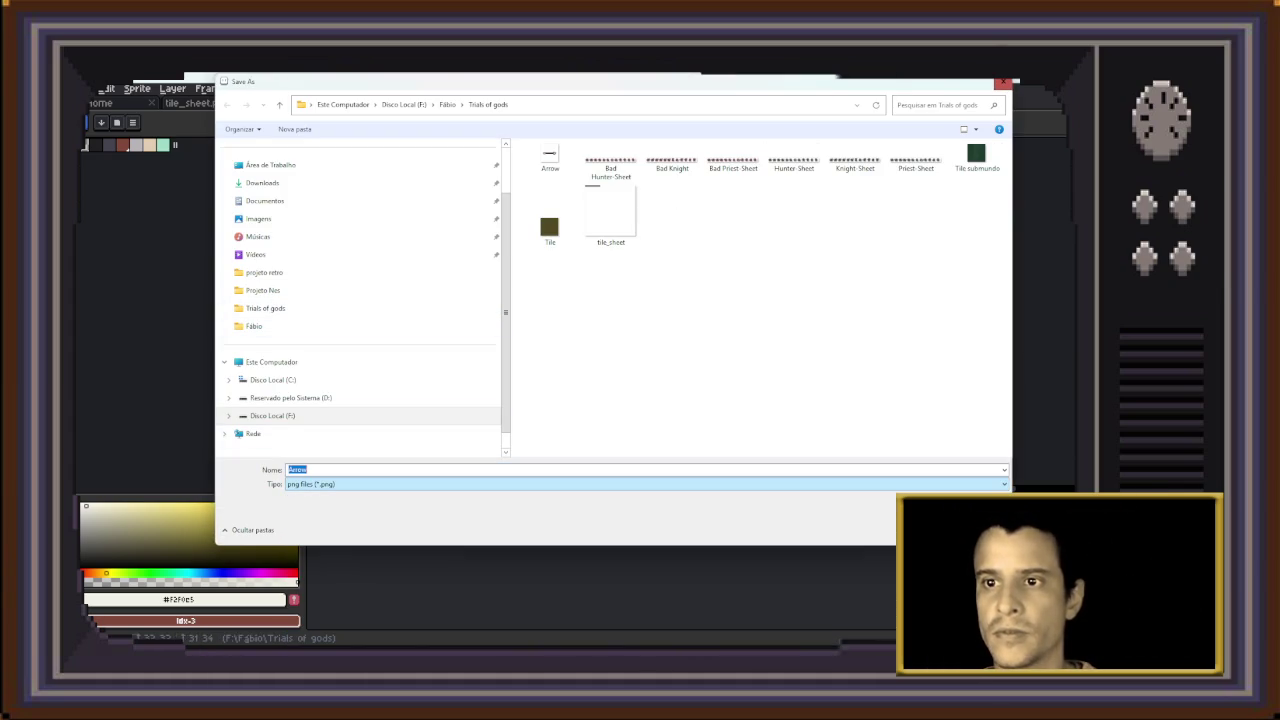
text(Cleave)
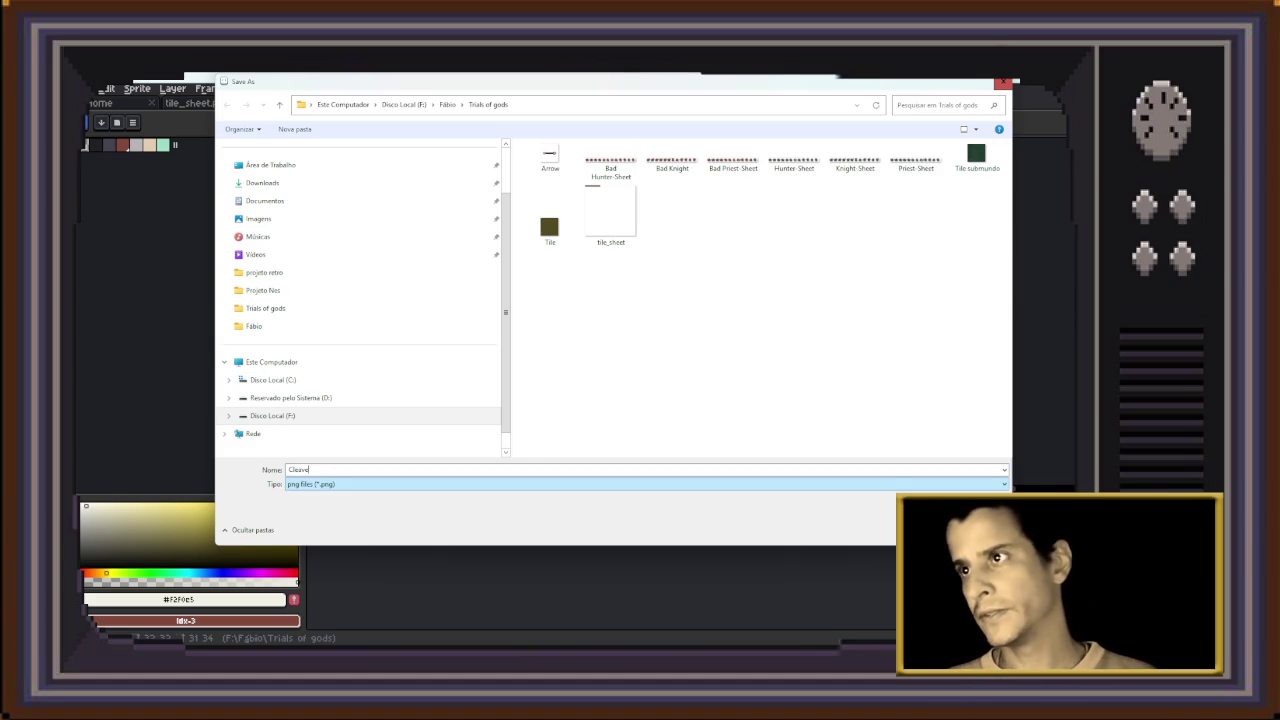
key(Return)
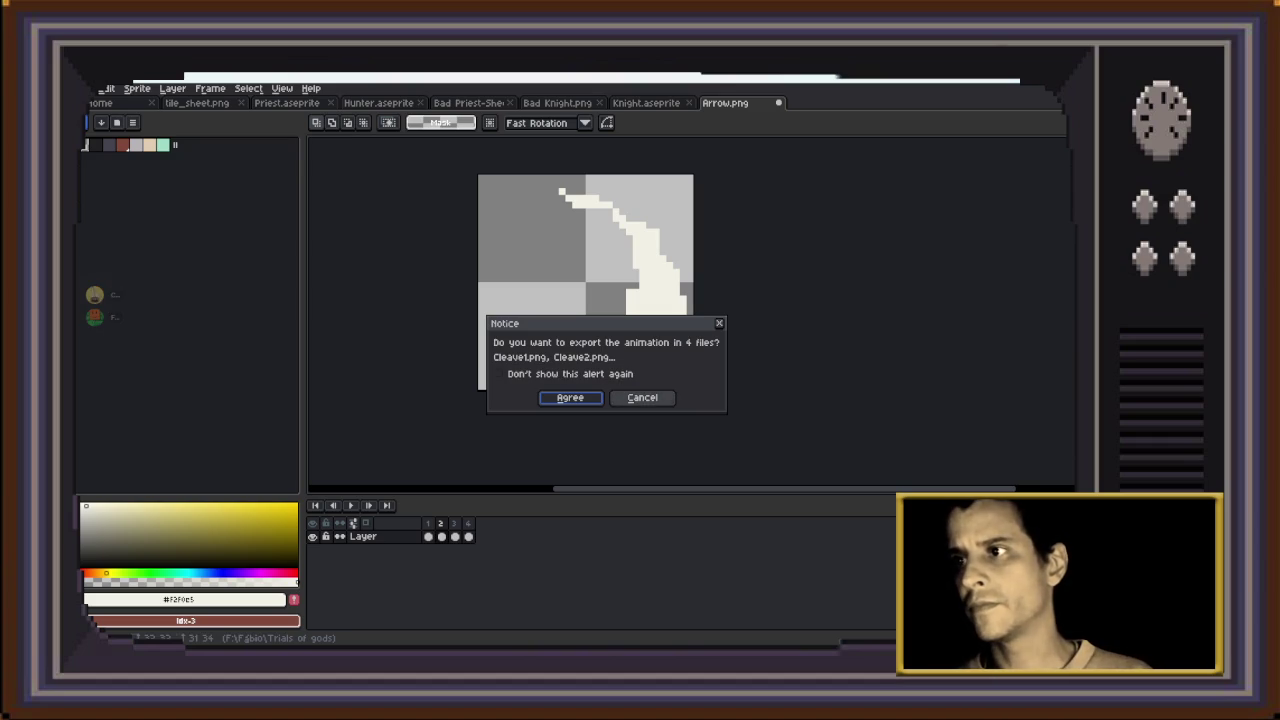
key(Return)
Open the Export Sprite Sheet settings for the four slash frames
key(alt+f)
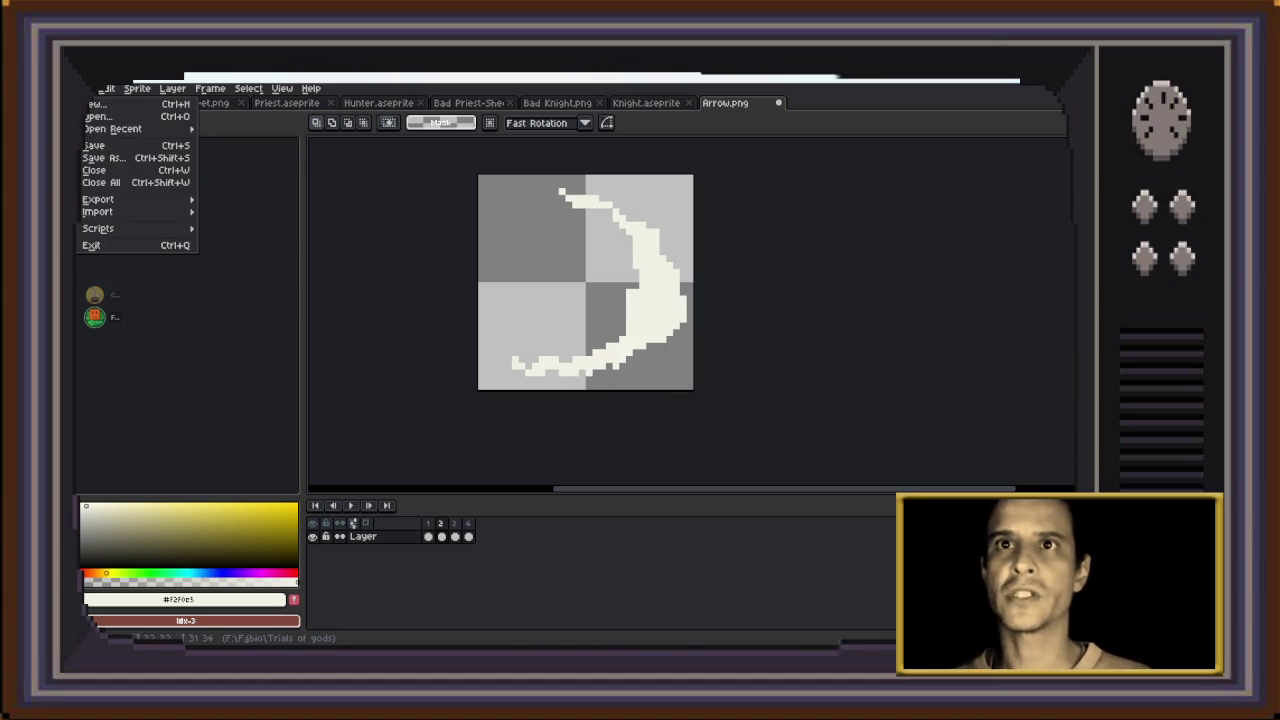
key(Up)
key(Right)
key(Down)
key(Return)
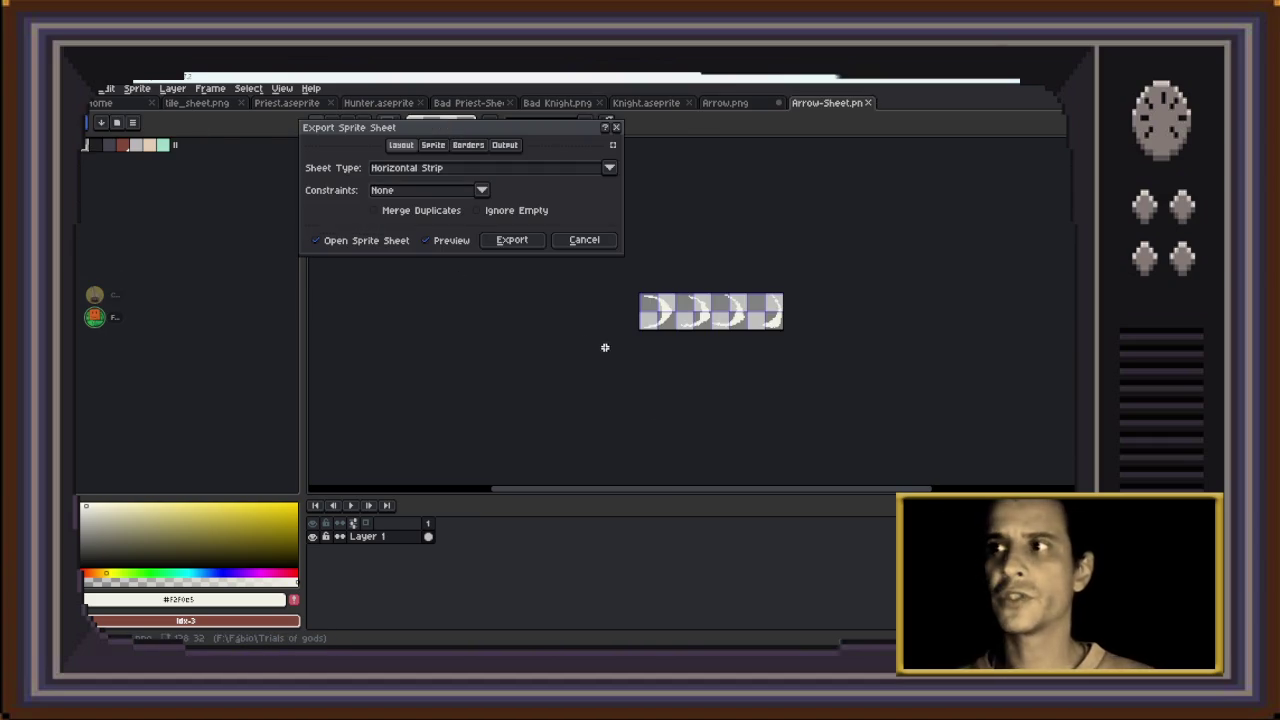
Export the slash frames as a horizontal strip and save it as Cleave.png
click(512, 240)
scroll(720, 323, up, 3)
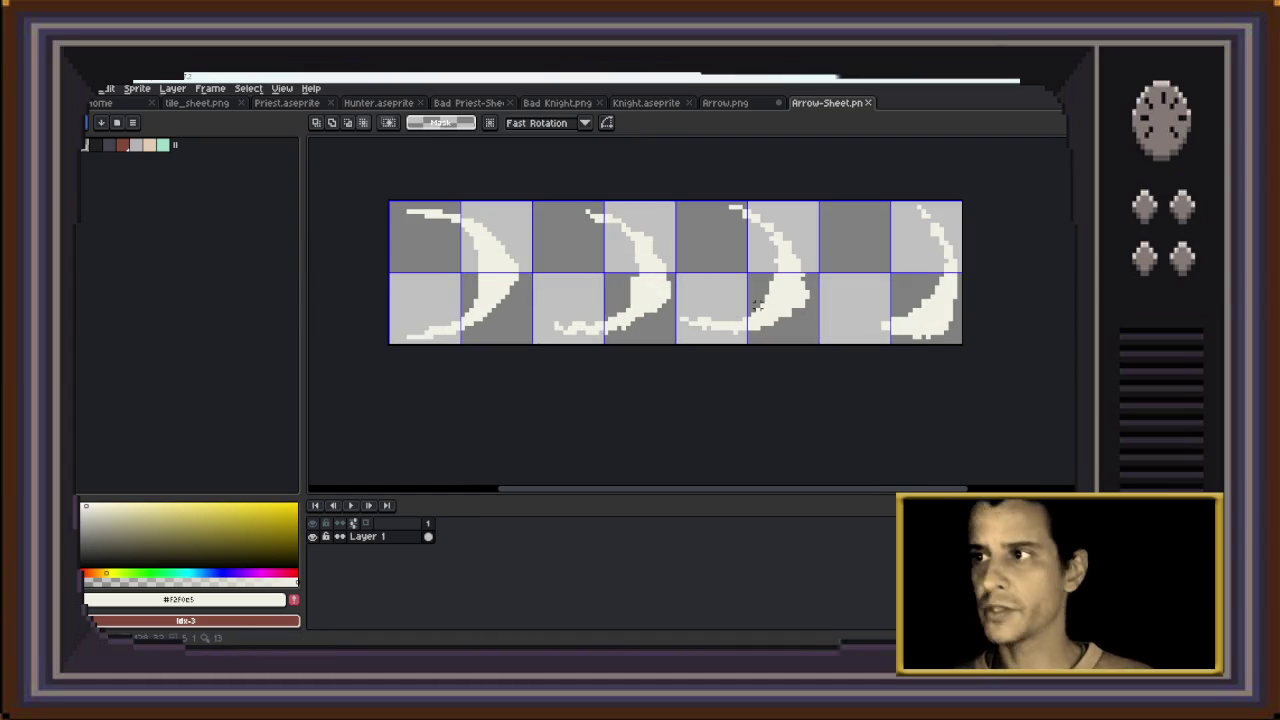
key(ctrl+shift+s)
click(645, 483)
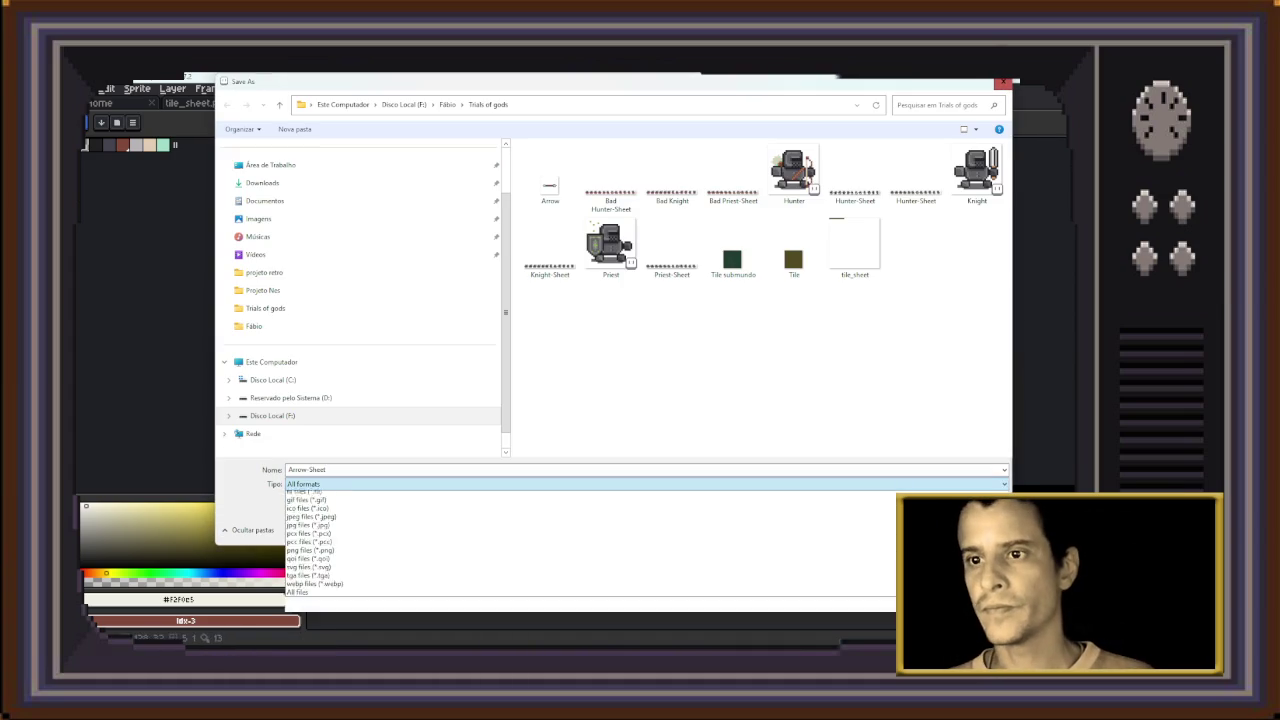
key(Return)
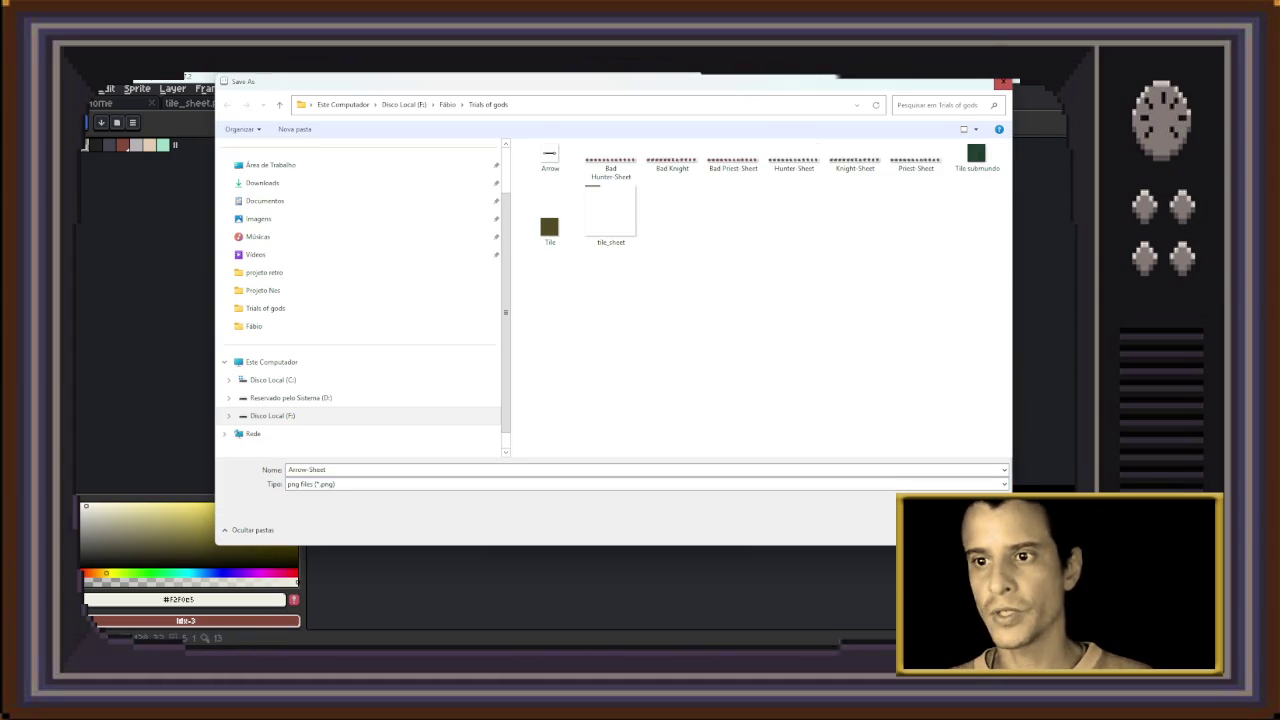
text(Cl)
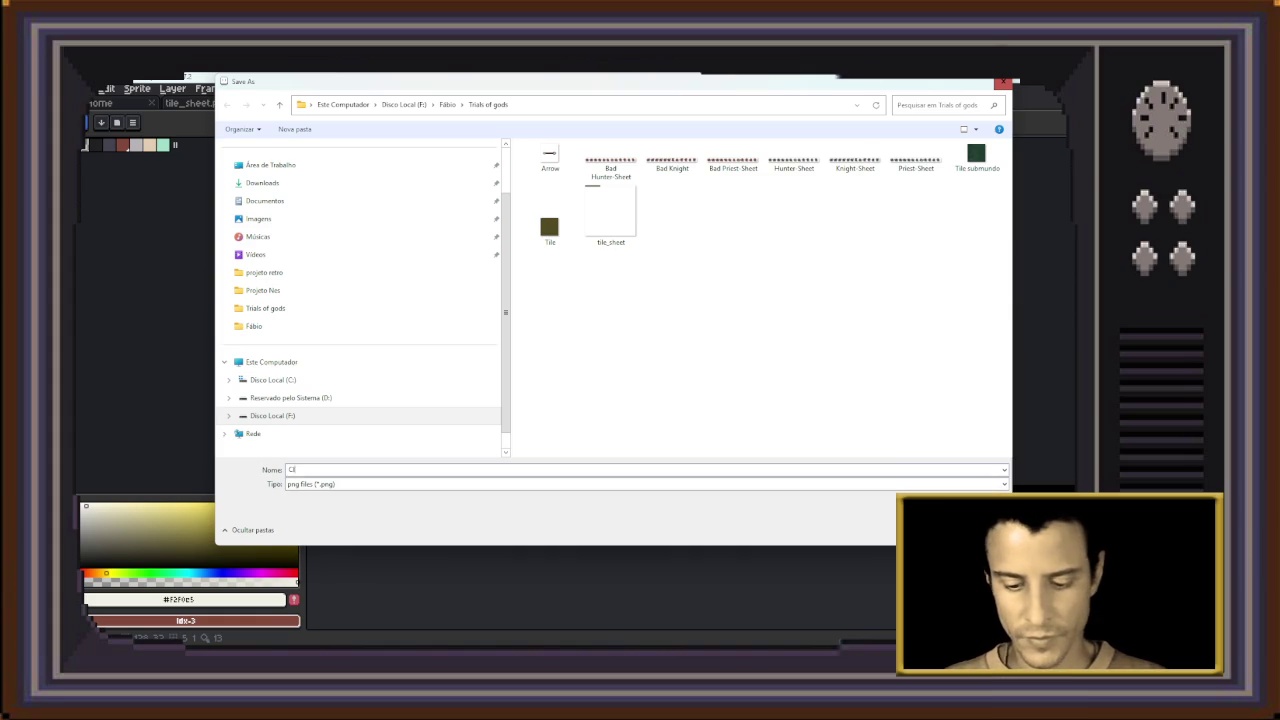
text(eave)
key(Return)
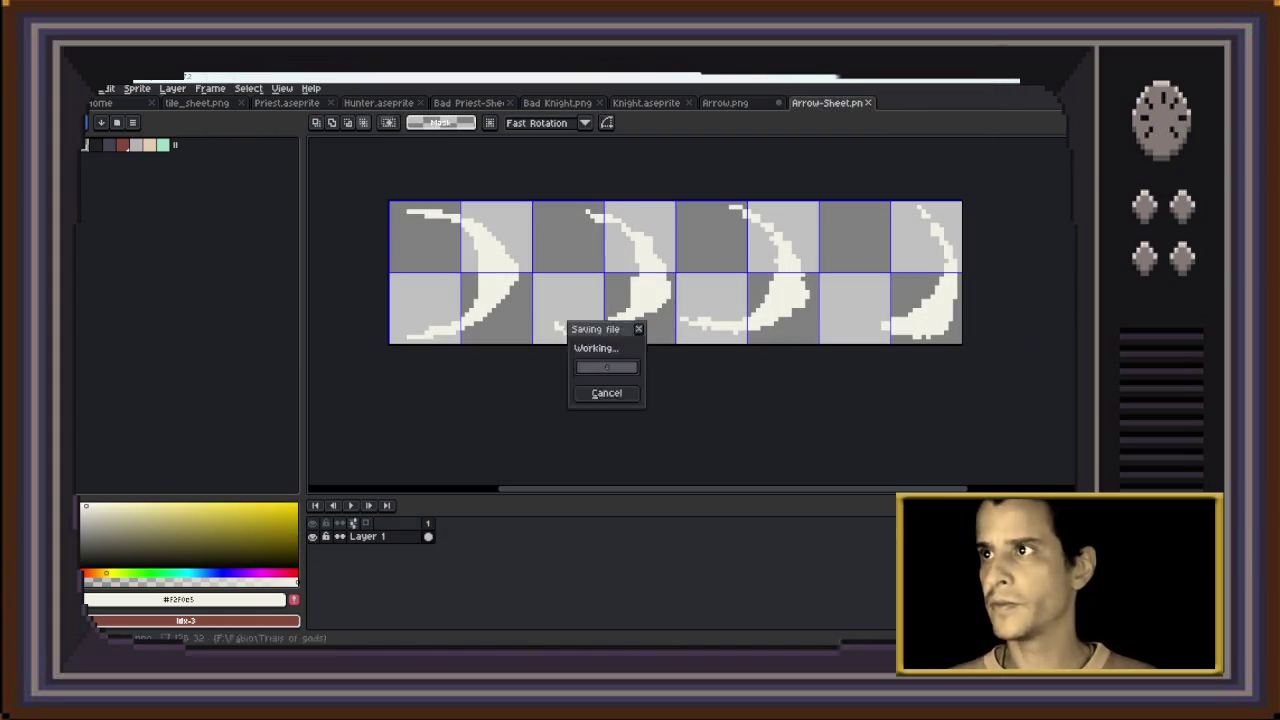
Return to the Arrow sprite, step through its frames, and close it, answering the save warning
key(ctrl+shift+Tab)
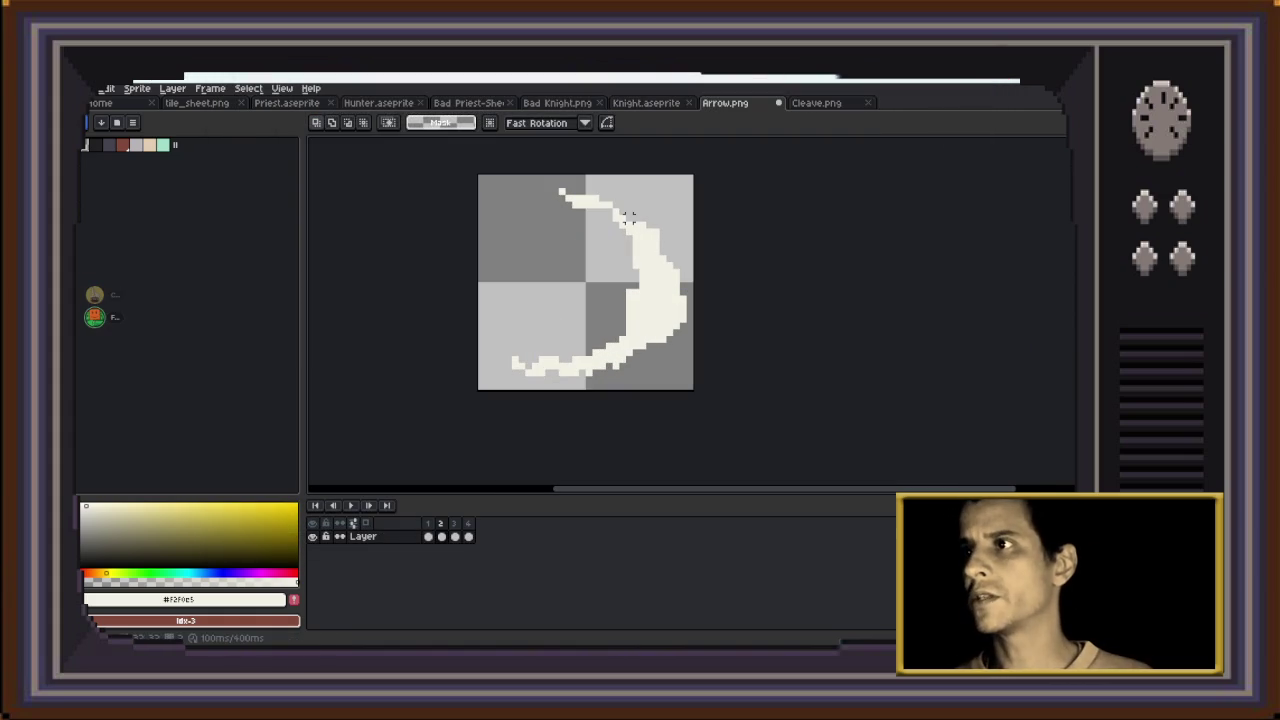
key(m)
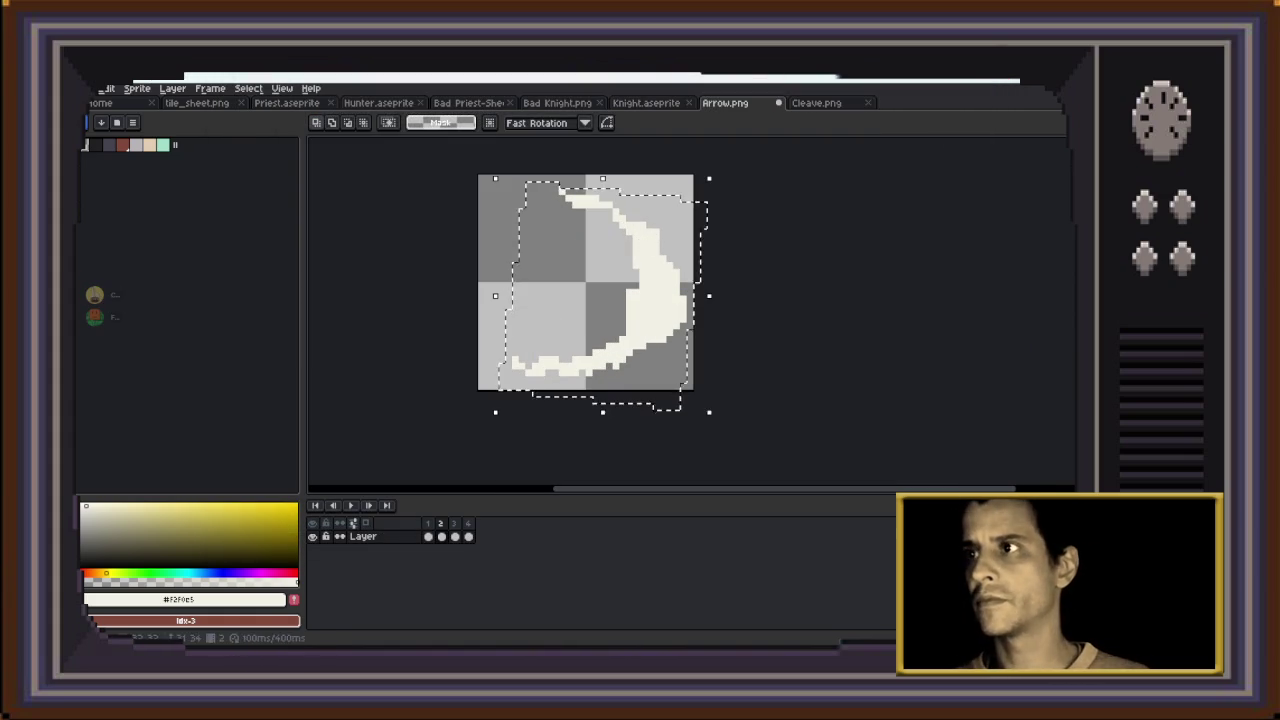
key(Left)
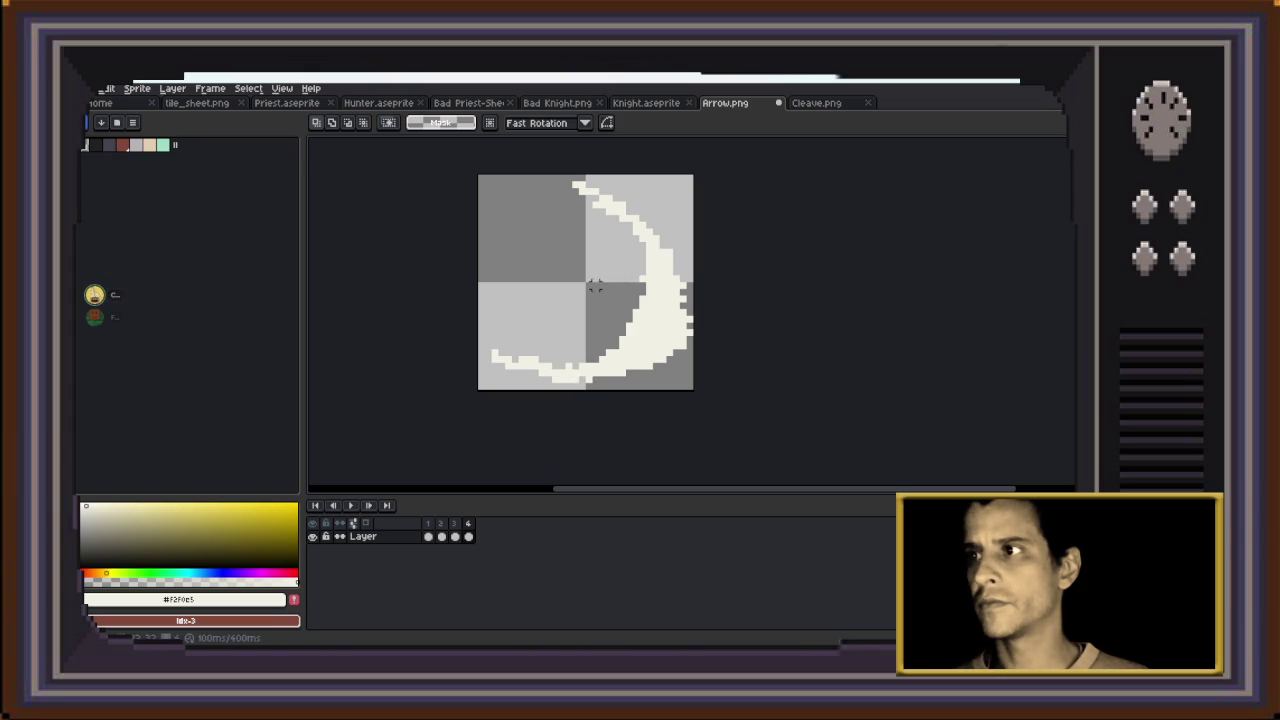
click(779, 102)
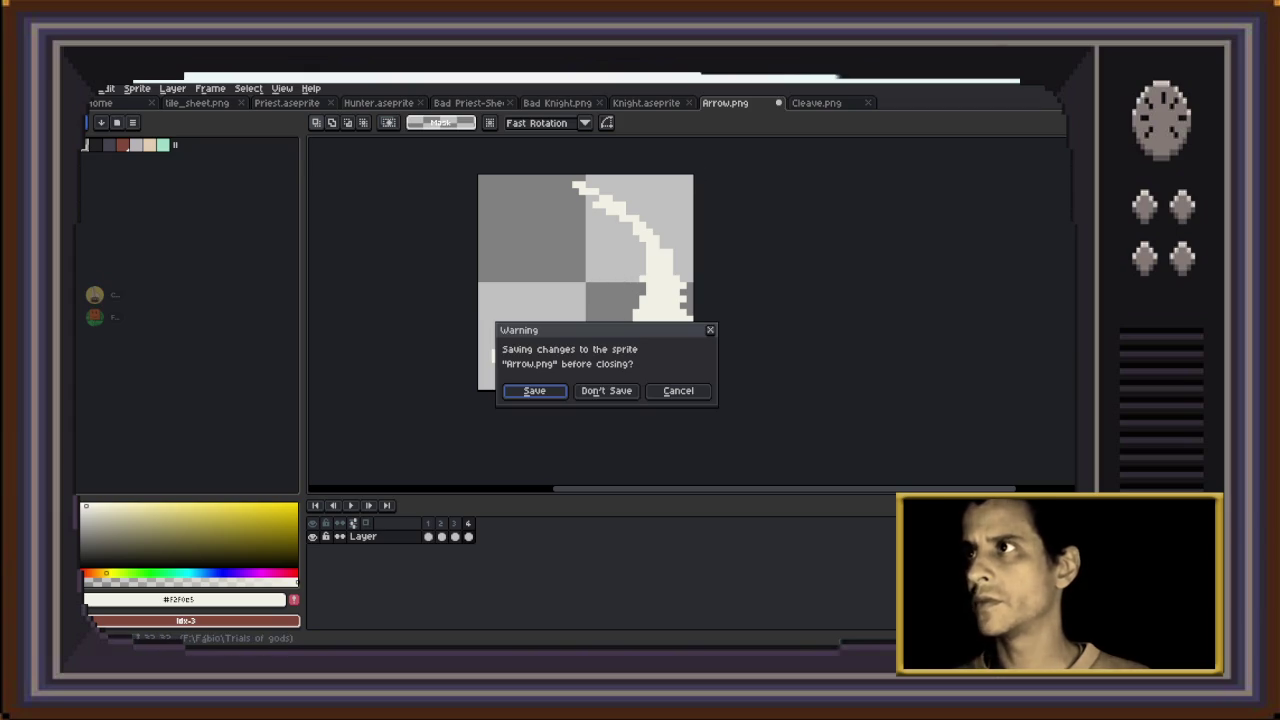
key(Return)
click(90, 88)
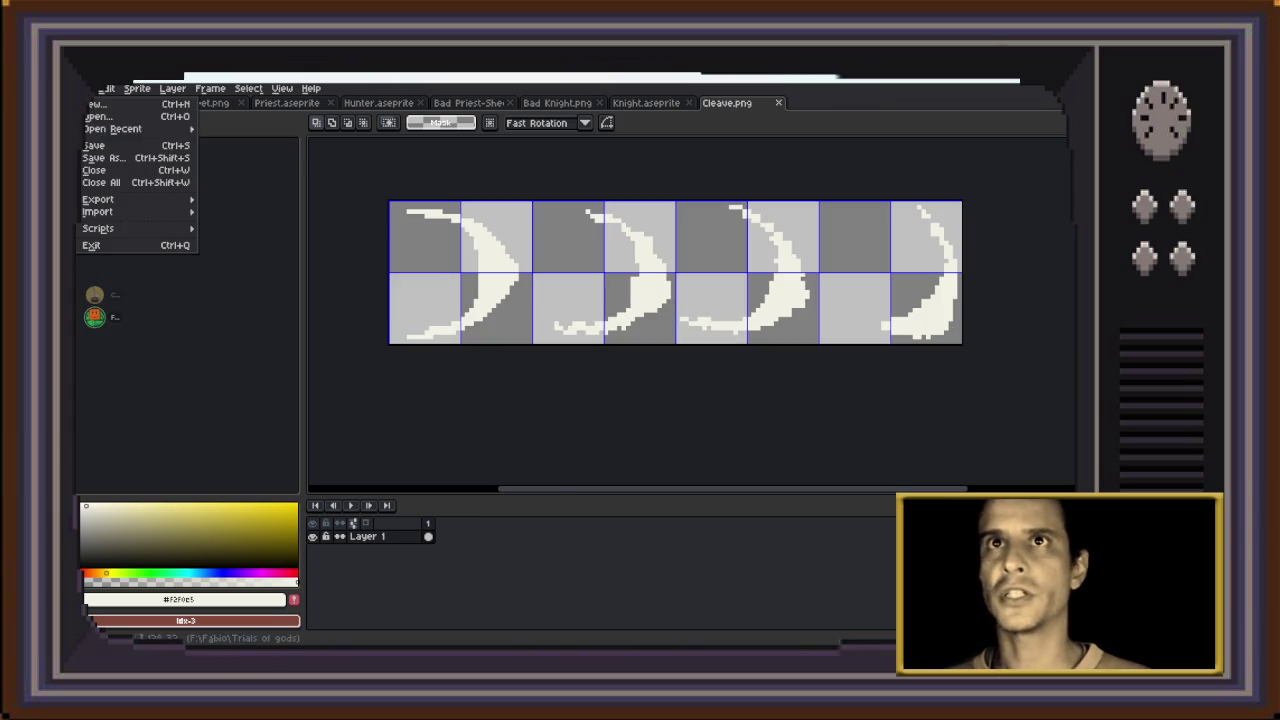
Reopen the Arrow file
click(100, 116)
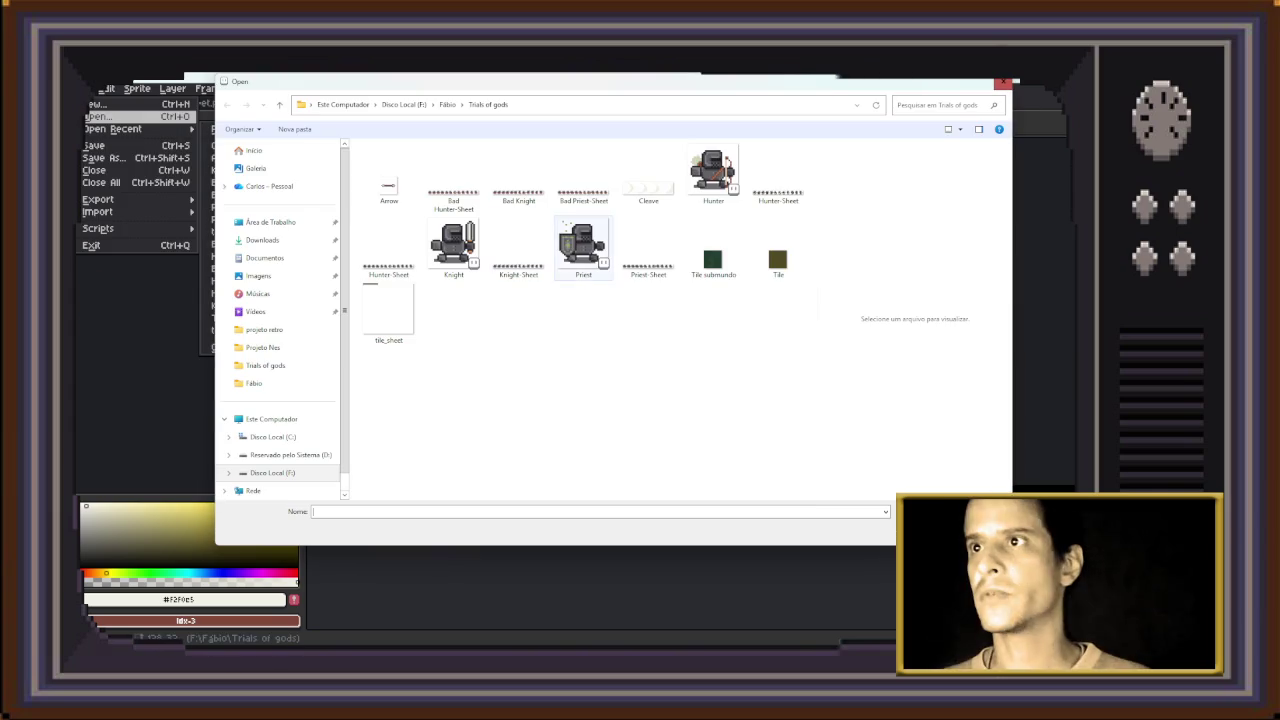
click(388, 172)
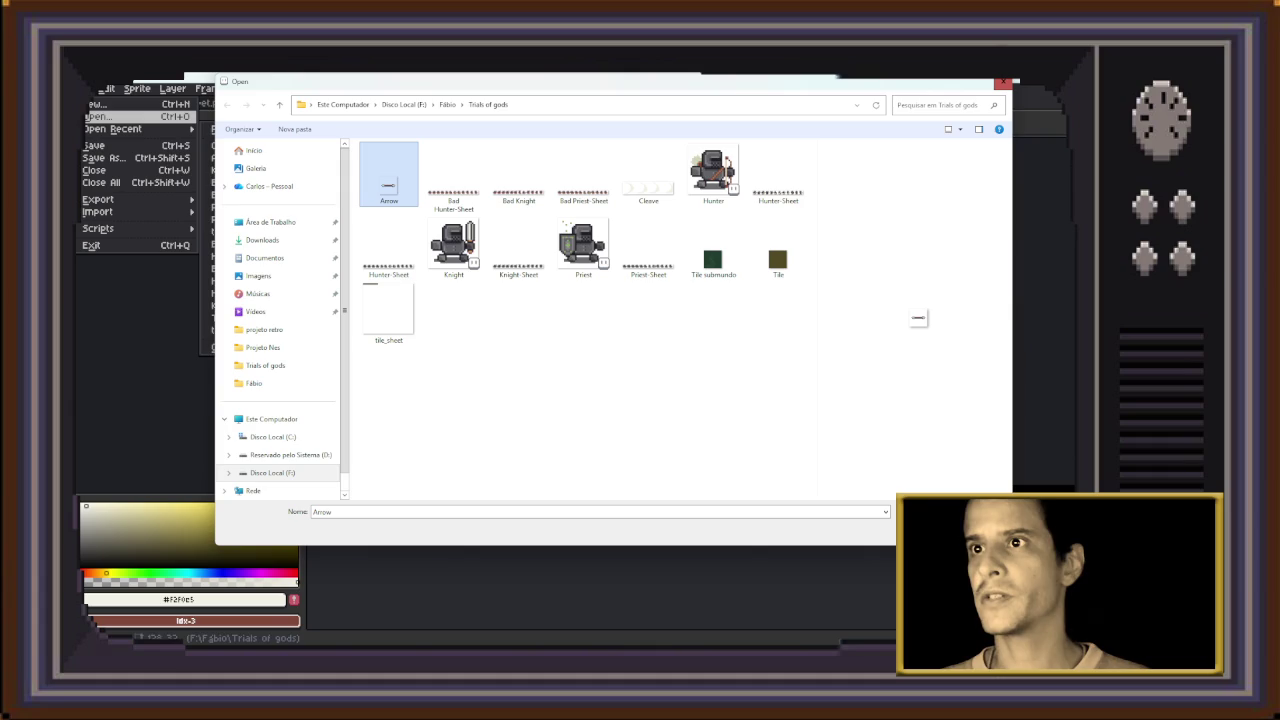
key(Return)
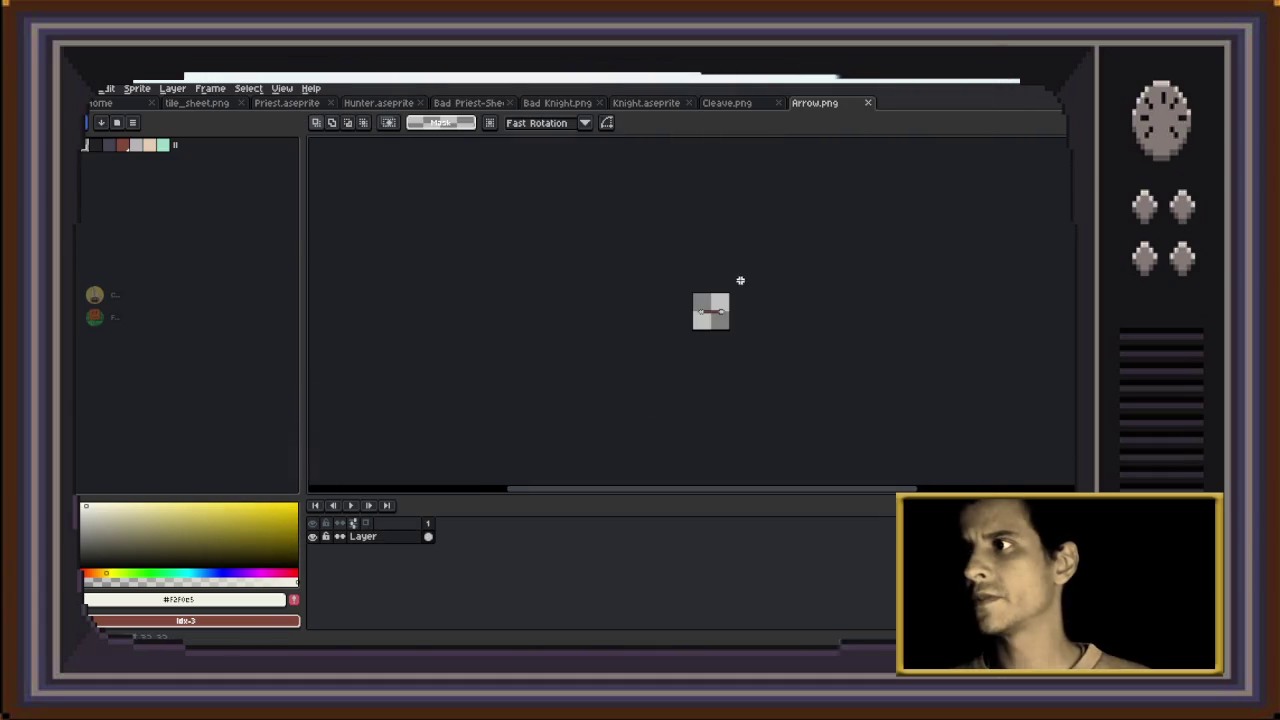
scroll(705, 432, up, 1)
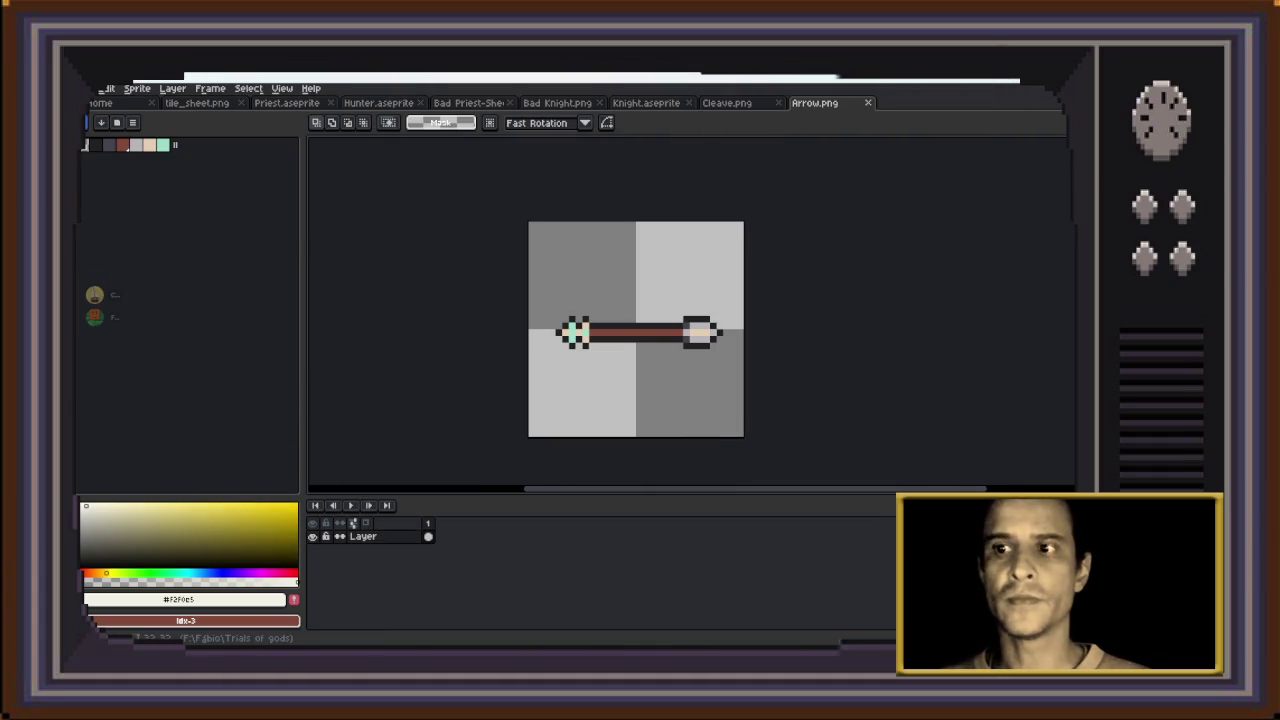
Add new frames until the Arrow animation has four frames
click(210, 88)
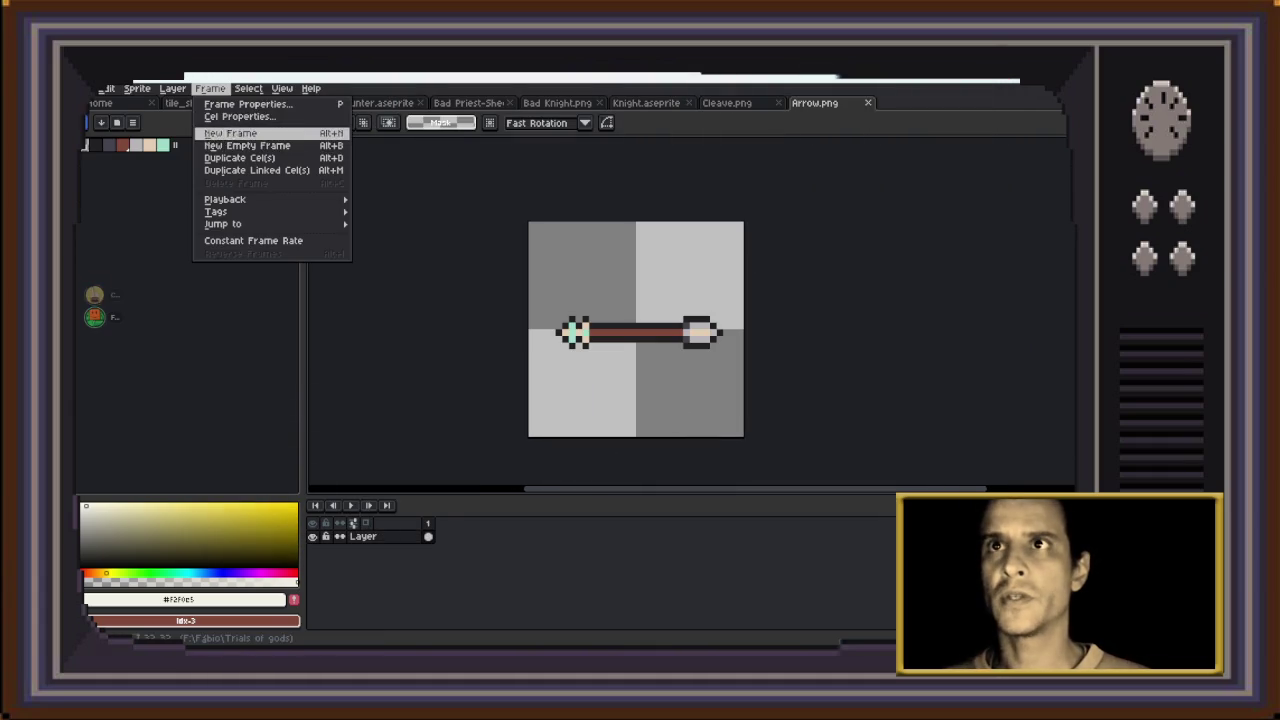
click(250, 135)
key(Down)
key(Return)
key(alt+f)
key(Down)
key(Down)
key(Up)
key(Up)
key(Up)
key(Up)
key(Return)
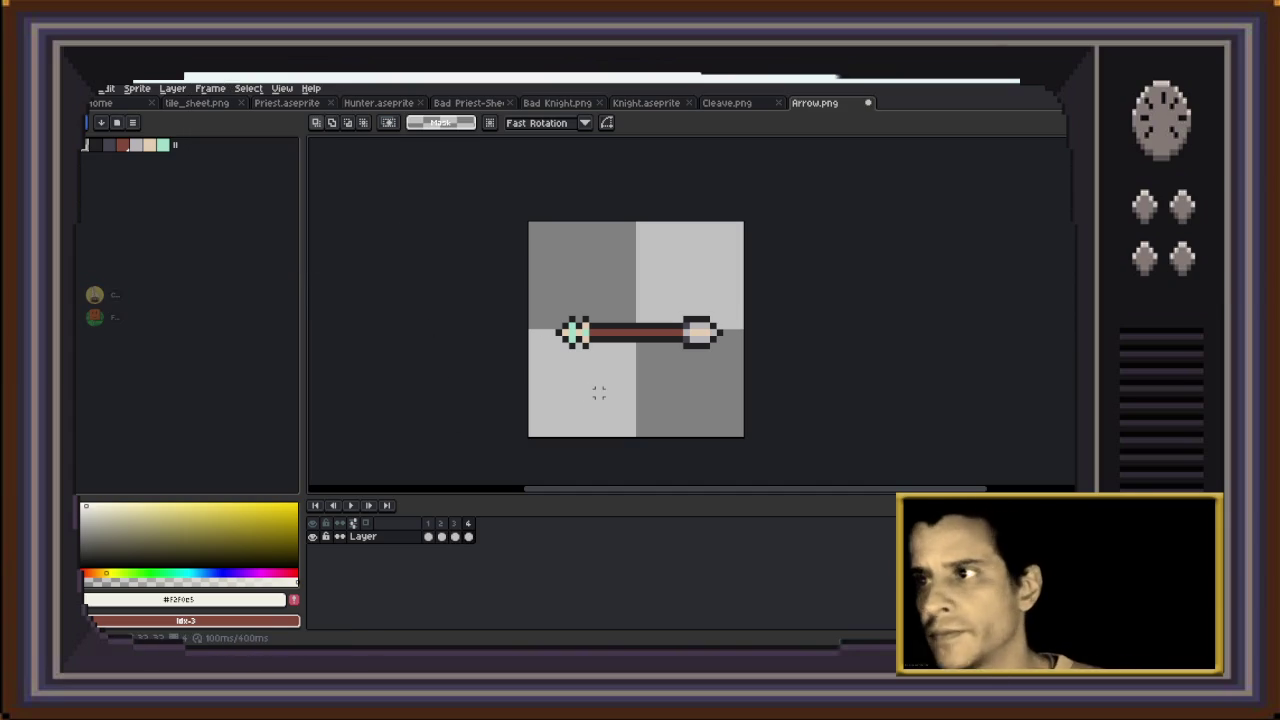
Nudge the arrow one pixel right on frame 1 and one pixel up on frame 2
click(428, 523)
drag(528, 288, 739, 364)
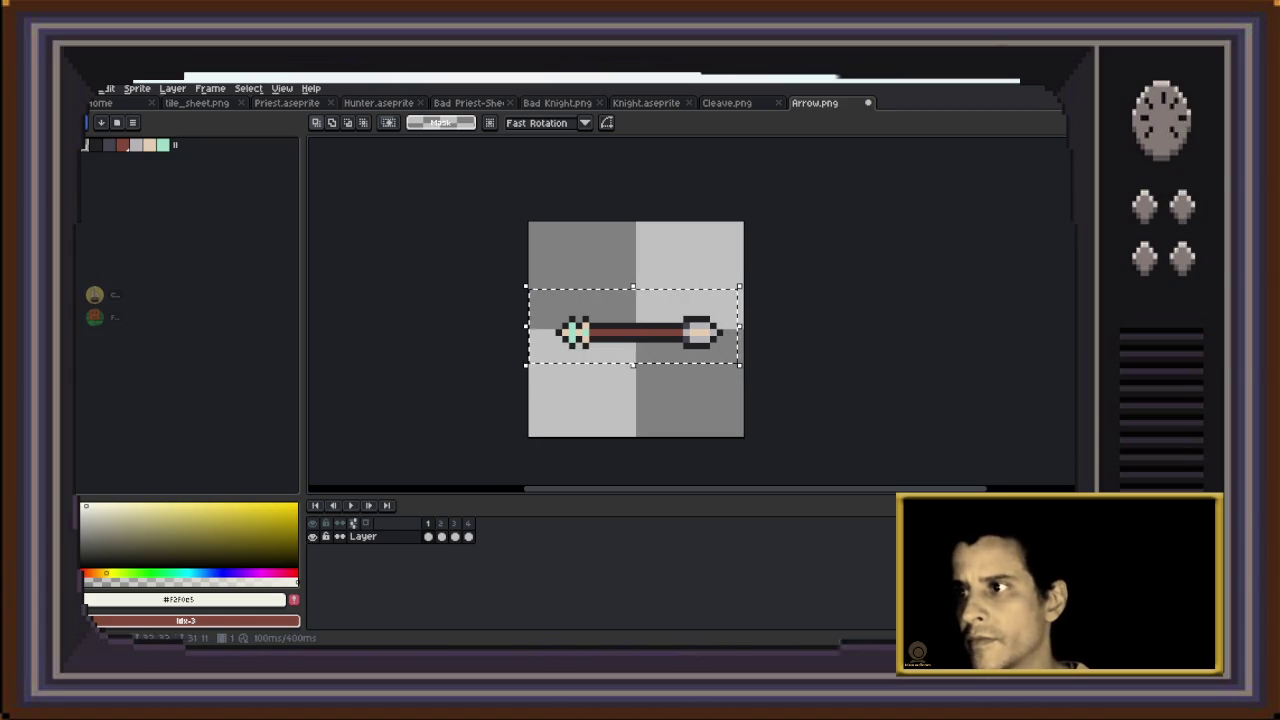
key(Right)
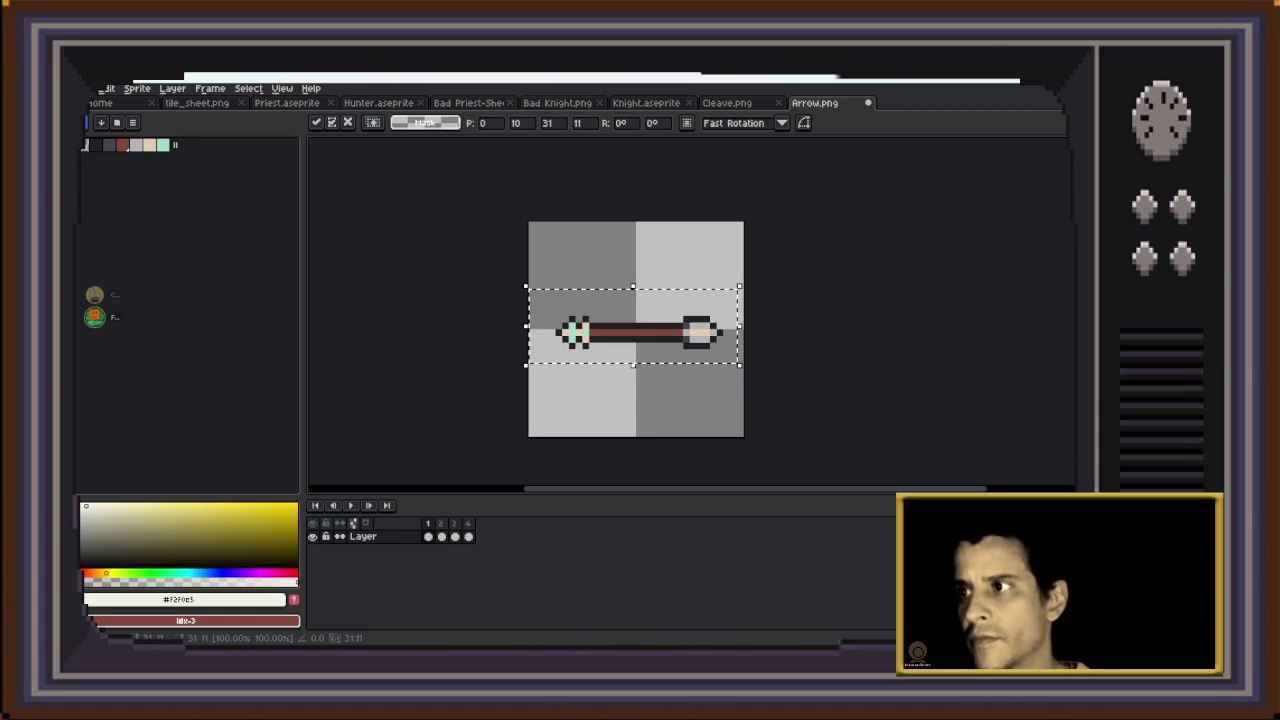
key(.)
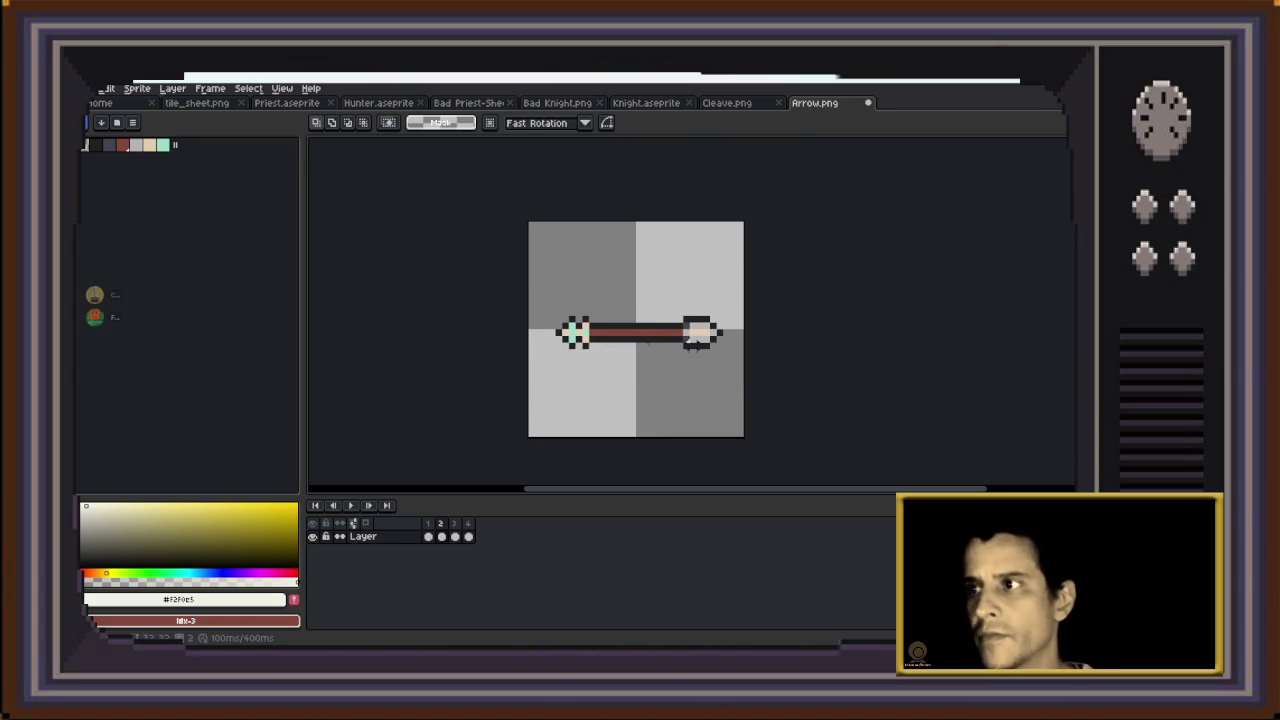
drag(527, 305, 758, 371)
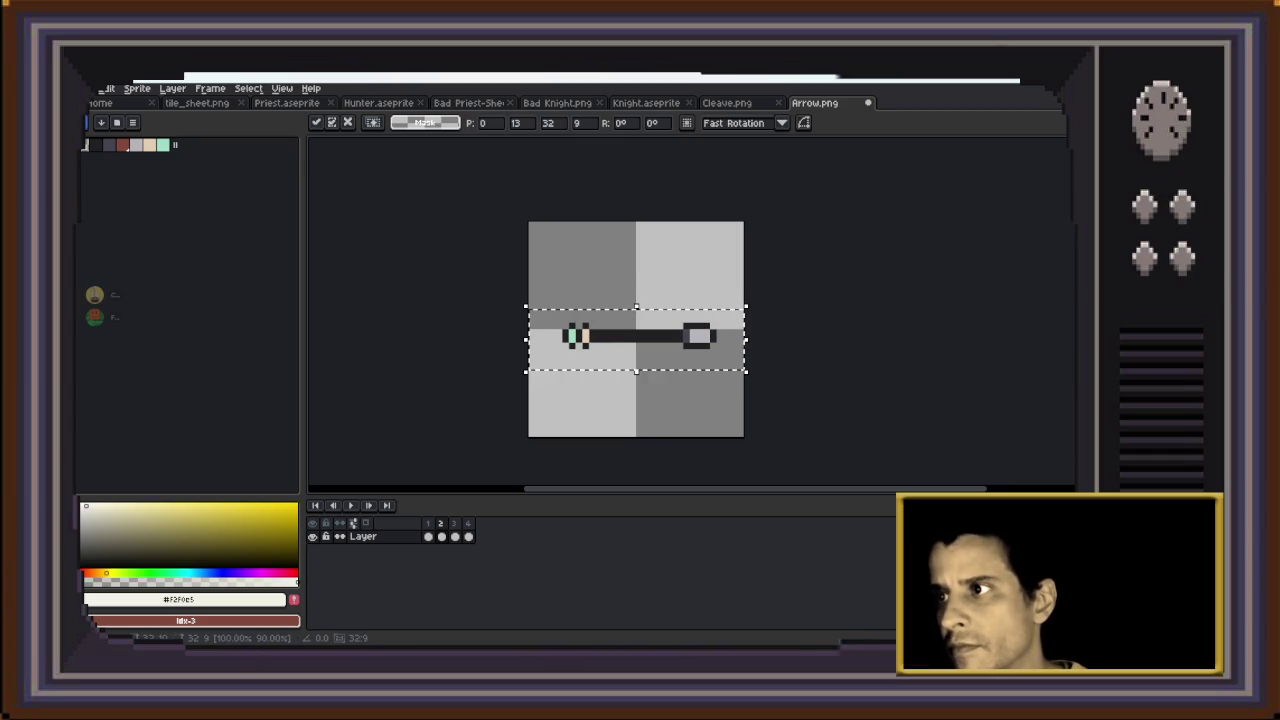
key(Up)
key(ctrl+d)
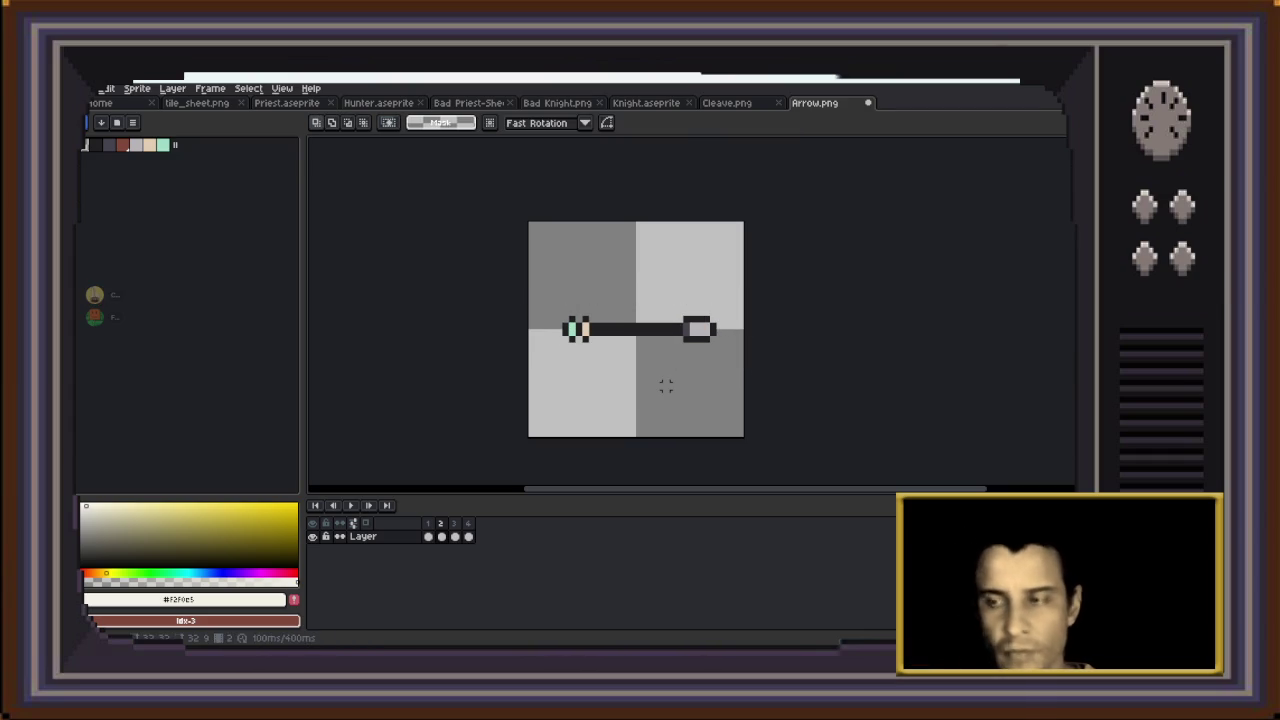
key(Right)
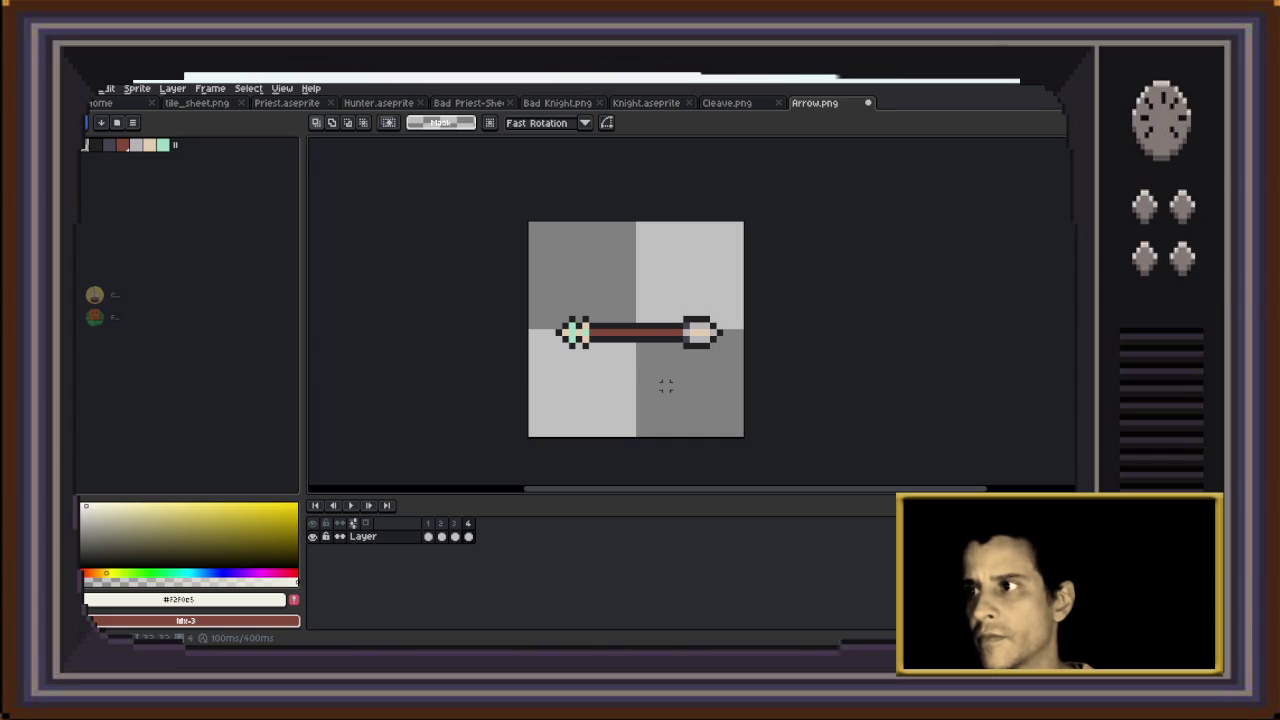
key(Left)
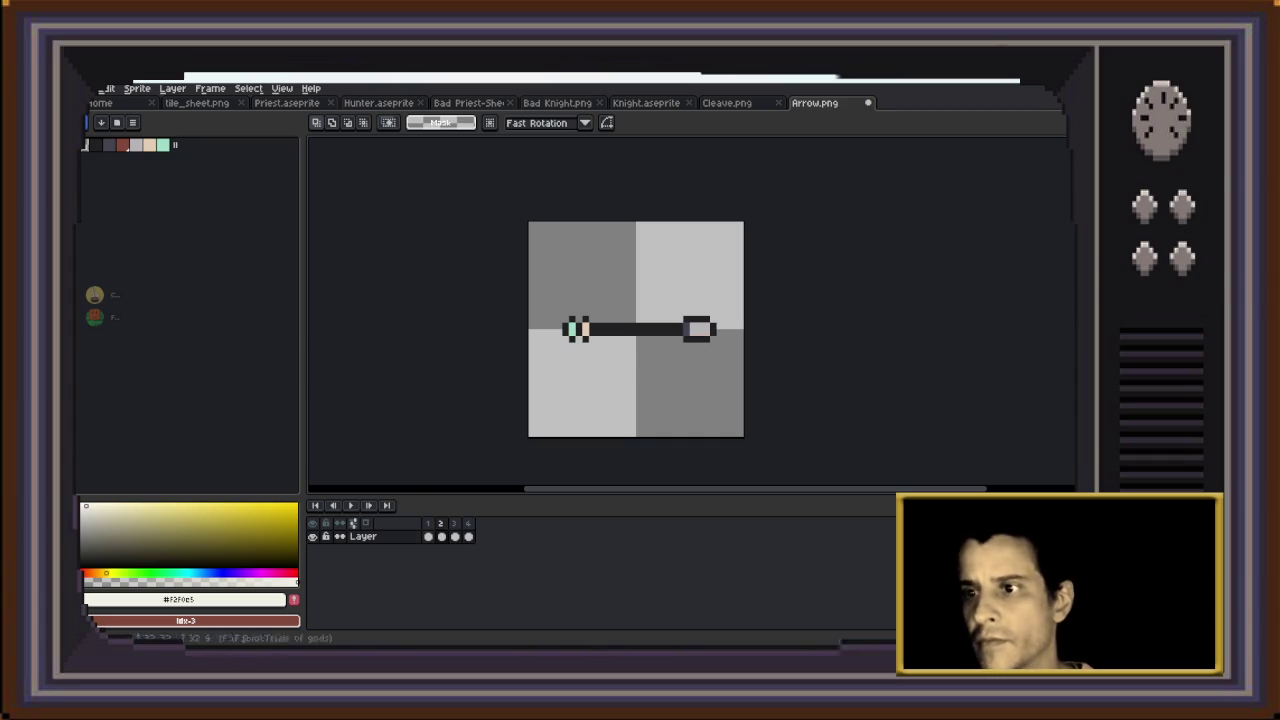
Add and delete a stray fifth frame, then preview the four-frame animation
click(210, 88)
click(230, 133)
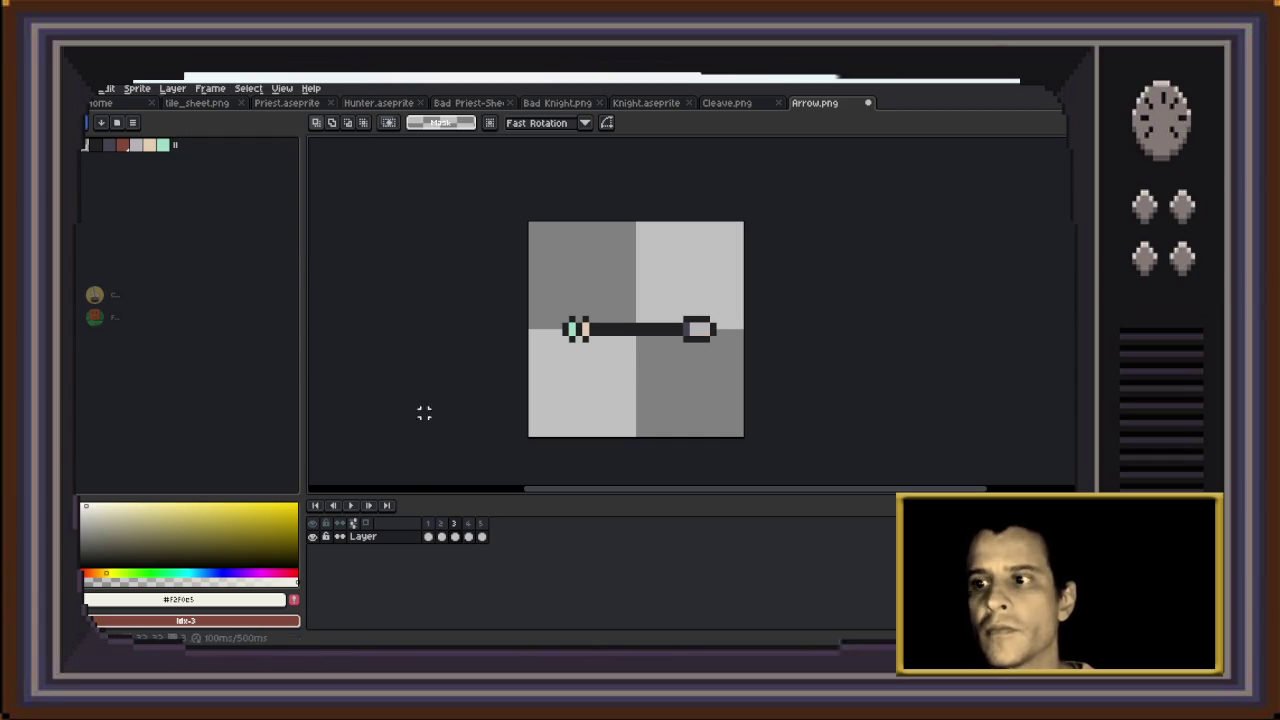
key(Right)
key(Right)
key(alt+c)
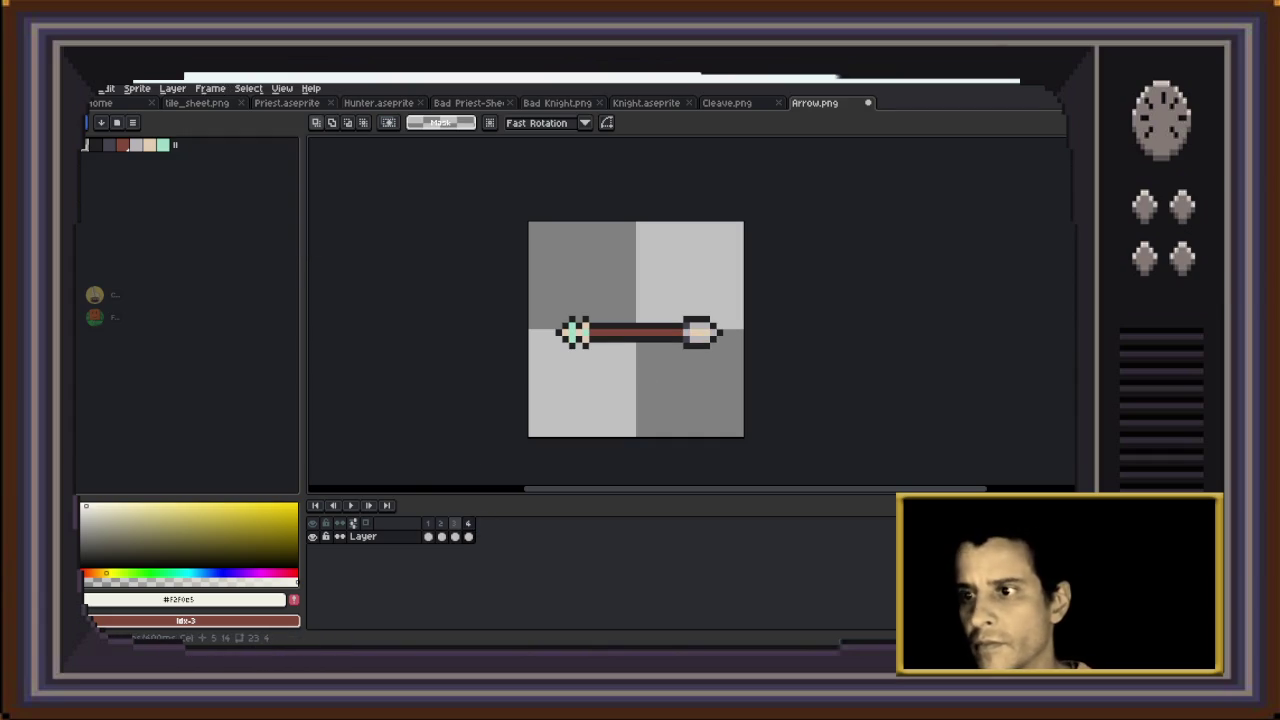
key(Left)
key(Right)
key(Right)
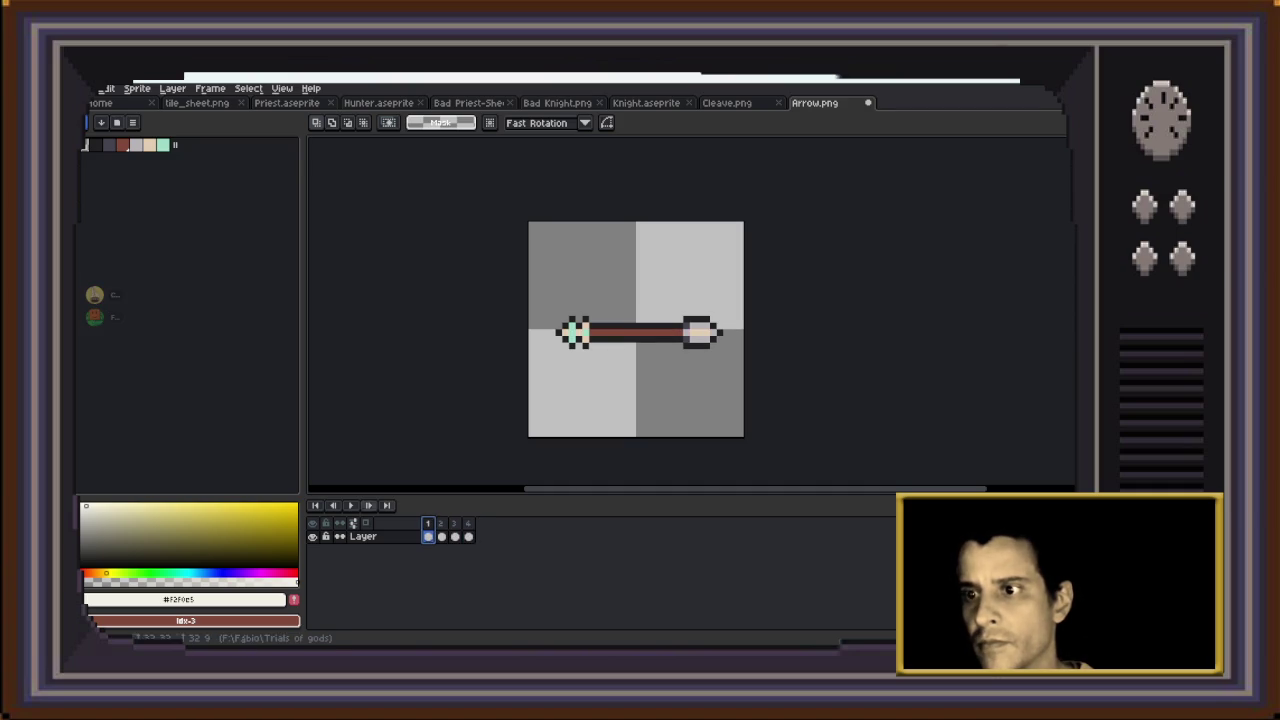
key(Return)
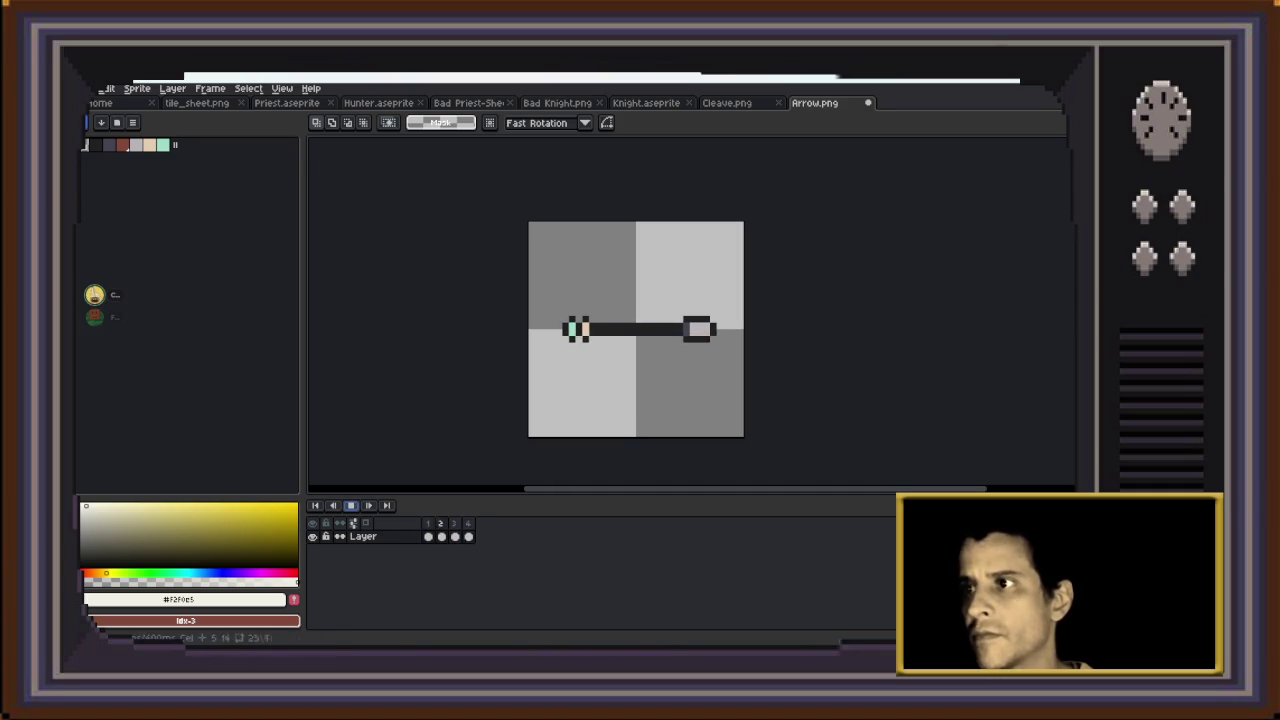
key(Return)
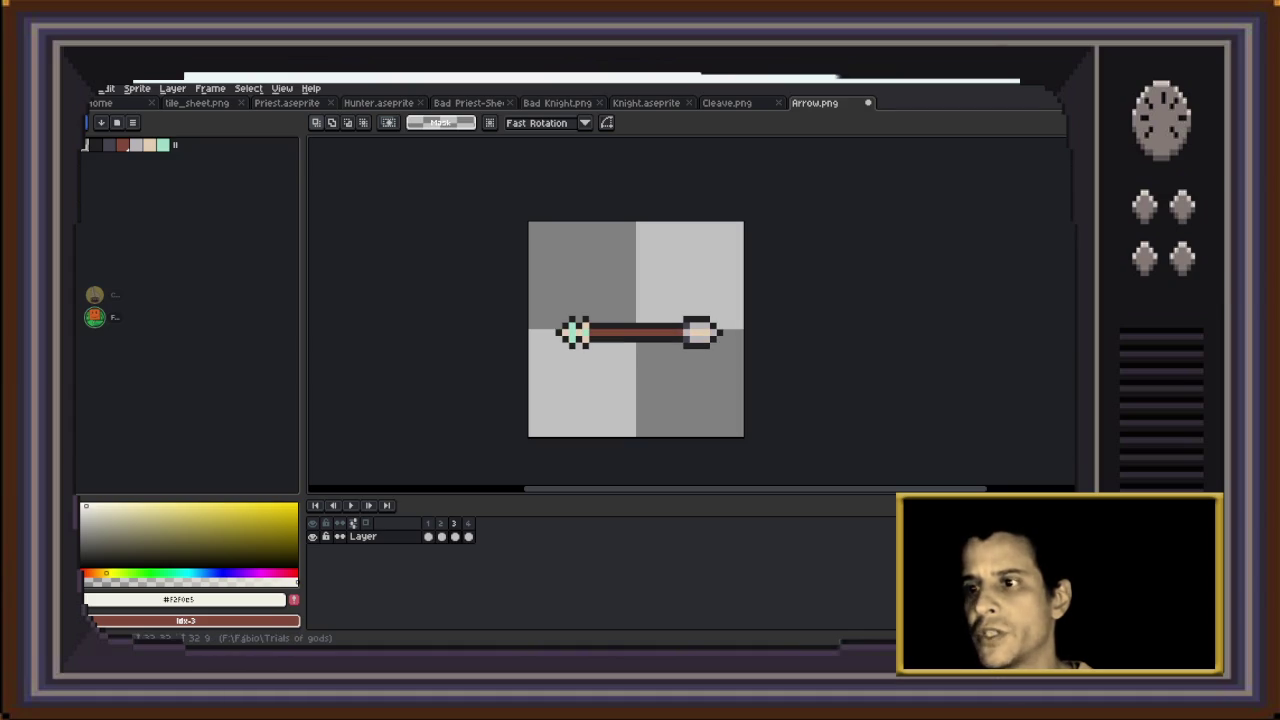
Nudge the arrow up one pixel on frames 4 and 3, previewing the bob each time
drag(540, 274, 738, 366)
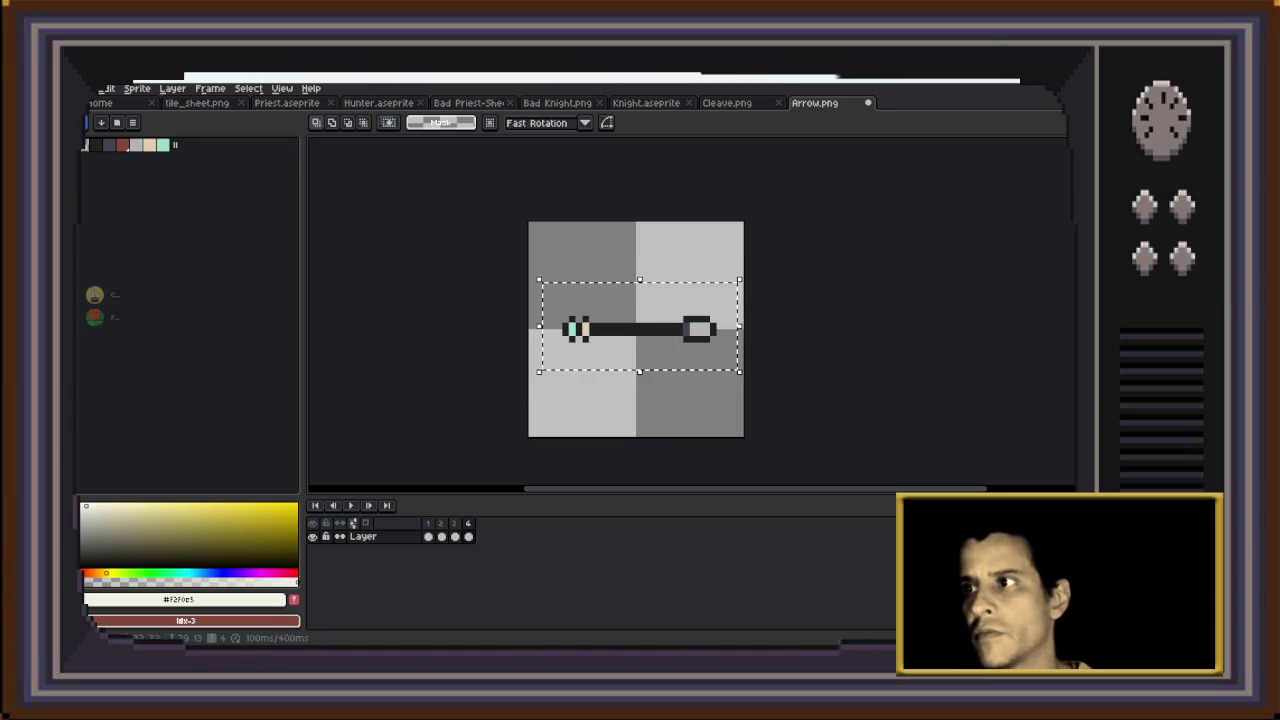
key(Up)
key(ctrl+d)
key(Return)
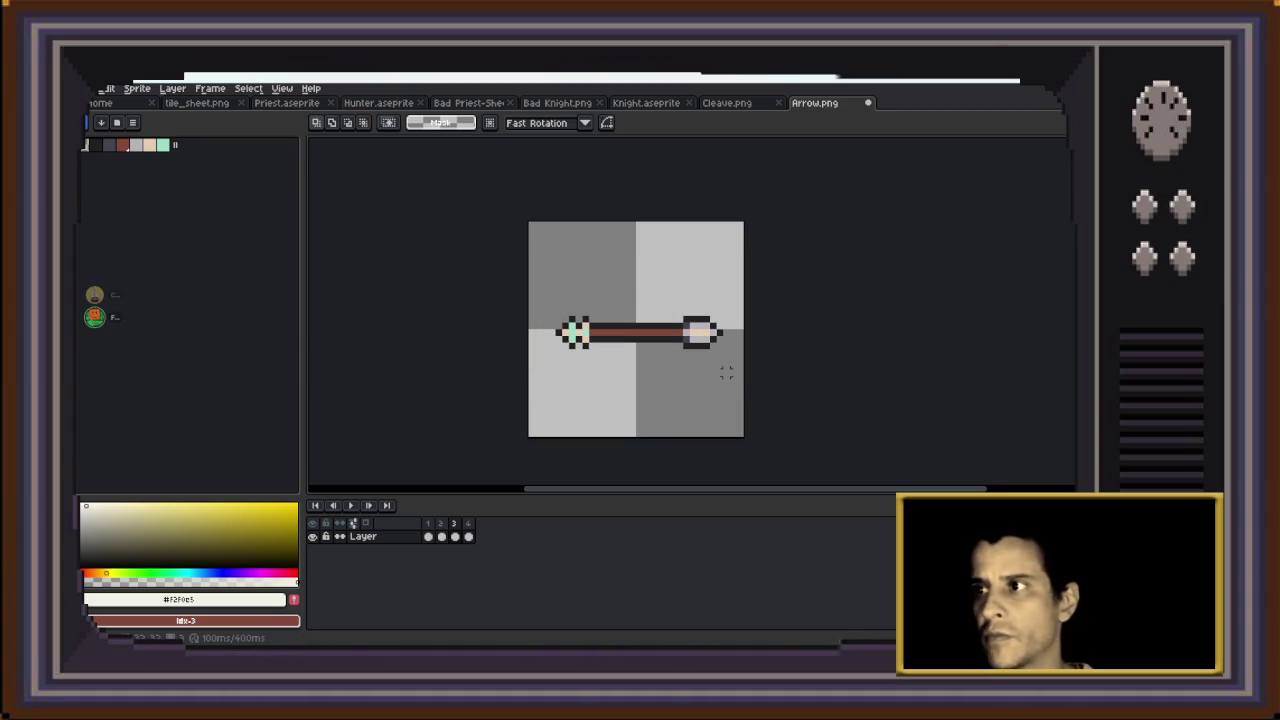
drag(540, 288, 746, 371)
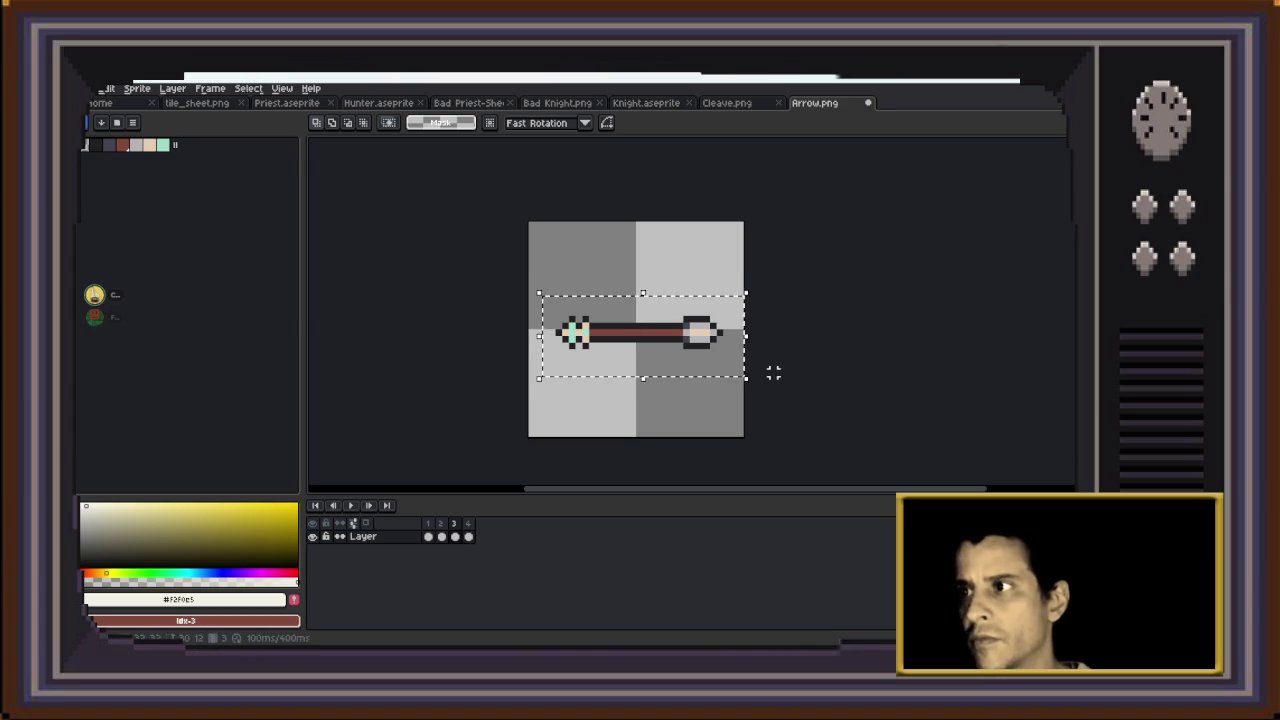
key(Up)
key(ctrl+d)
key(Return)
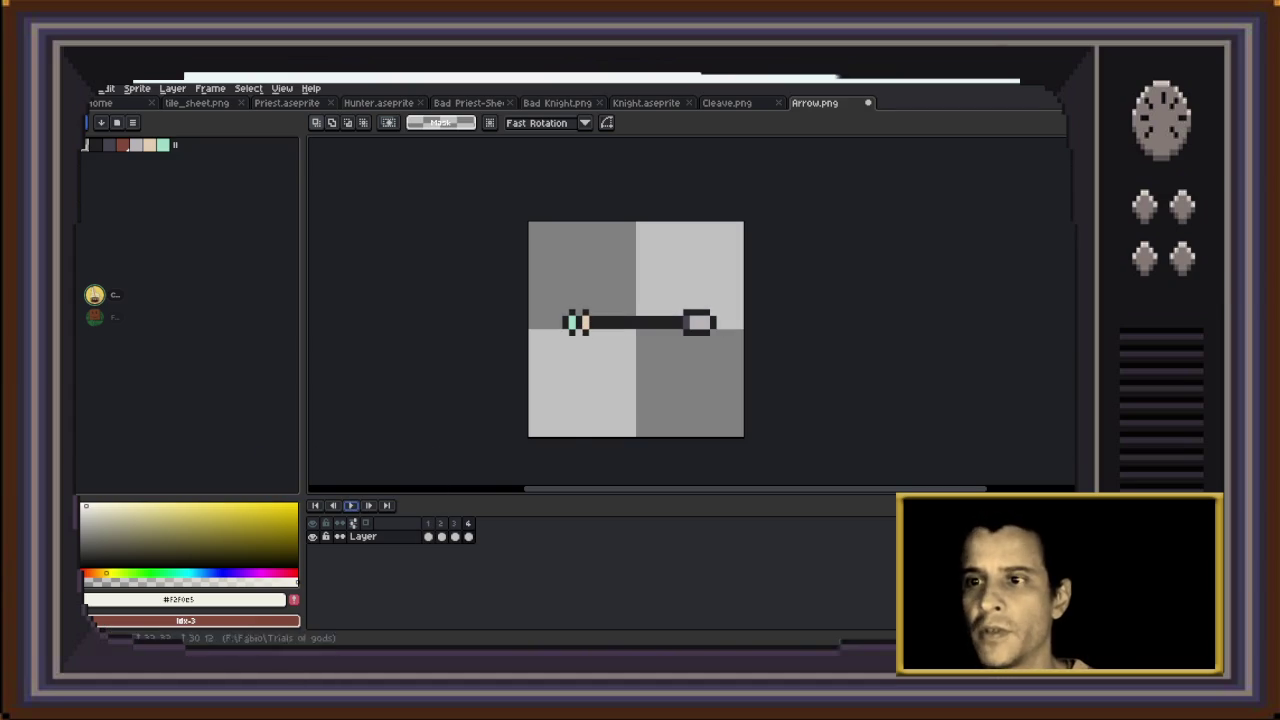
key(ctrl+shift+Tab)
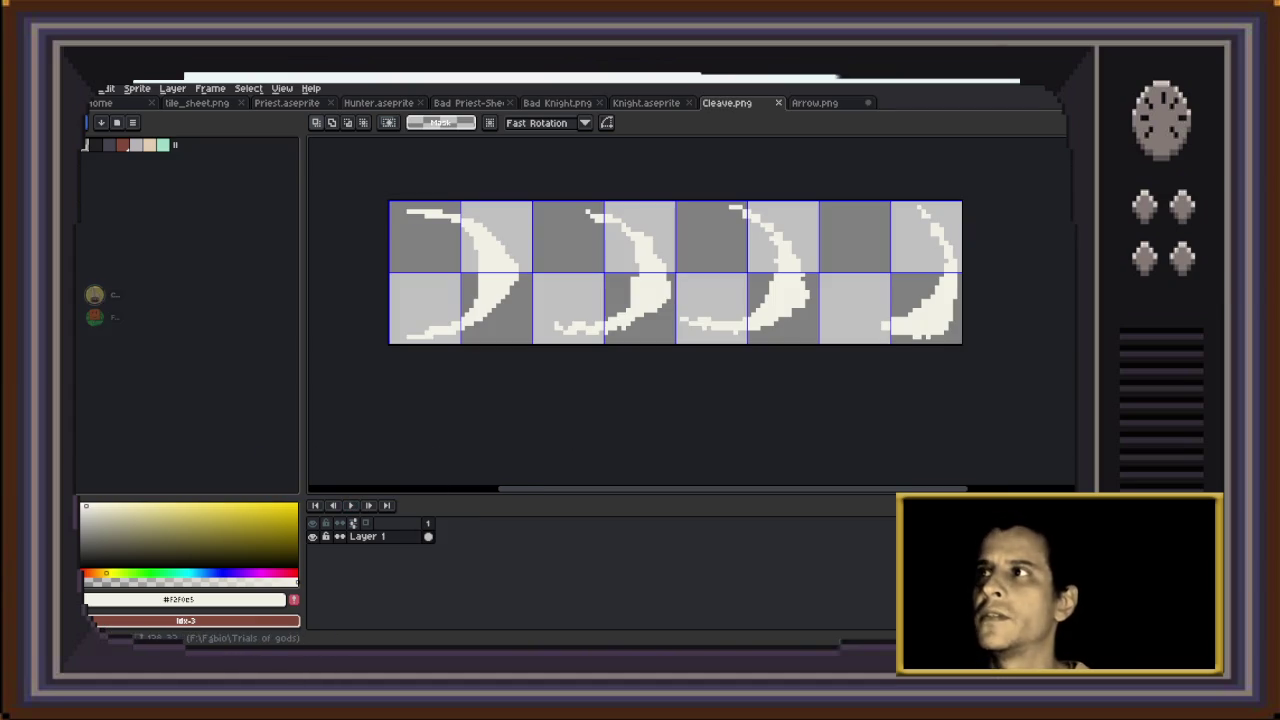
Cycle through the Bad Knight.png, Hunter.aseprite and Knight.aseprite tabs, ending on Bad Knight.png
key(ctrl+shift+Tab)
key(ctrl+shift+Tab)
scroll(468, 256, down, 2)
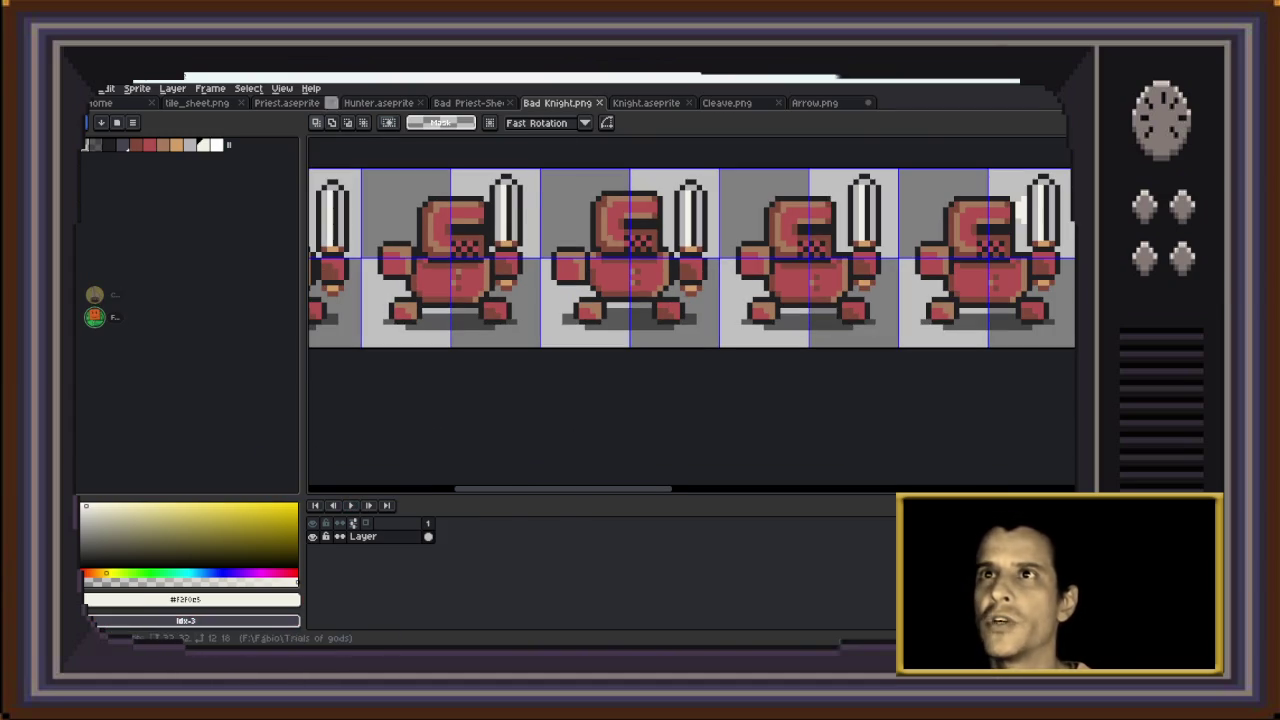
key(ctrl+shift+Tab)
key(ctrl+shift+Tab)
key(ctrl+Tab)
key(ctrl+Tab)
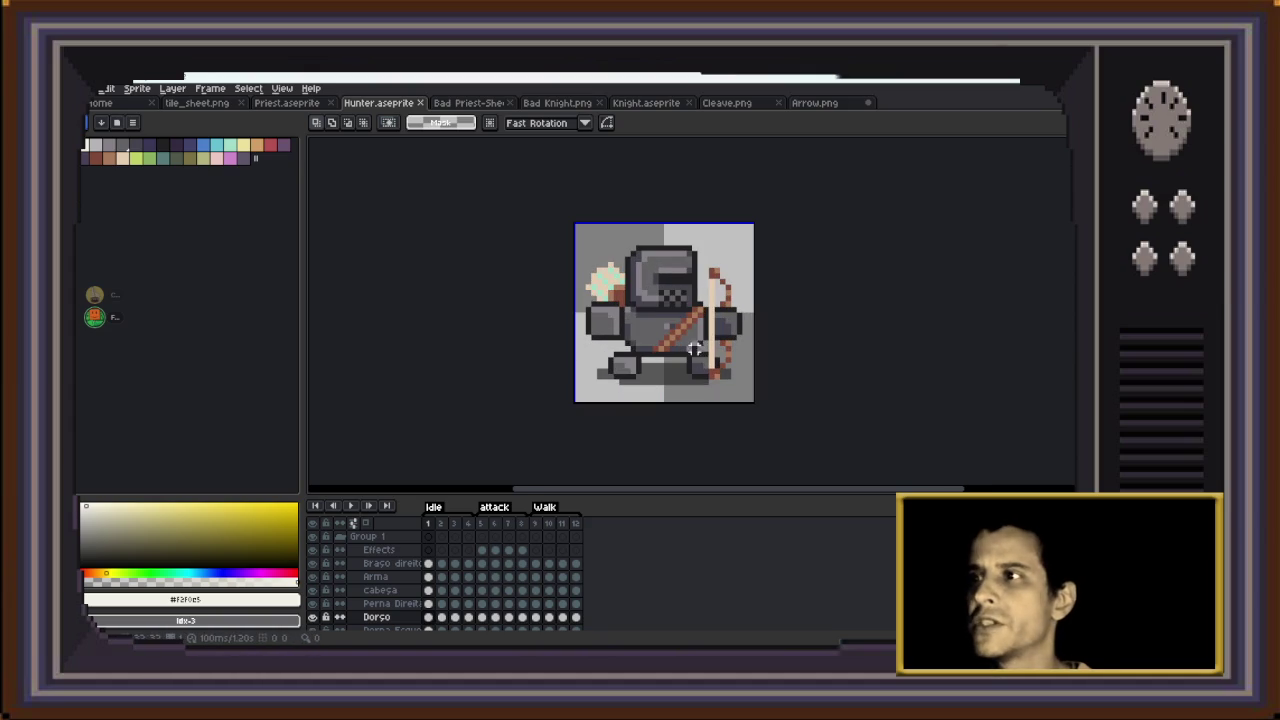
key(ctrl+Tab)
key(ctrl+shift+Tab)
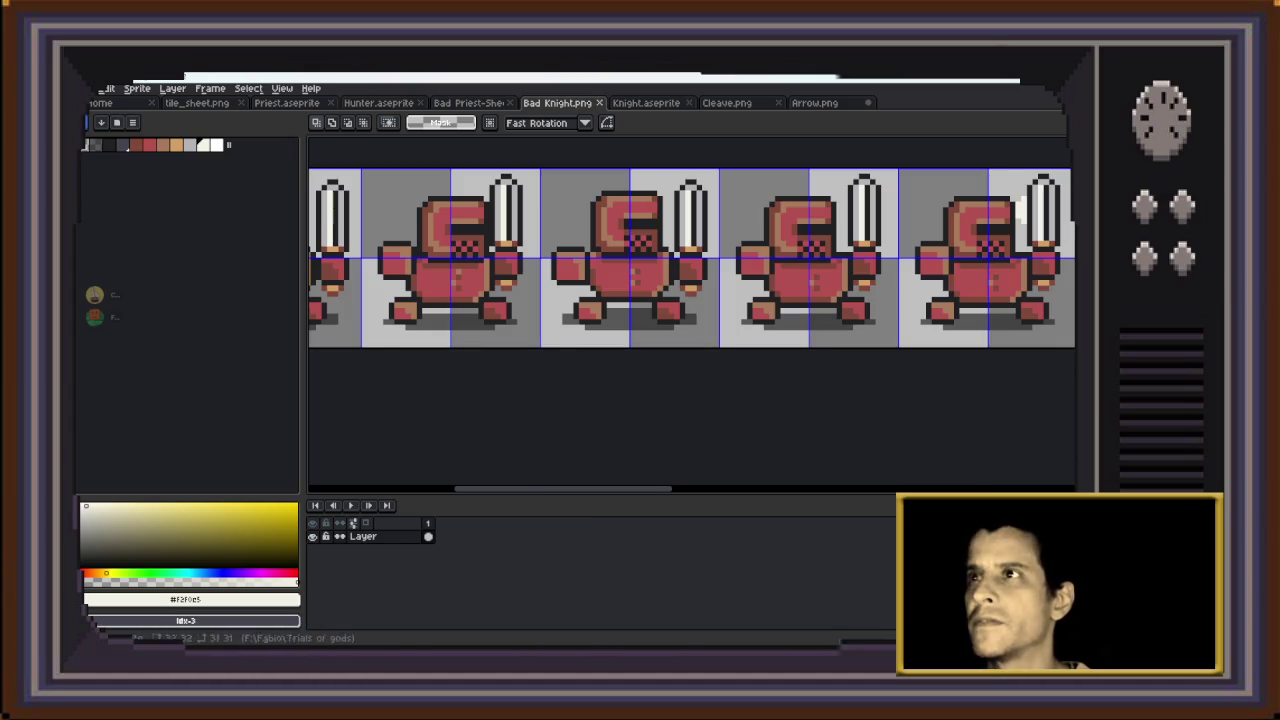
Review the Bad Knight.png sheet, close it, and return to Arrow.png
scroll(553, 197, down, 1)
scroll(418, 181, up, 1)
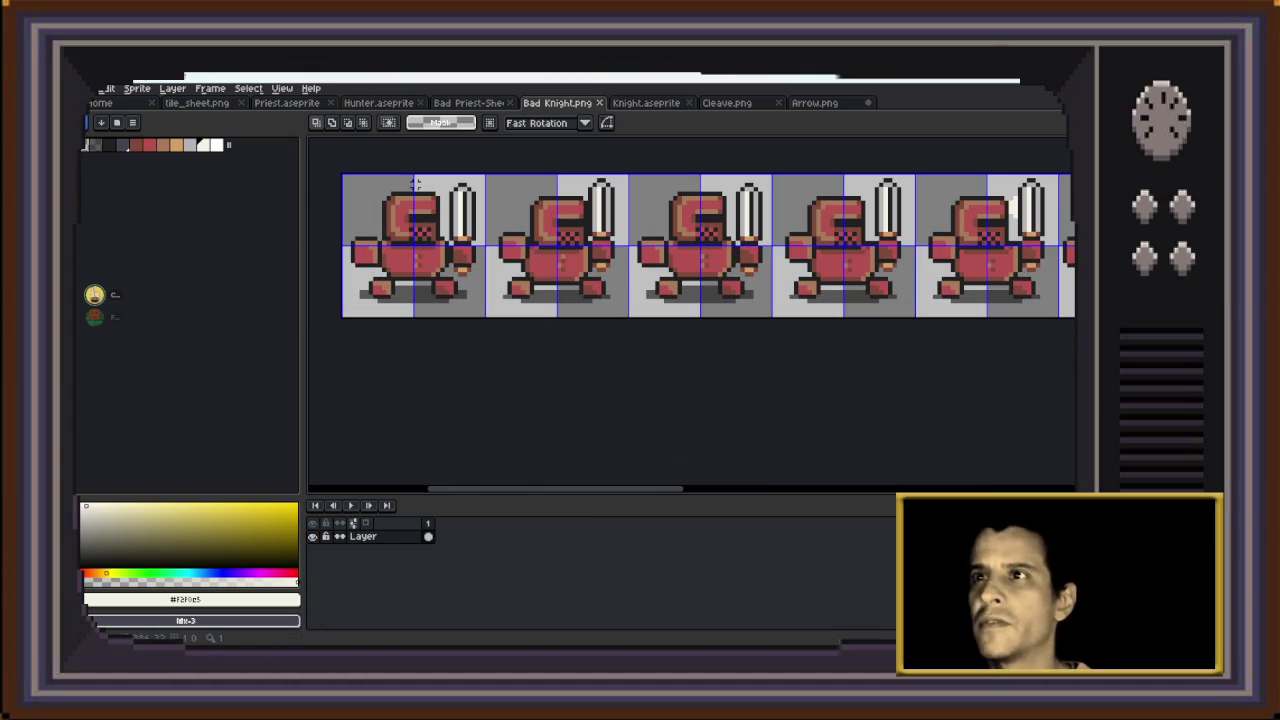
scroll(418, 184, up, 1)
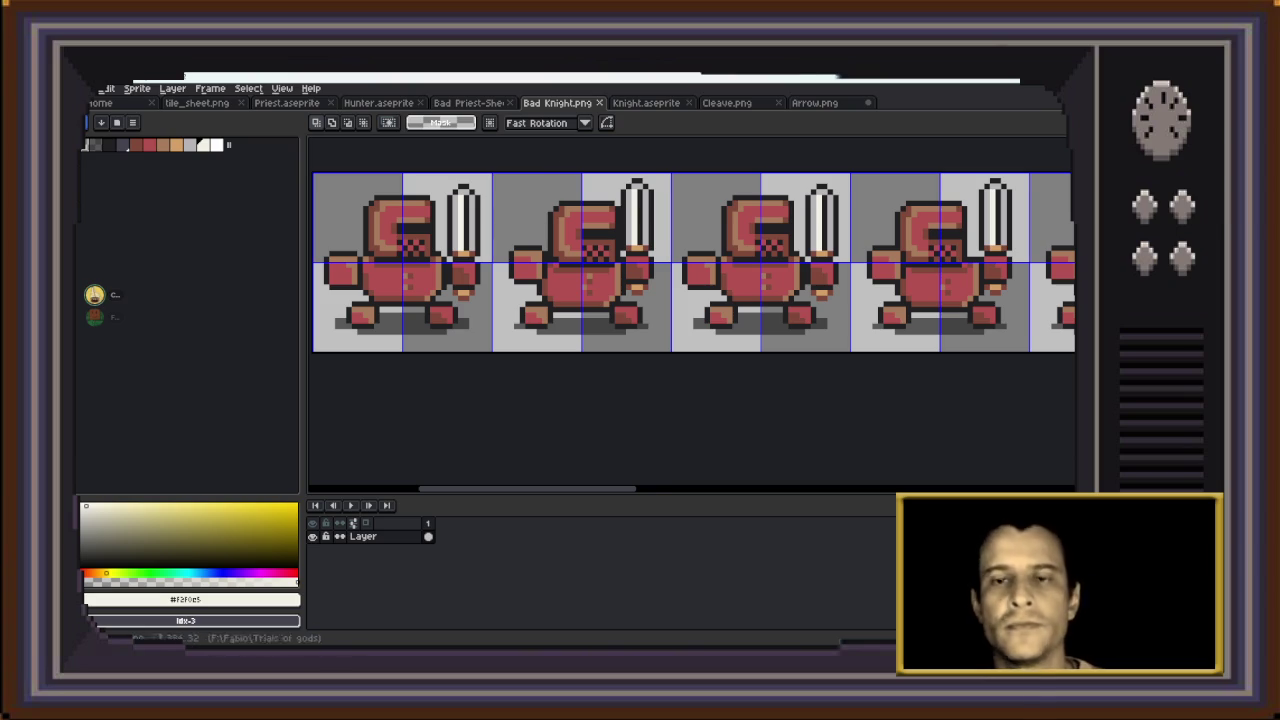
scroll(848, 188, down, 1)
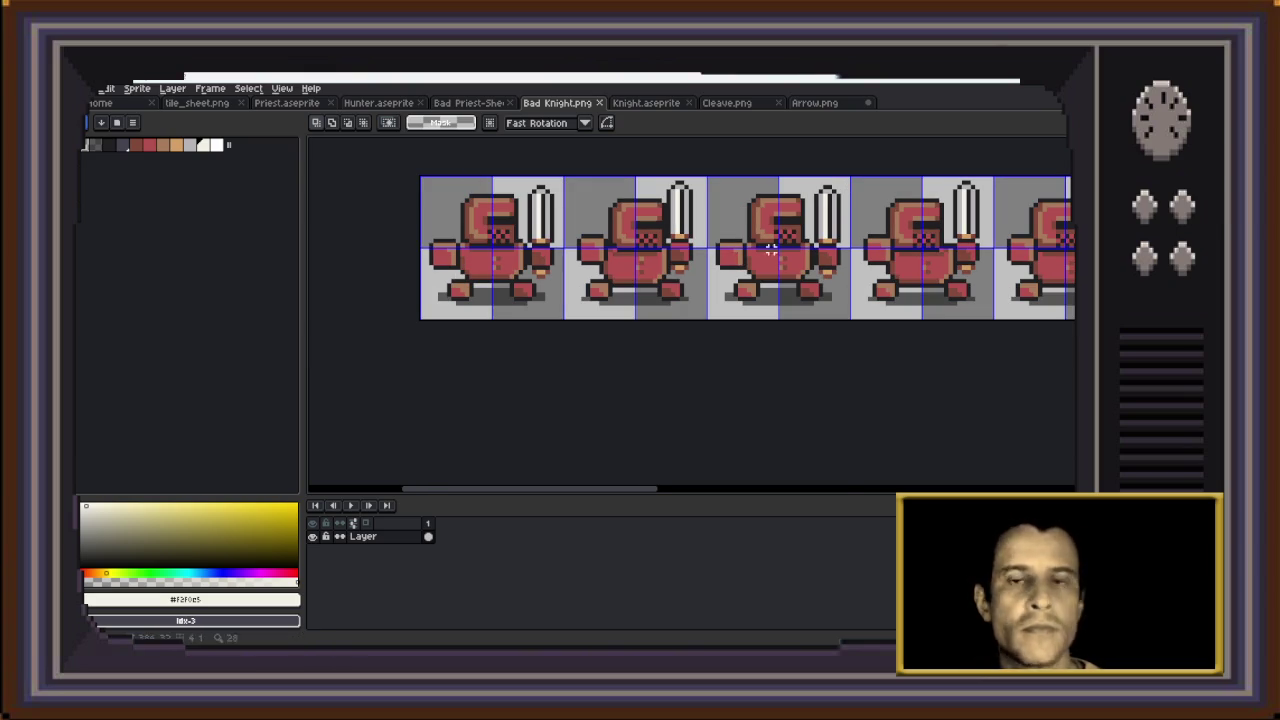
scroll(775, 236, down, 3)
scroll(830, 238, up, 1)
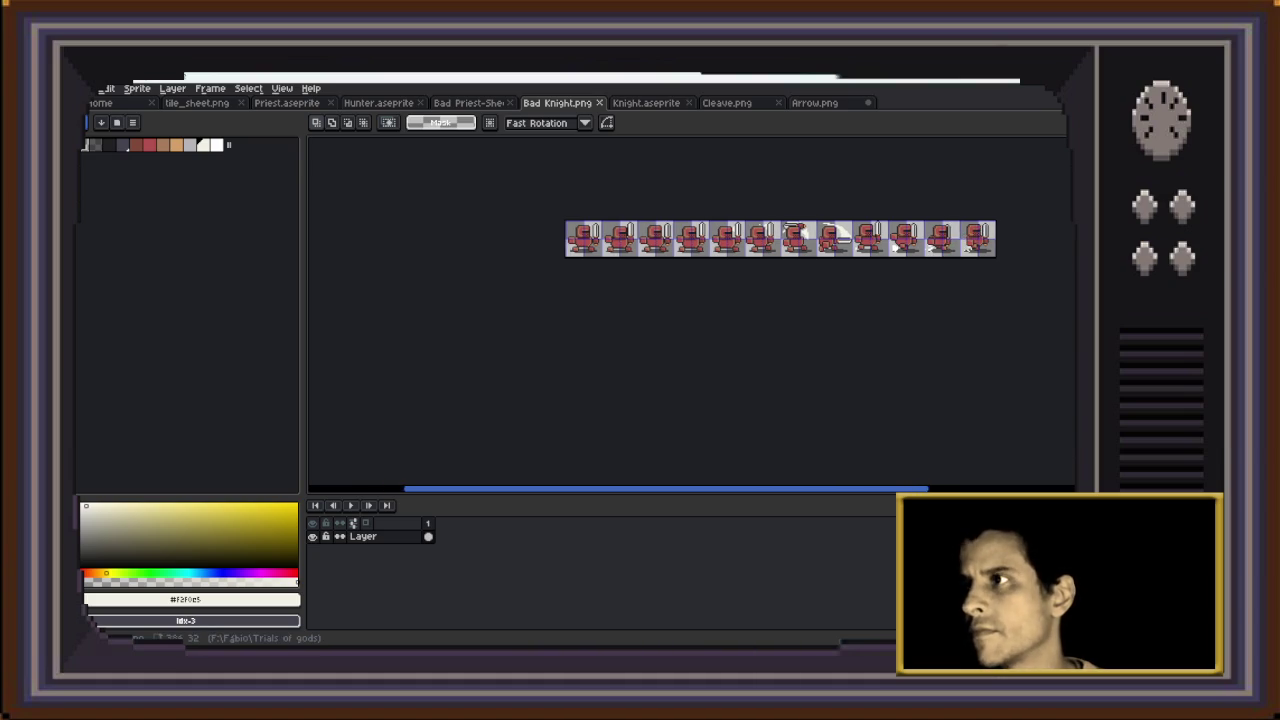
scroll(780, 240, up, 2)
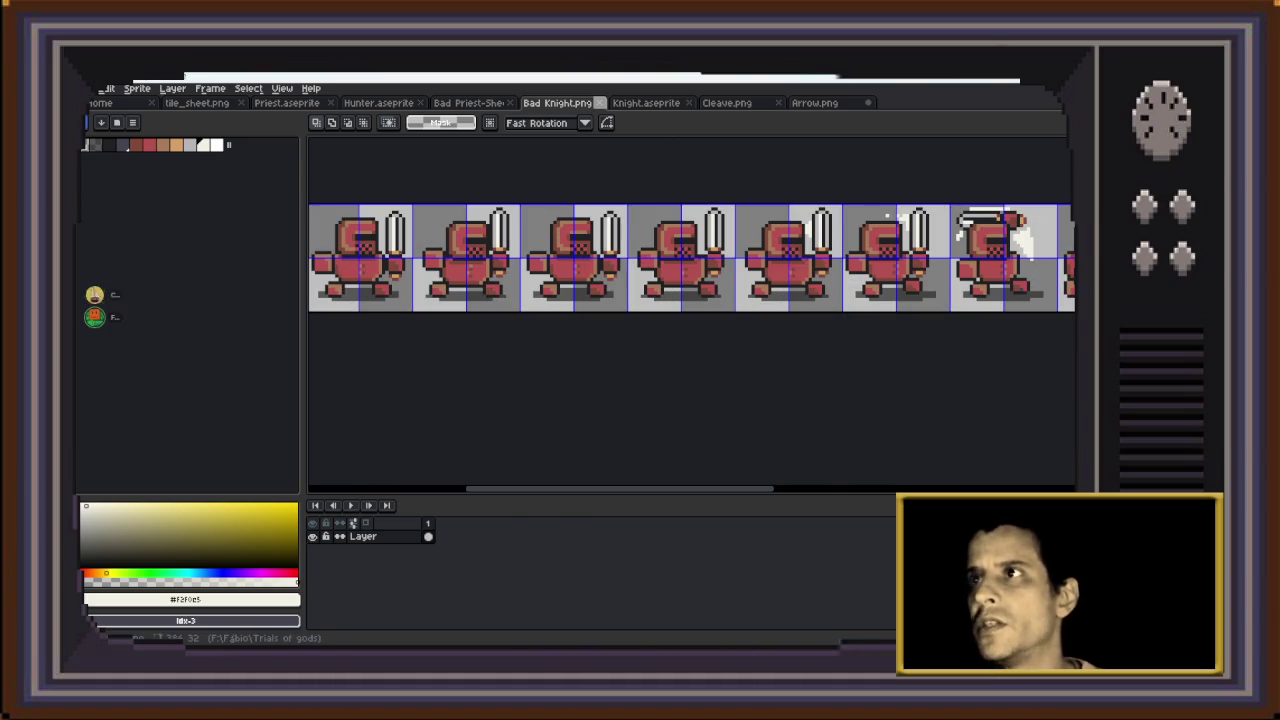
click(600, 103)
key(ctrl+Tab)
key(ctrl+Tab)
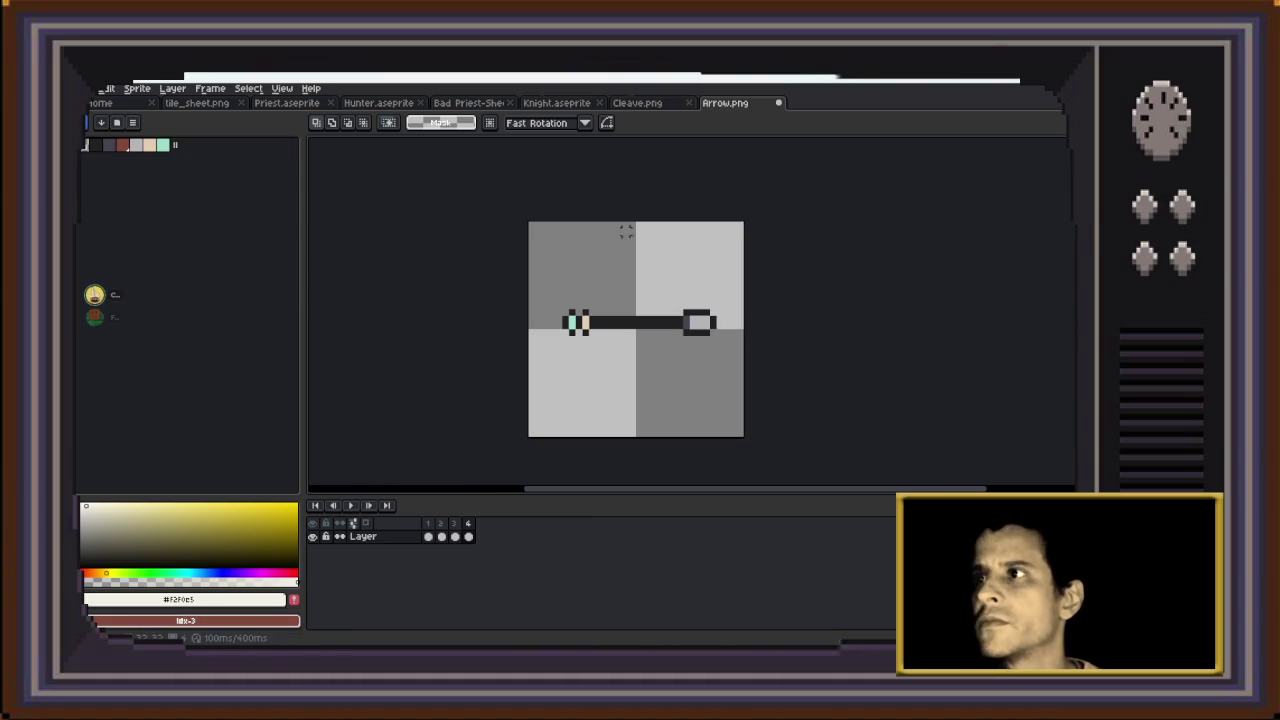
Export the four arrow frames as a horizontal-strip sprite sheet, opening it as Arrow-Sheet
scroll(571, 320, up, 1)
scroll(571, 320, down, 1)
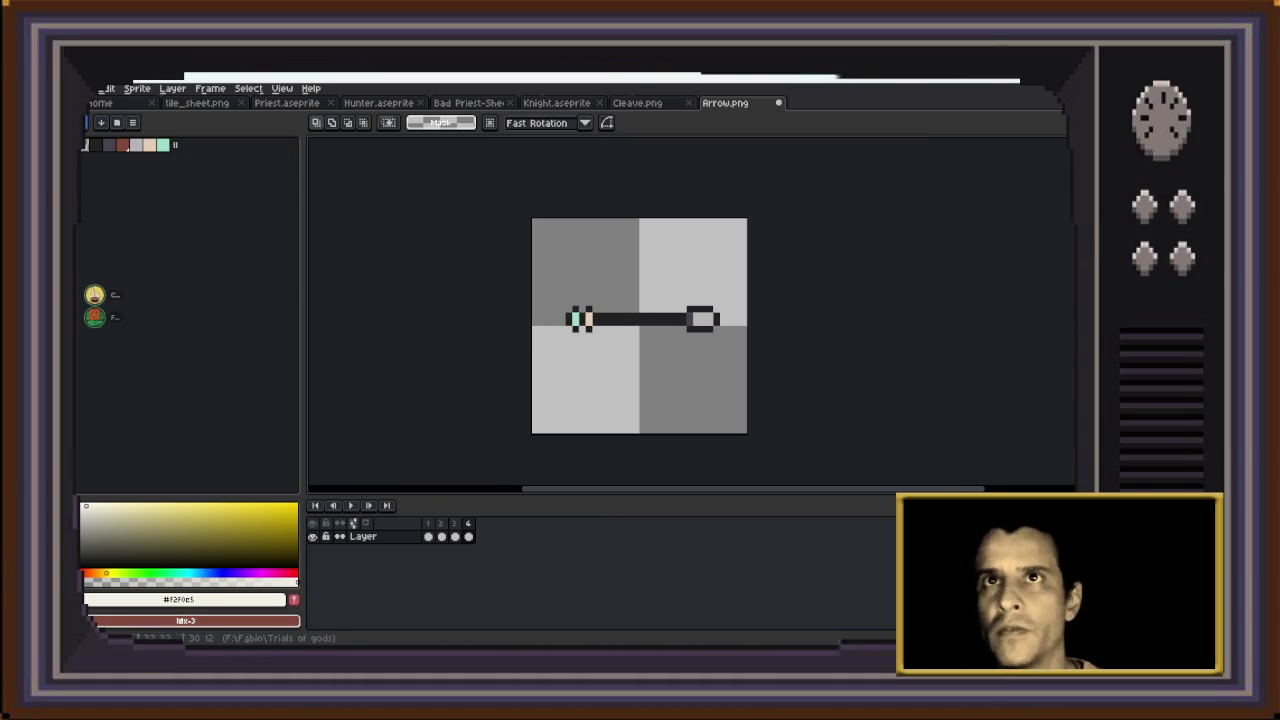
click(104, 88)
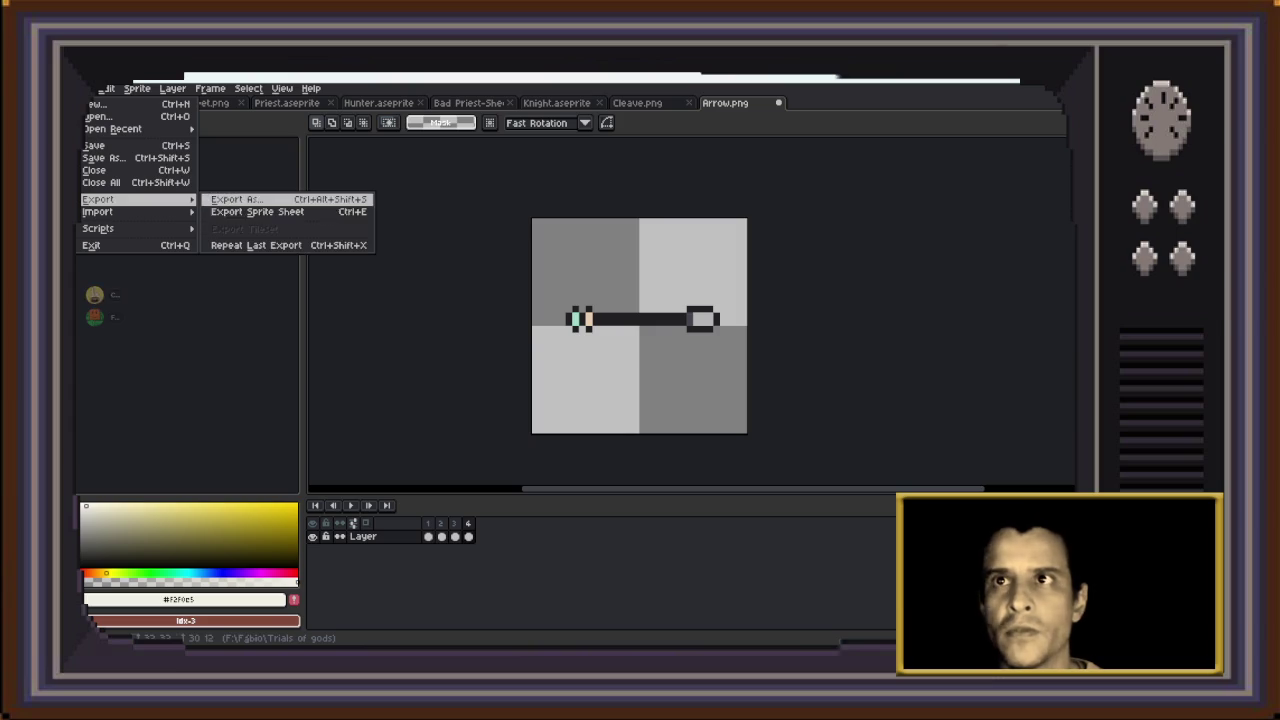
click(237, 199)
click(729, 434)
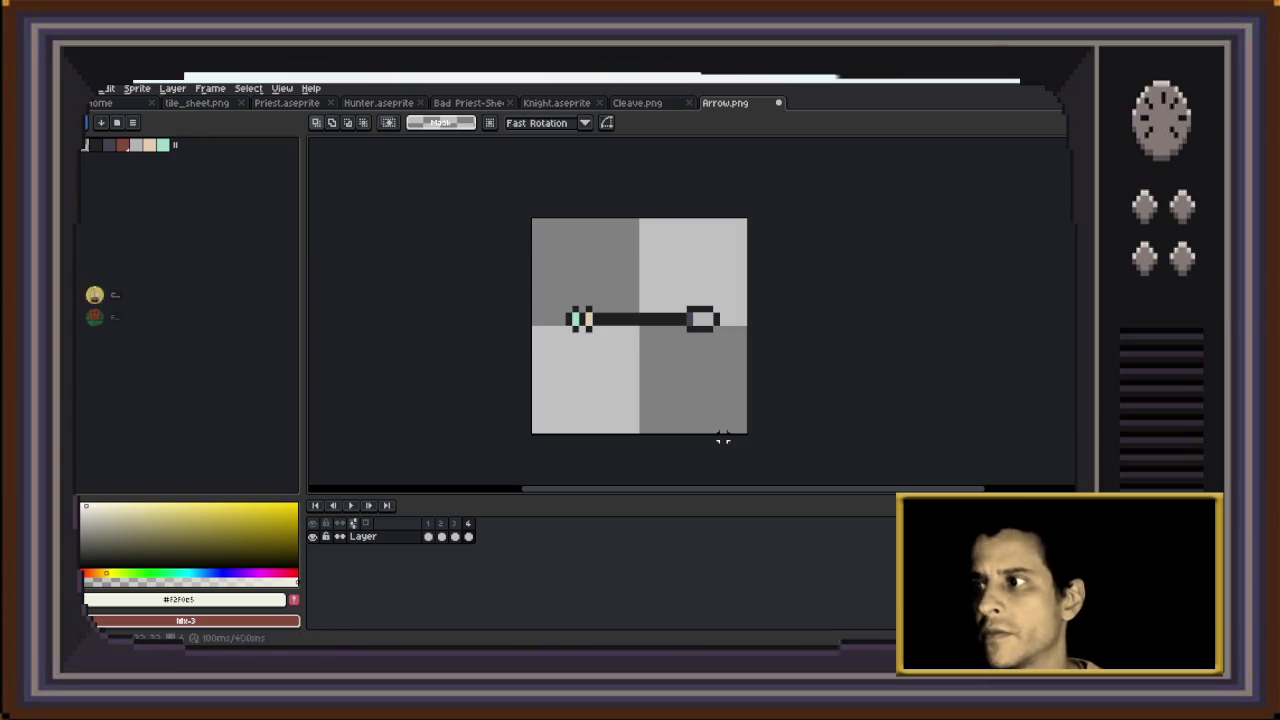
click(104, 88)
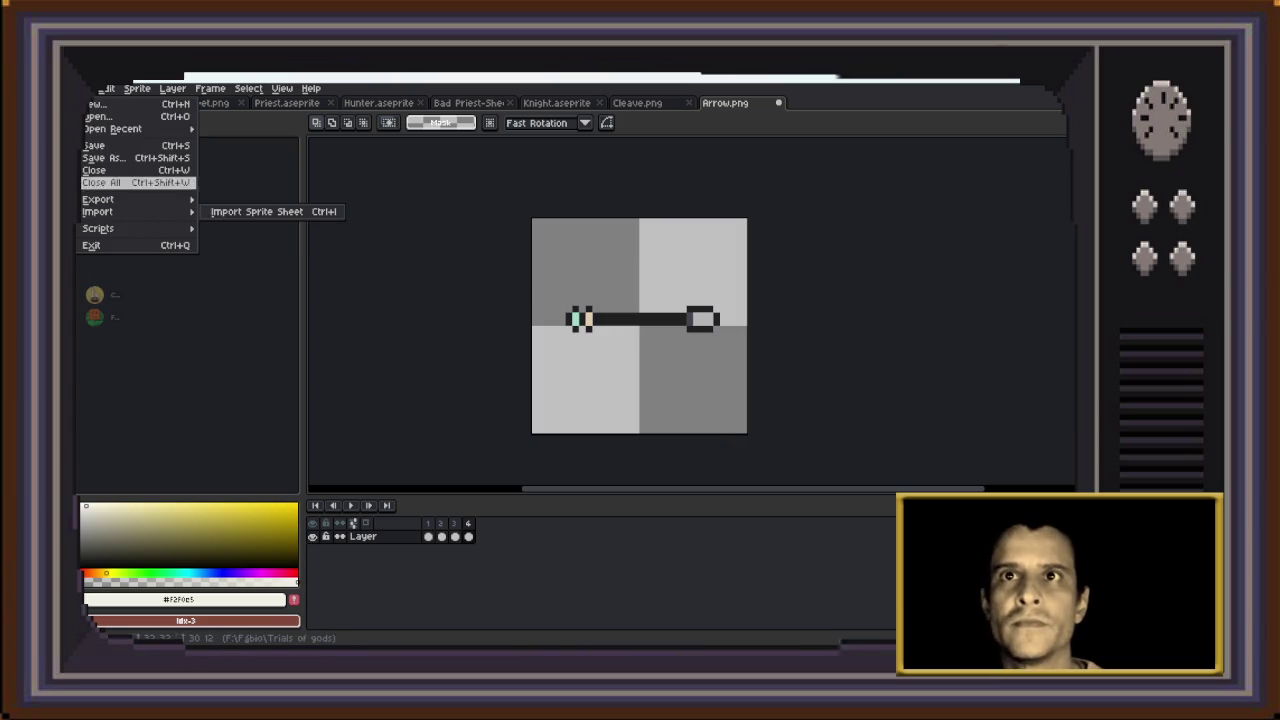
click(250, 211)
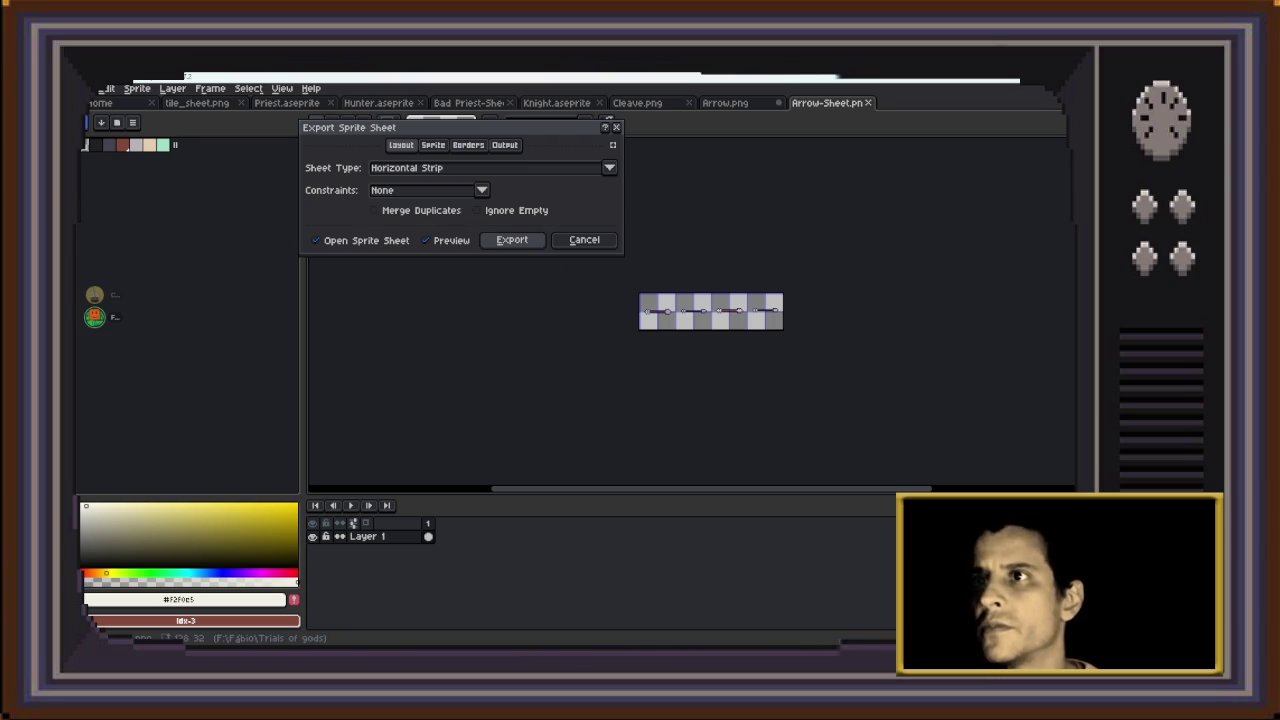
click(508, 240)
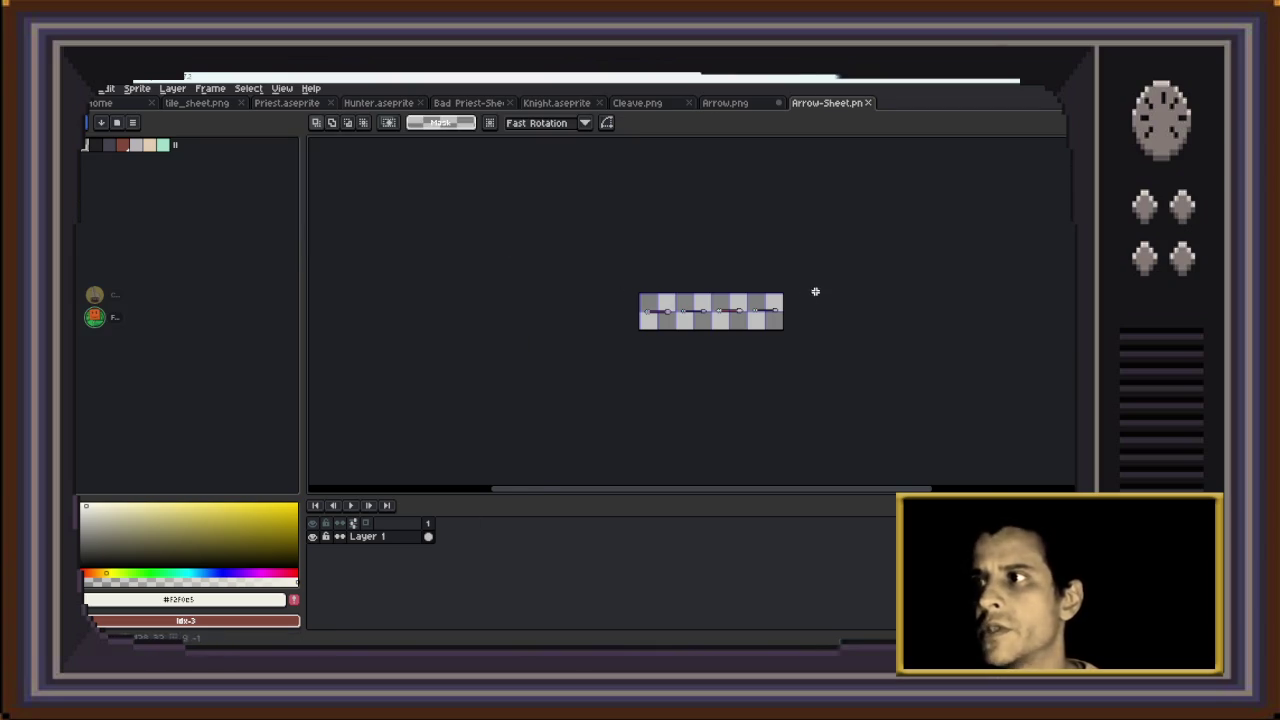
scroll(718, 302, up, 2)
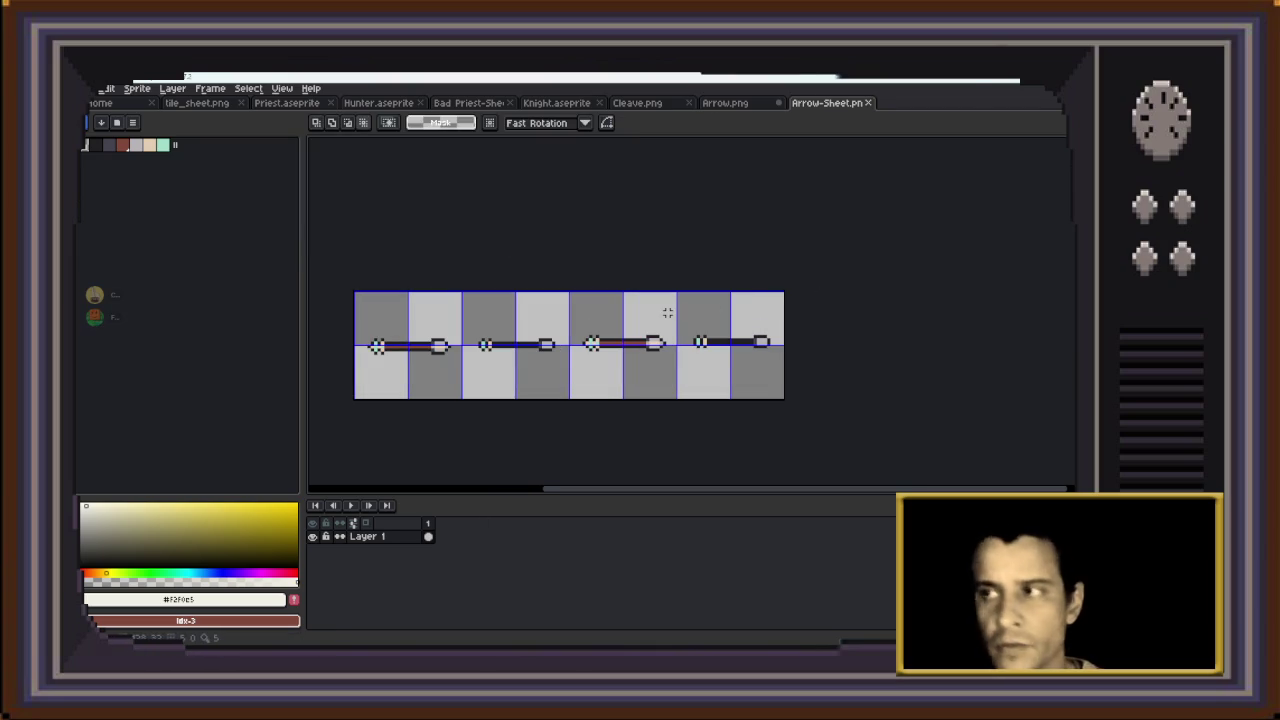
key(ctrl+shift+s)
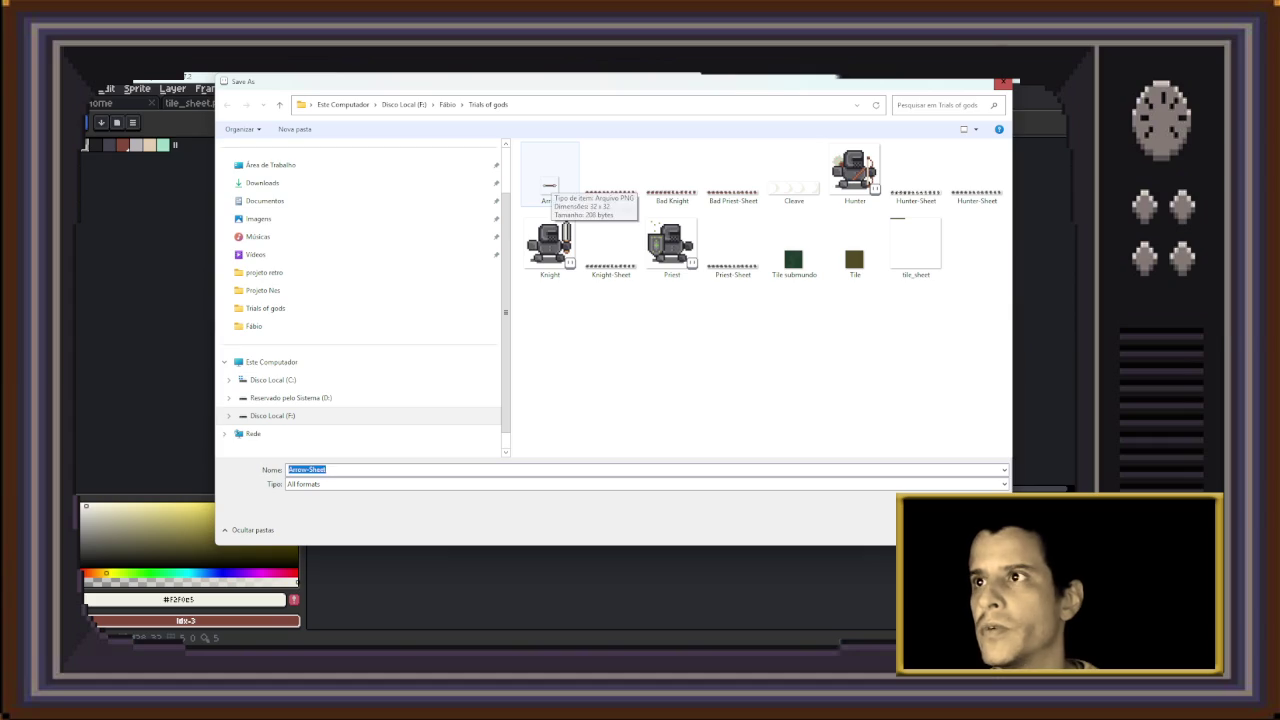
Save the arrow strip as a PNG, overwriting the existing Arrow.png
click(550, 175)
click(400, 484)
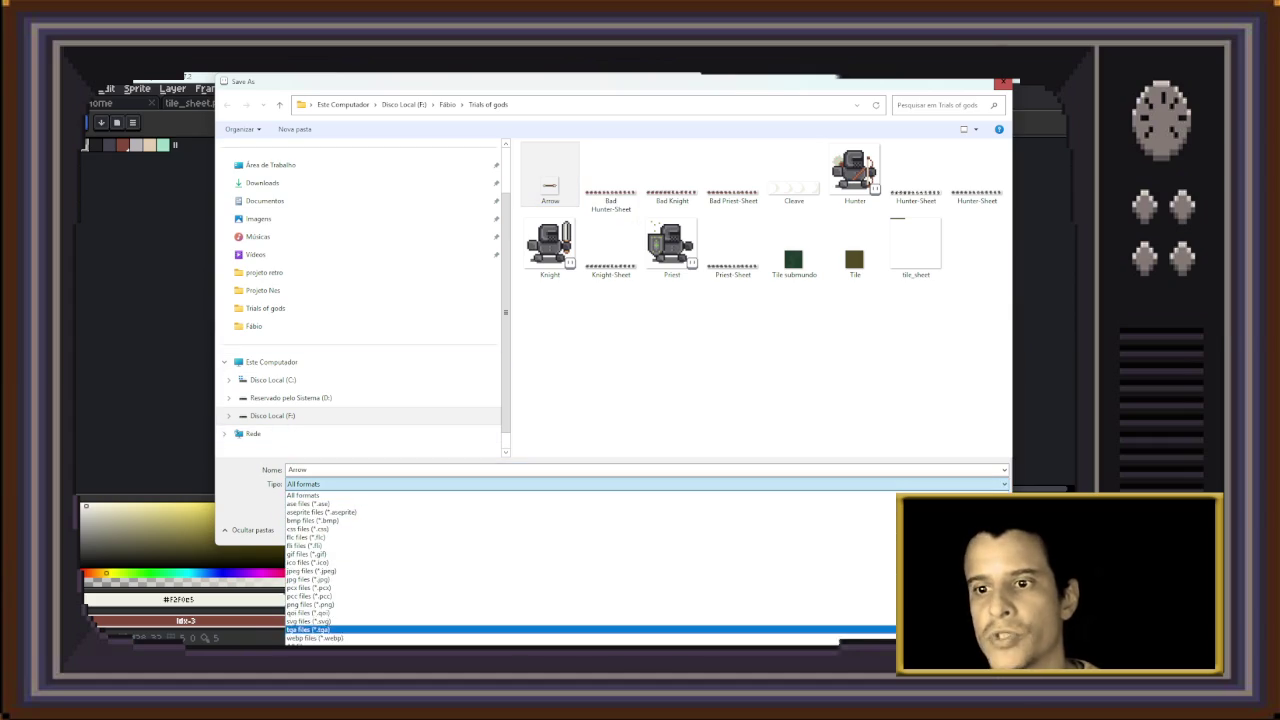
click(310, 604)
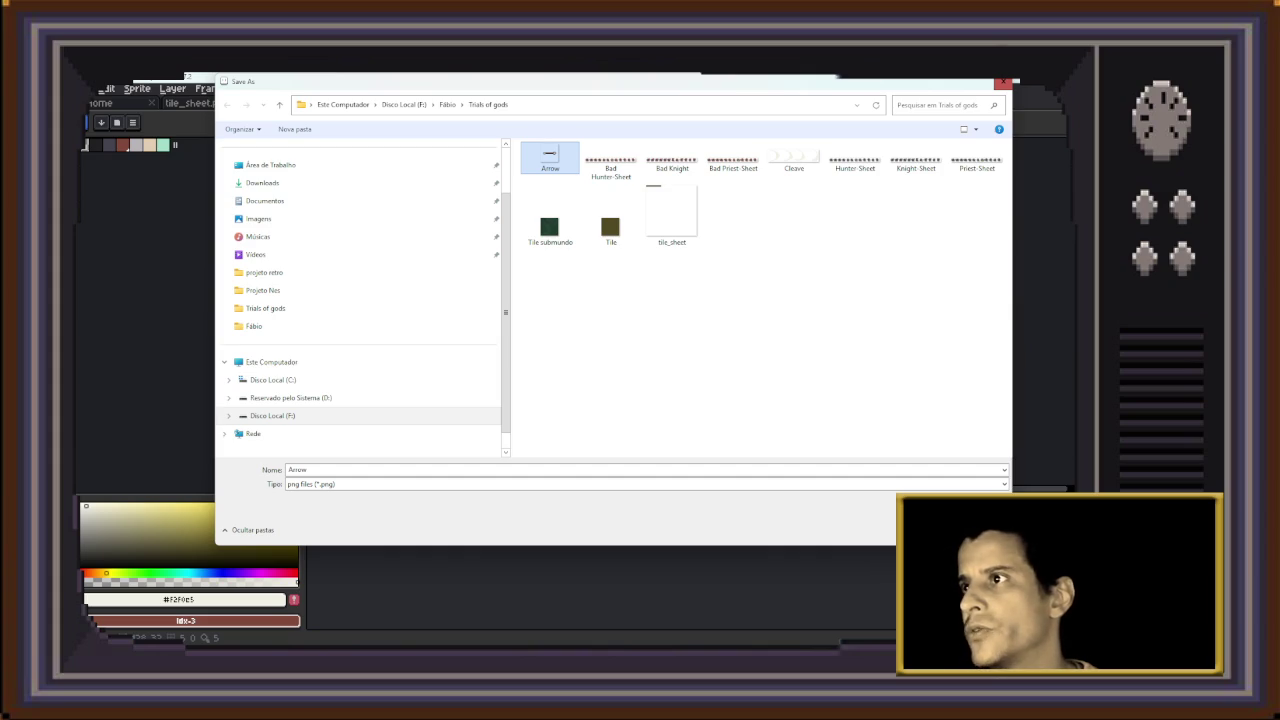
key(Return)
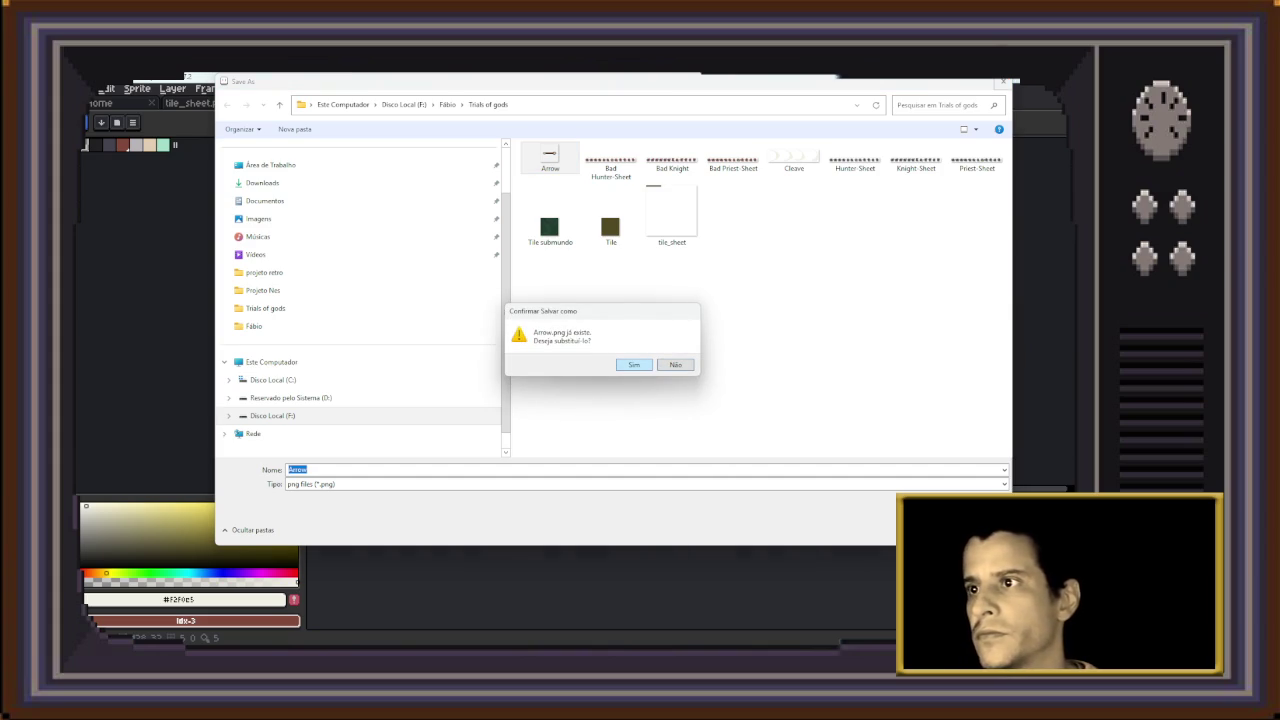
key(Return)
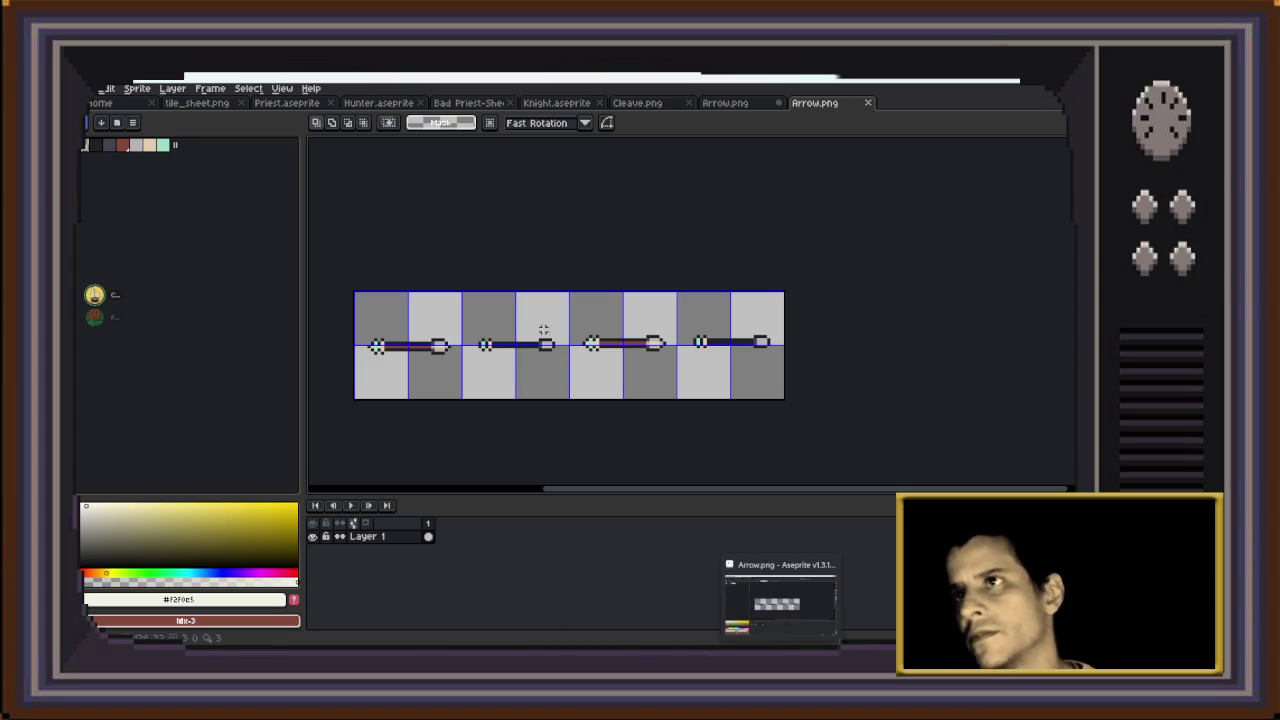
Save another copy of the arrow strip as a PNG named Flat.png
key(ctrl+shift+s)
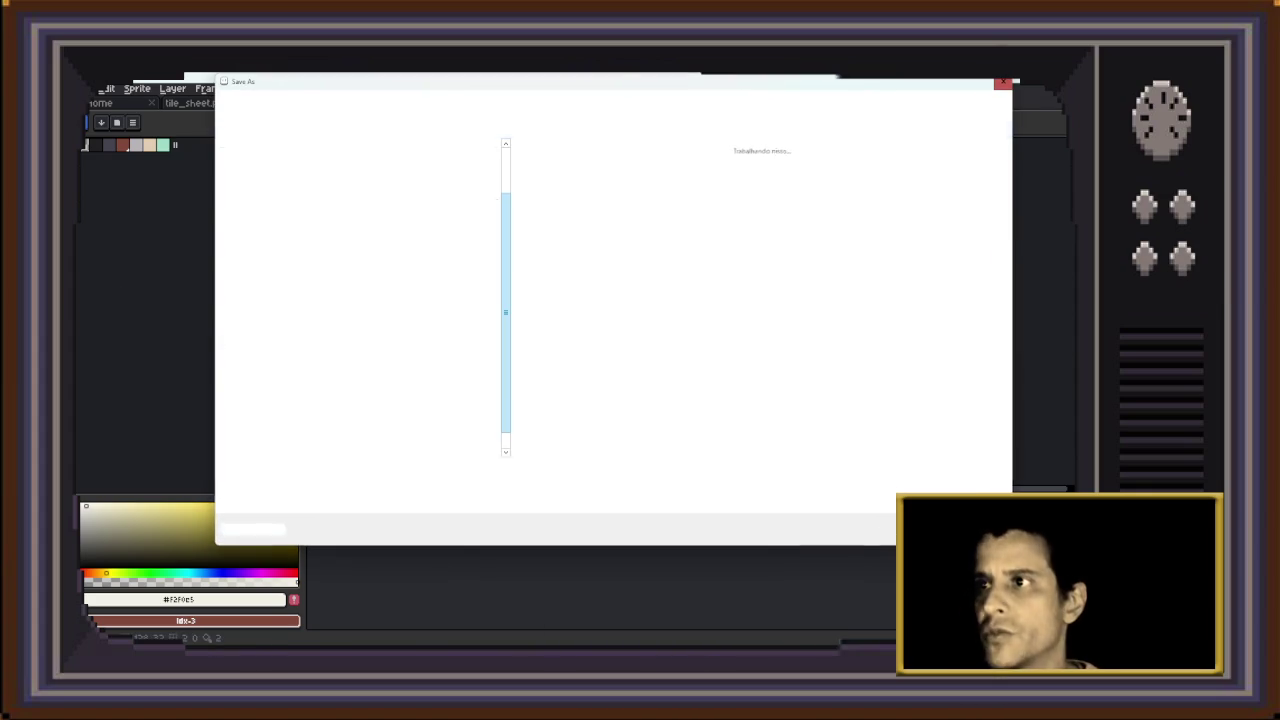
text(Flail)
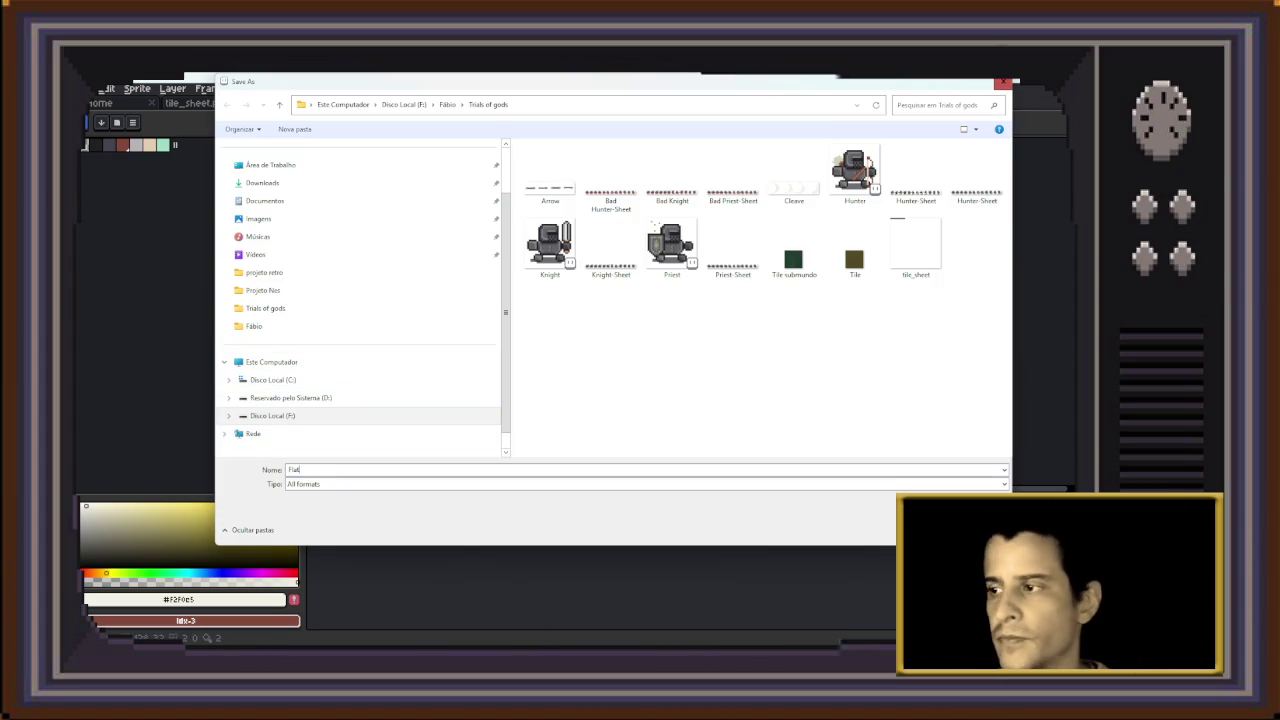
key(Tab)
key(alt+Down)
key(Down)
key(Down)
key(Down)
key(Down)
key(Down)
key(Down)
key(Up)
key(Return)
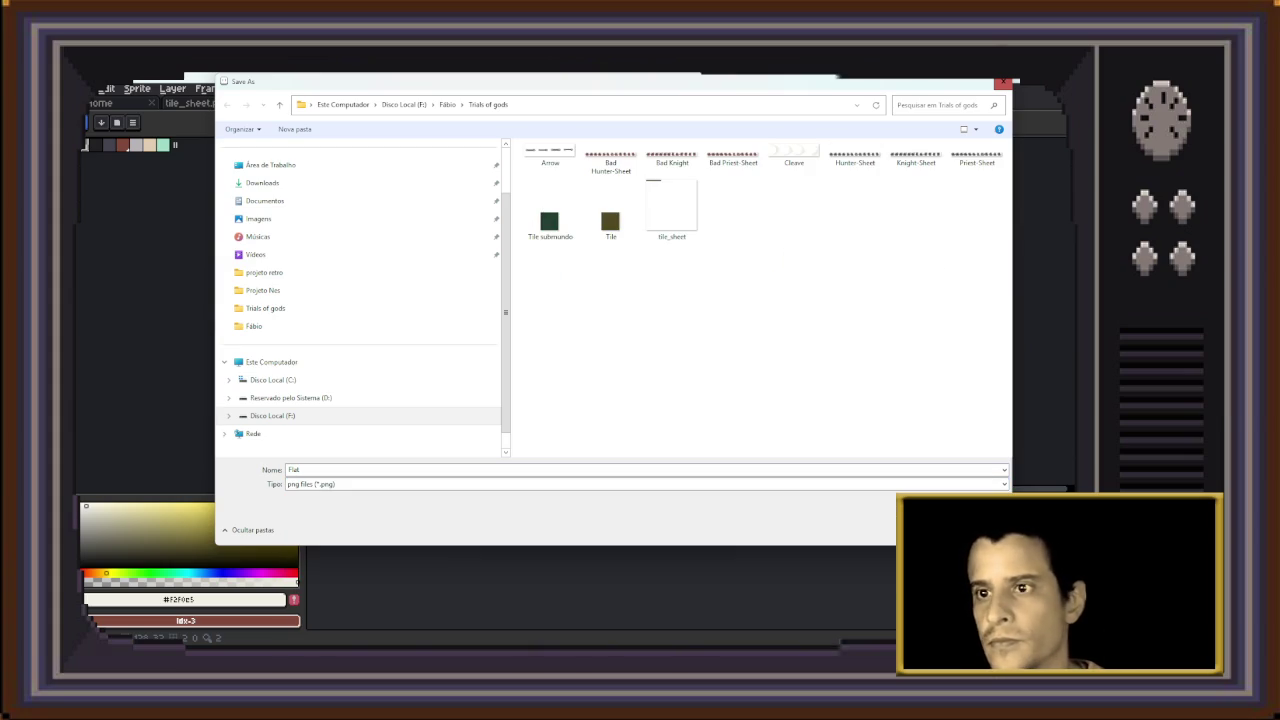
key(Return)
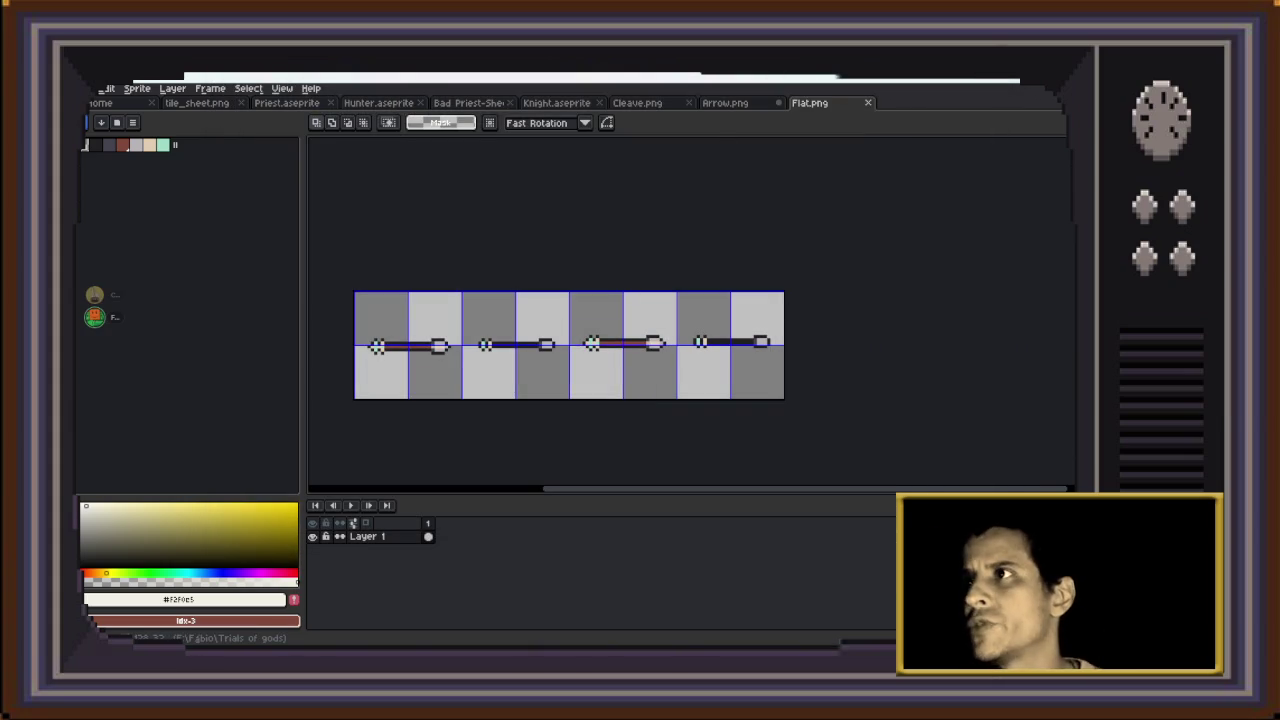
Close Arrow.png without saving changes, then close Flat.png
click(725, 103)
click(779, 103)
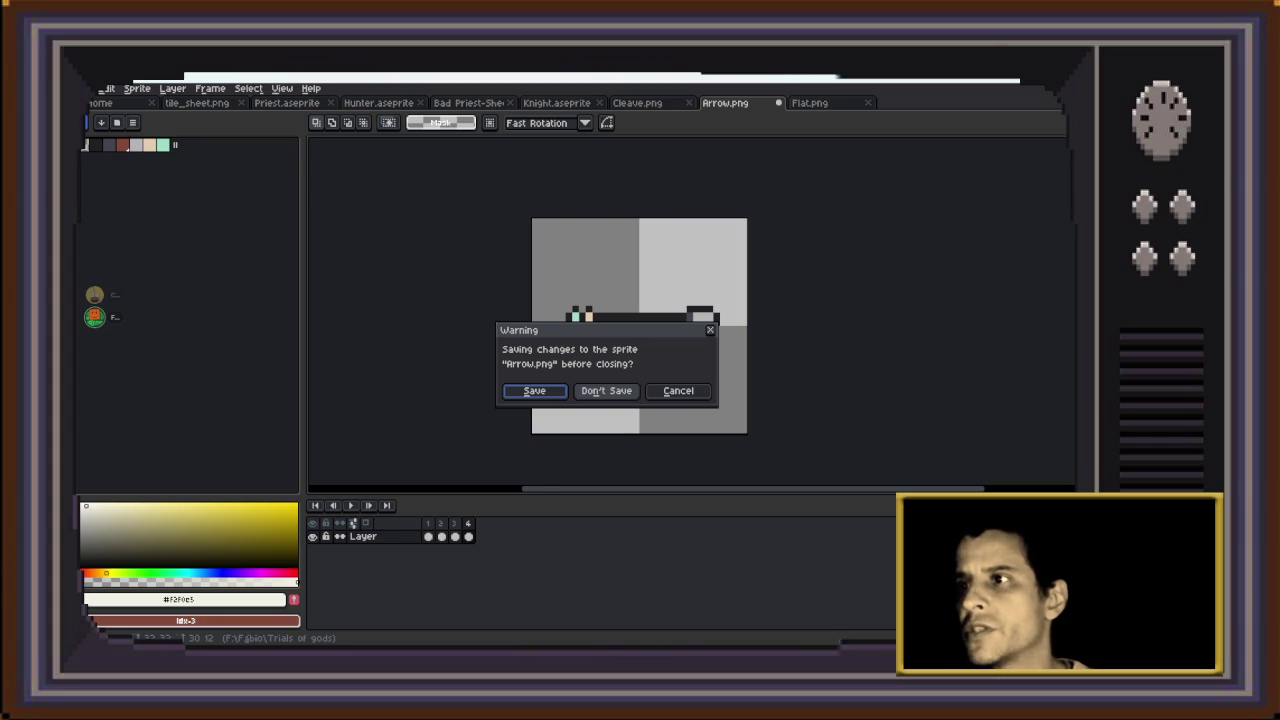
click(606, 390)
click(779, 103)
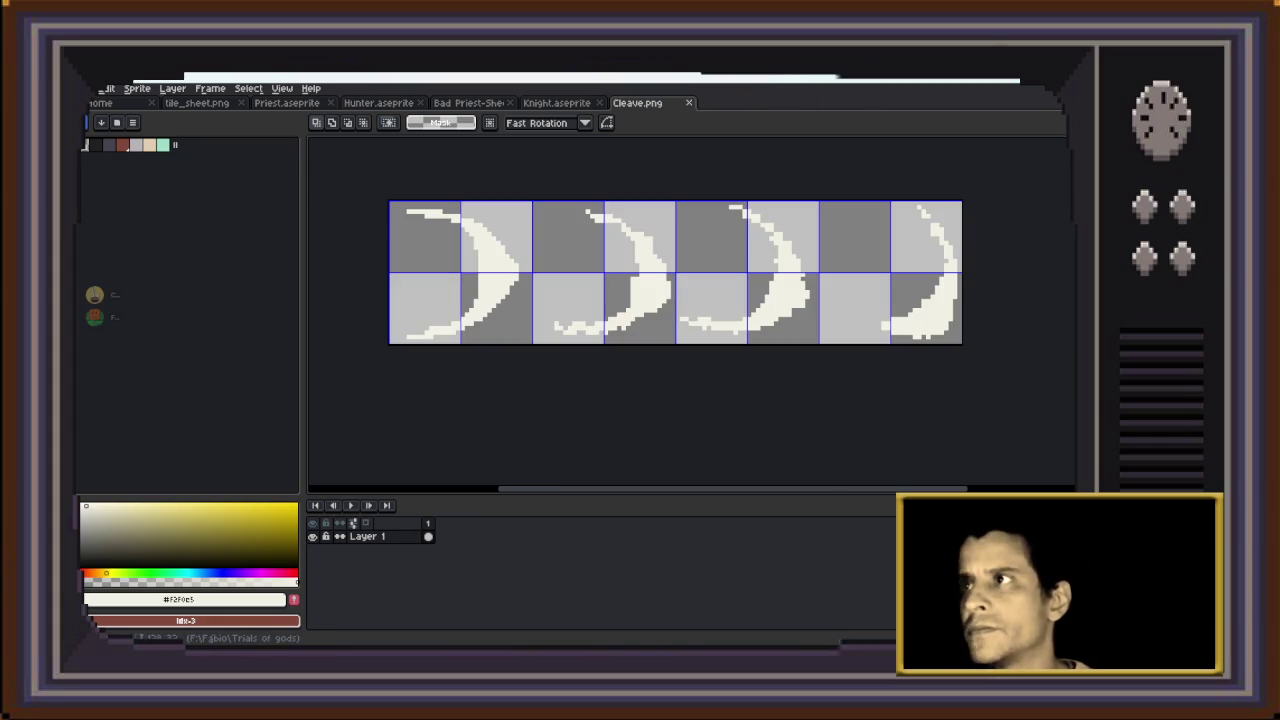
key(super+e)
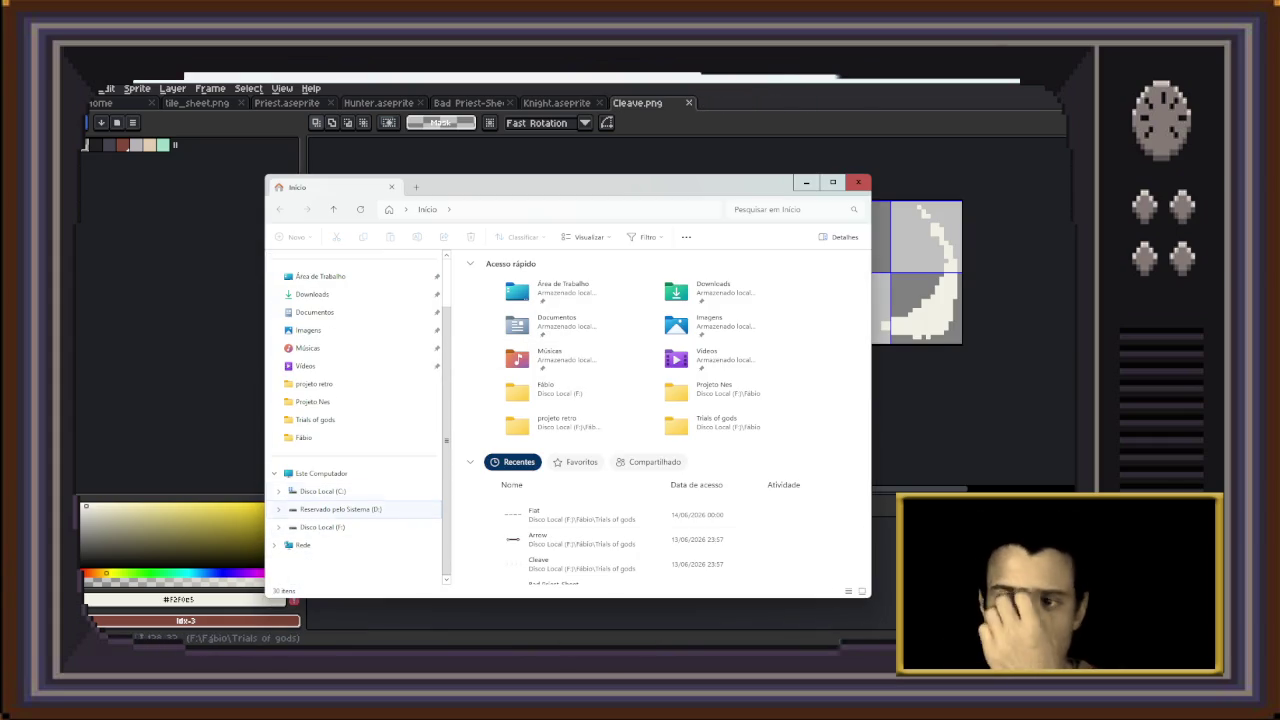
Delete the Arrow file in F: > Fábio, select Flat and Cleave, then return to Hunter.aseprite
click(322, 527)
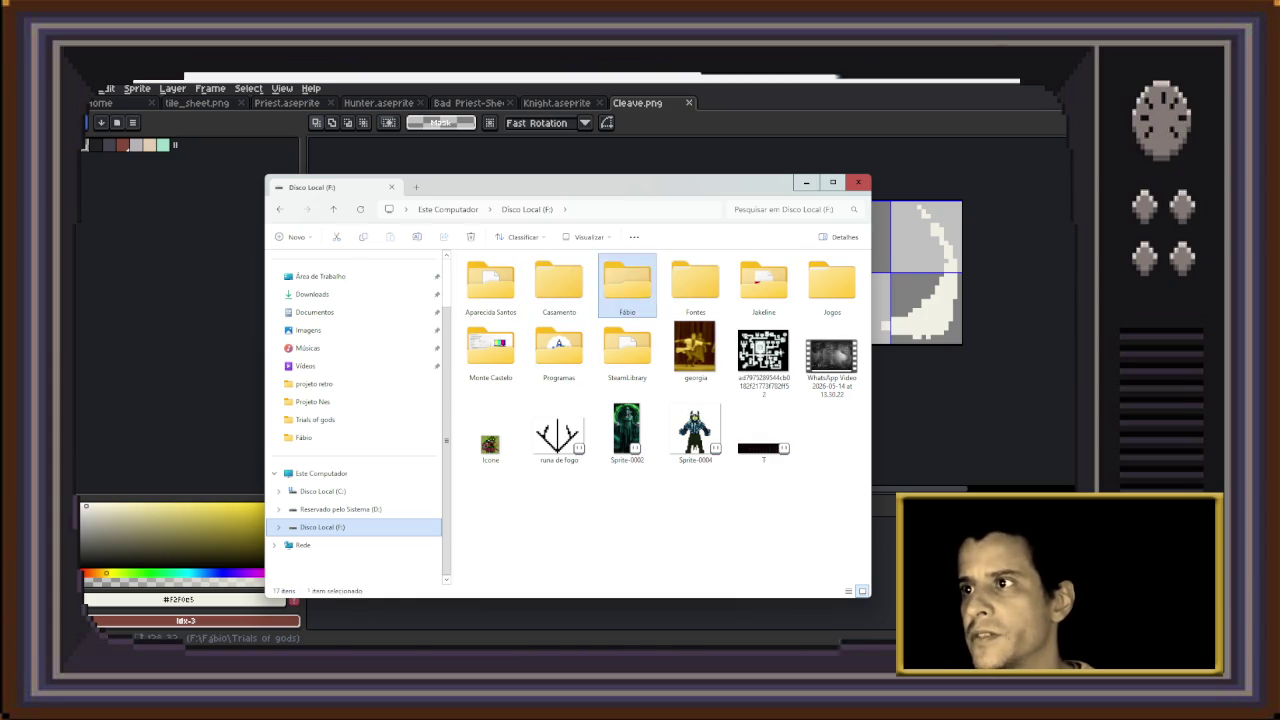
double_click(627, 285)
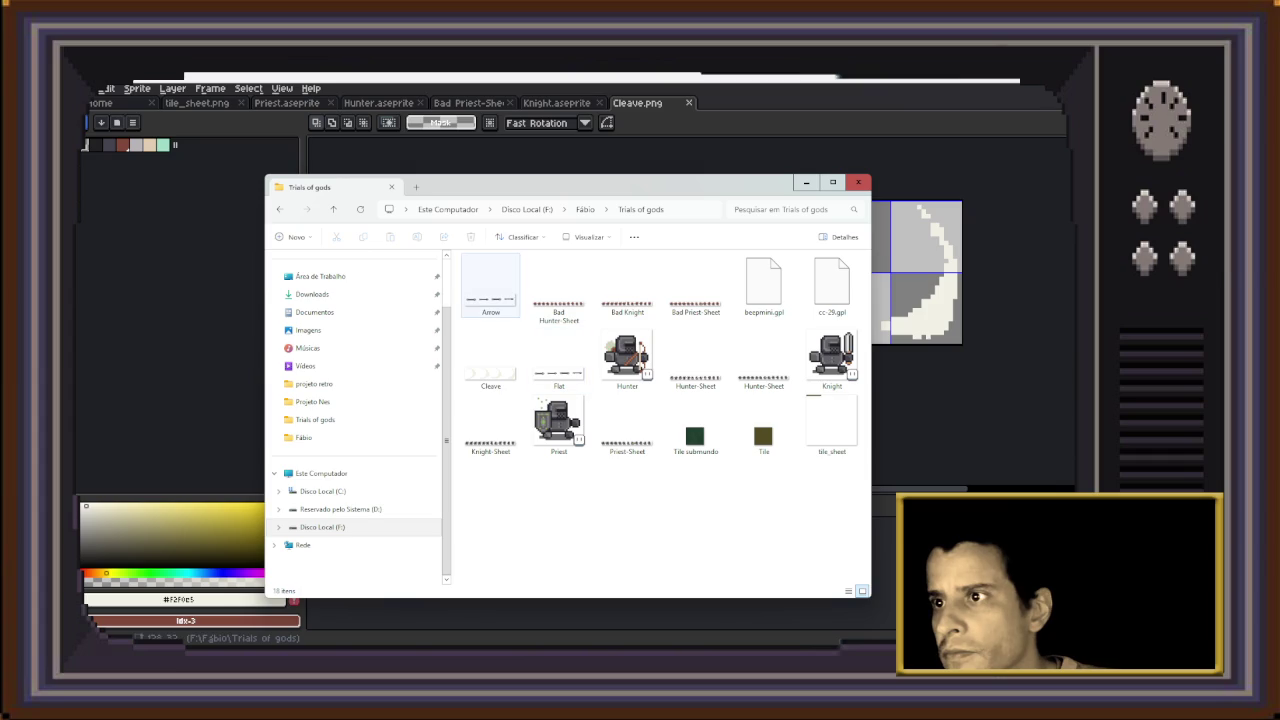
key(Delete)
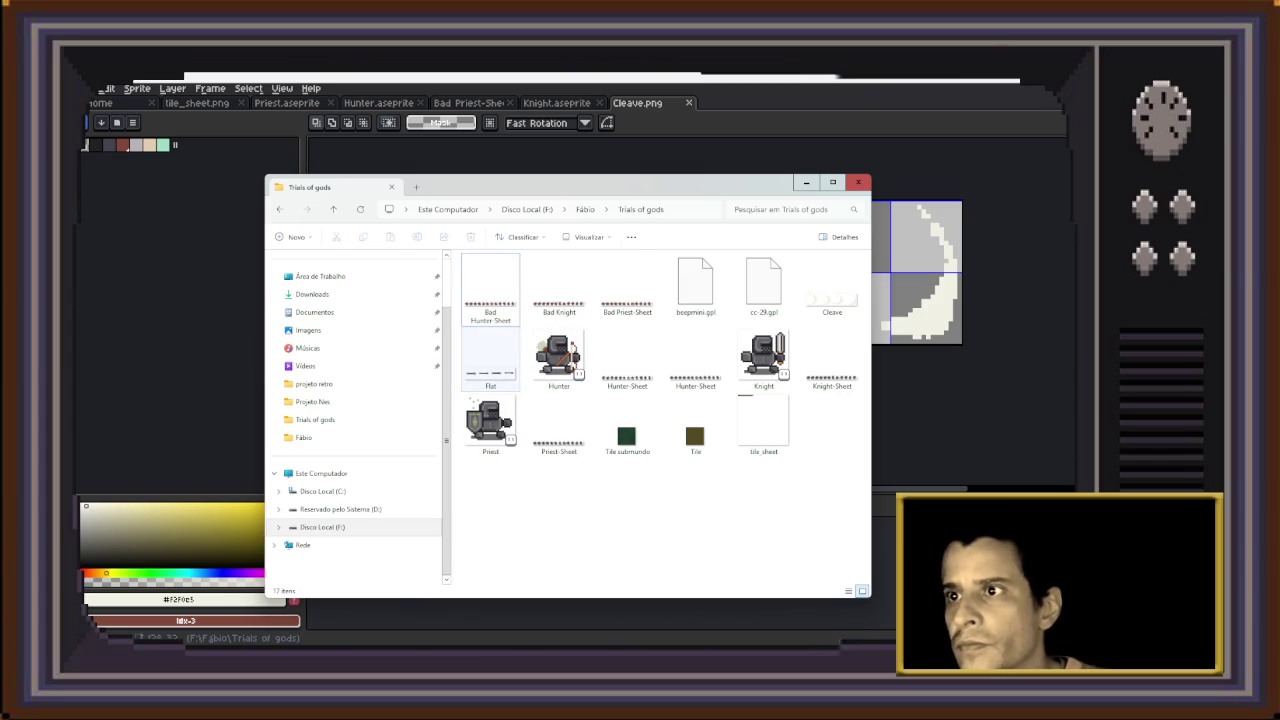
click(490, 360)
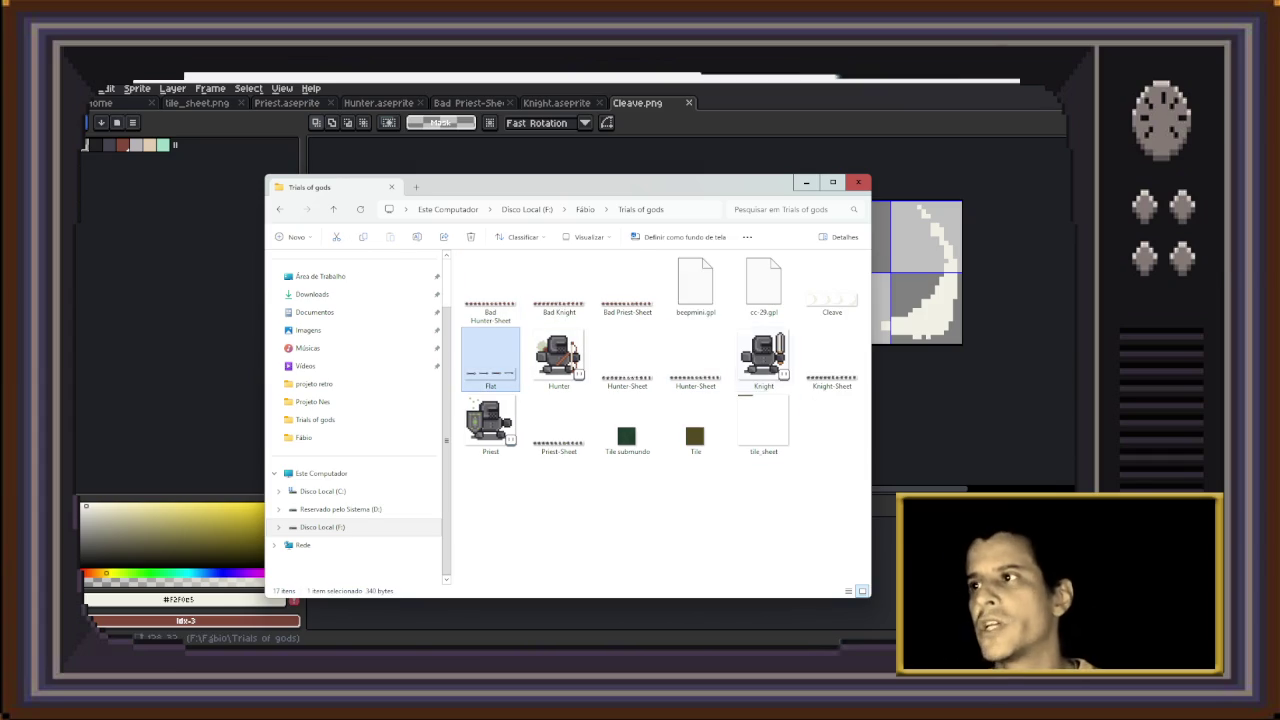
ctrl+click(832, 285)
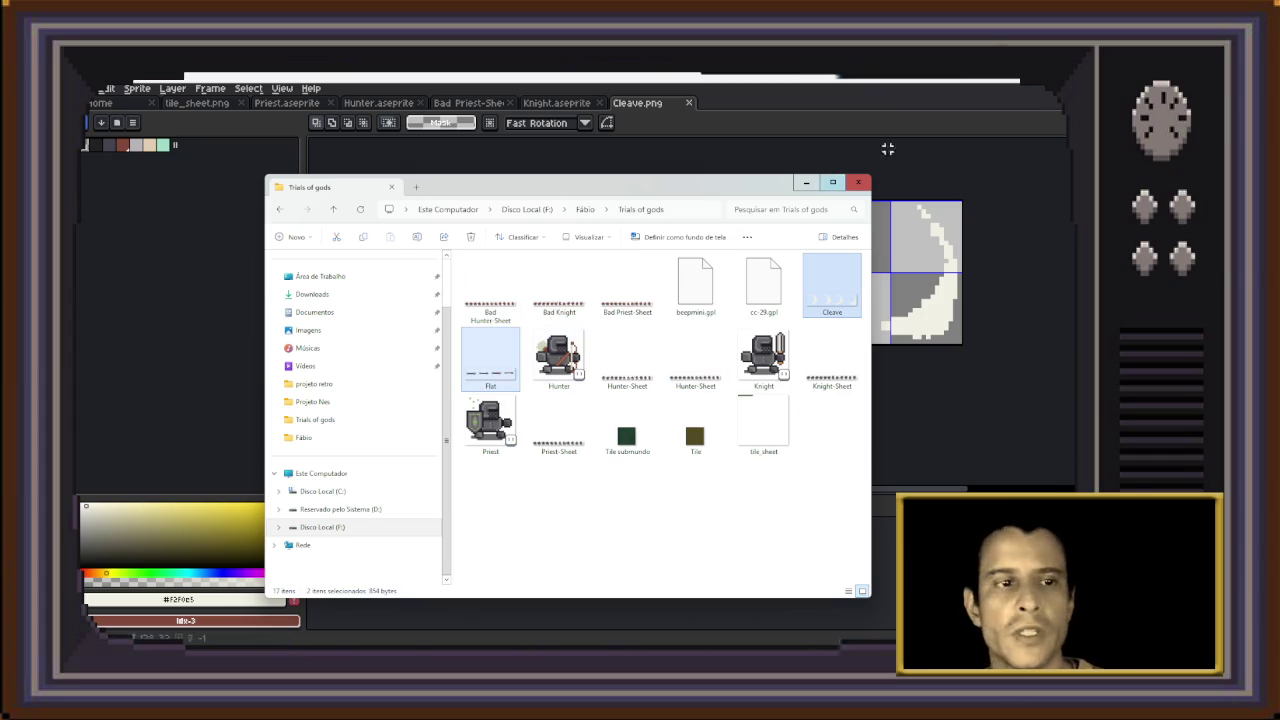
click(806, 182)
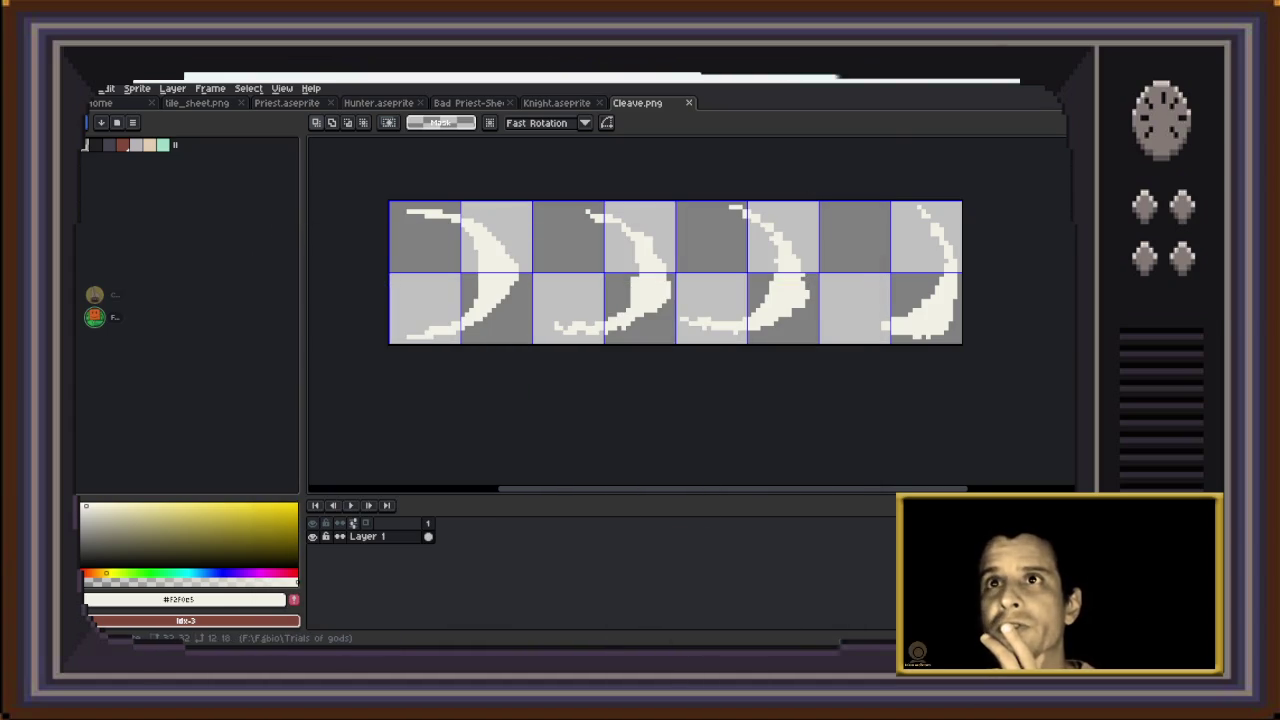
click(378, 102)
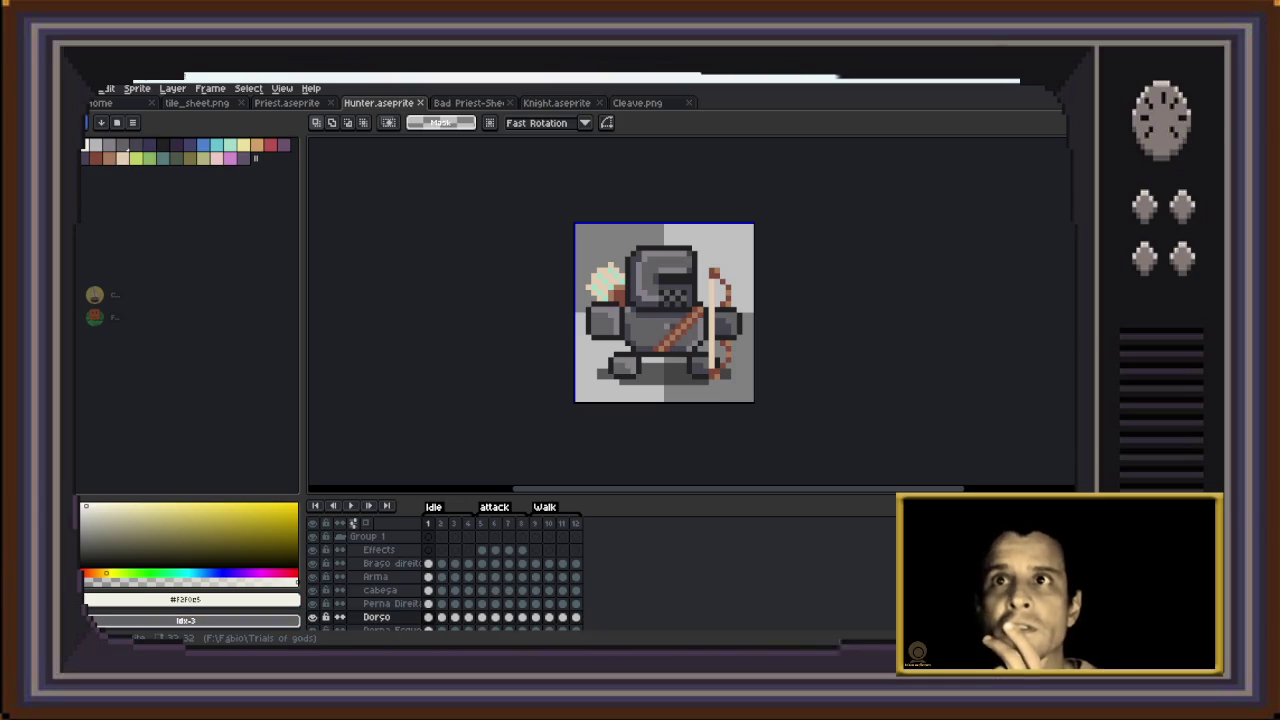
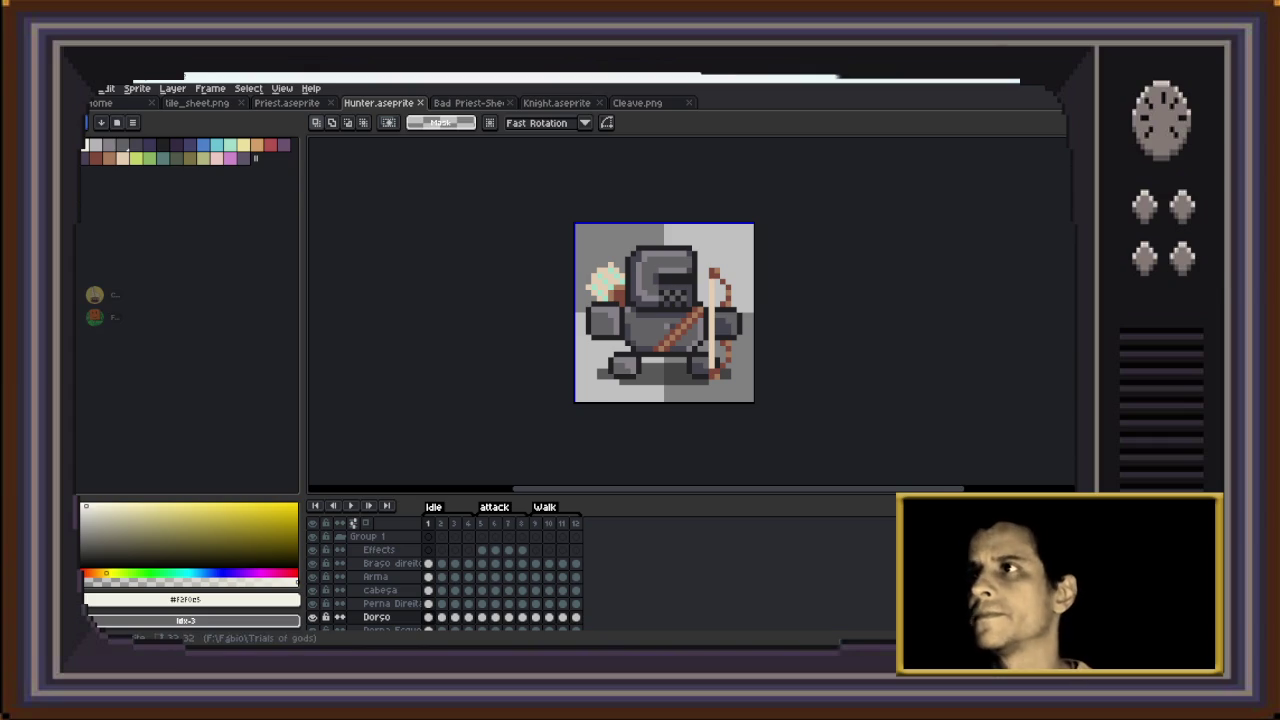
Bring the Knight.aseprite sprite forward in Aseprite, then switch to the Discord channel
click(637, 102)
key(ctrl+shift+Tab)
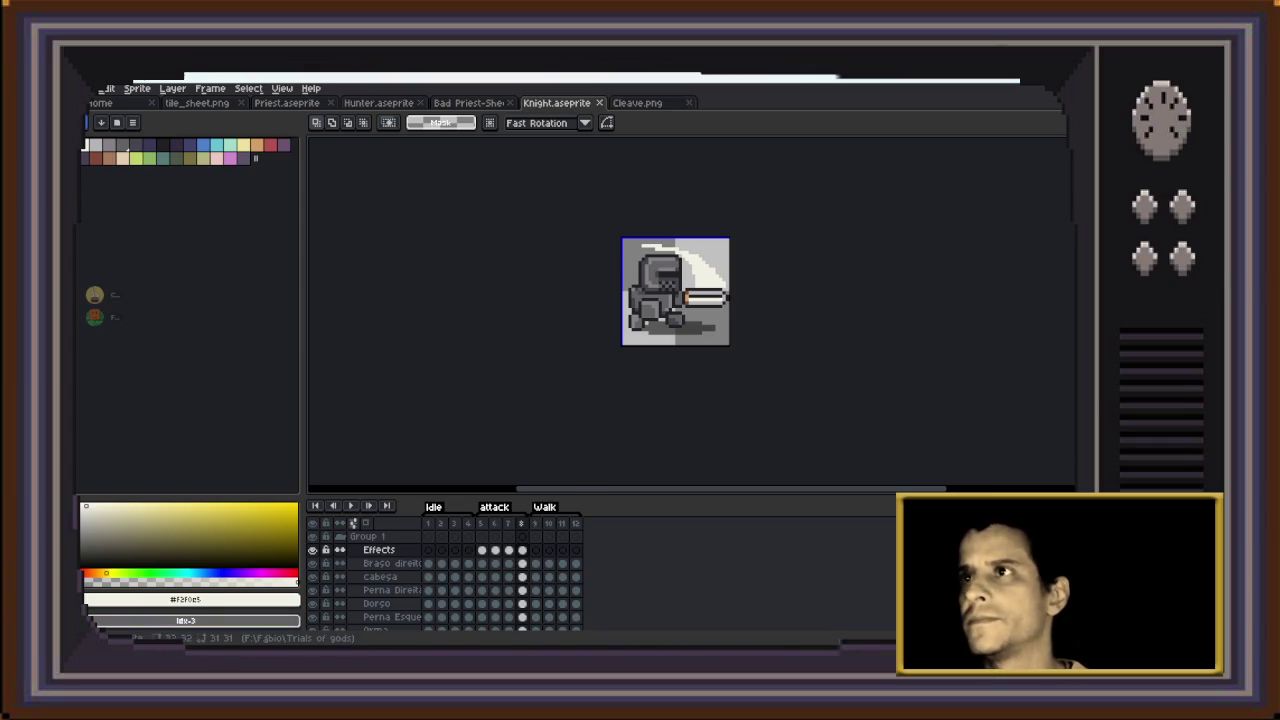
key(alt+Tab)
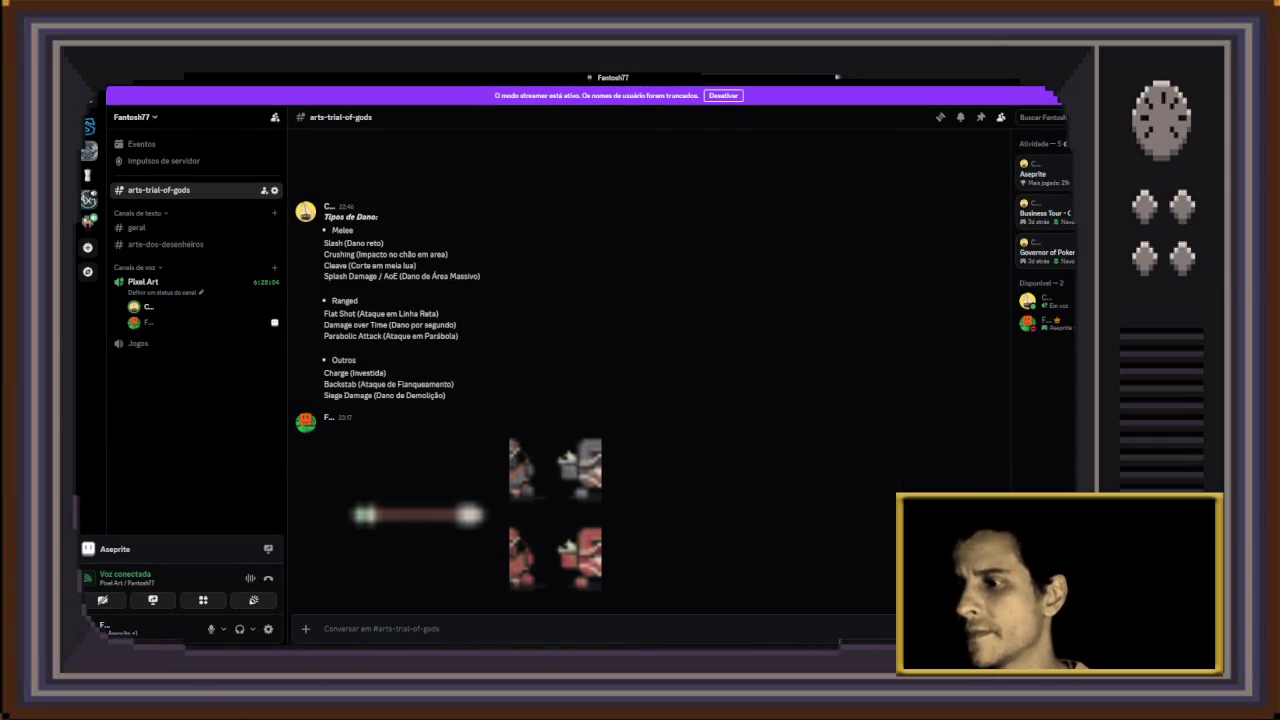
Post the Cleave and Flat sprite sheets from the Trials of gods folder in arts-trial-of-gods
key(alt+Tab)
click(490, 355)
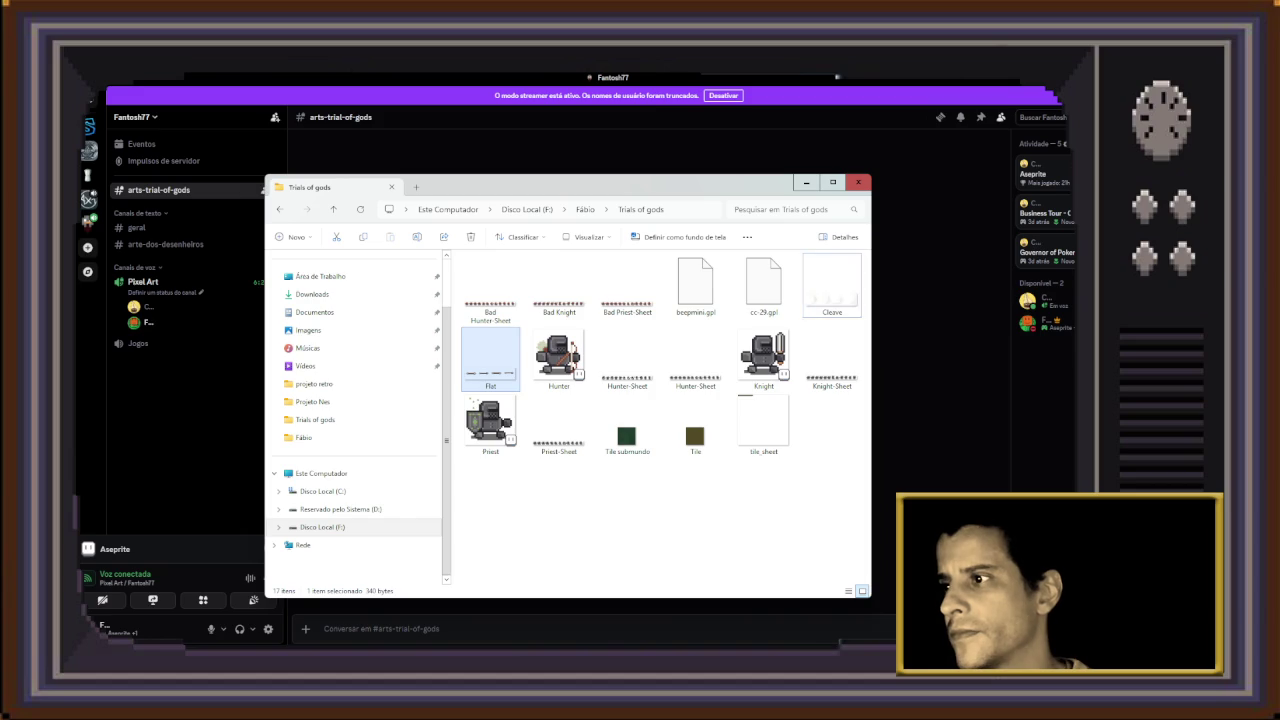
ctrl+click(832, 285)
drag(490, 355, 555, 555)
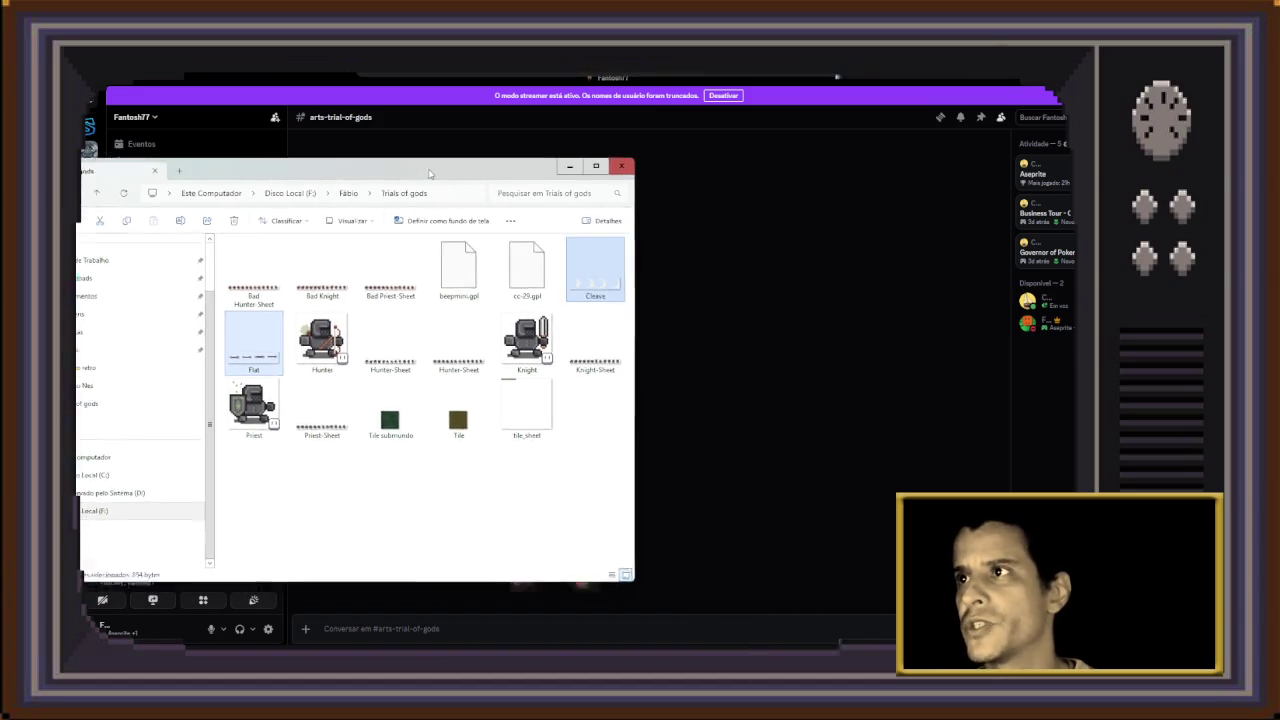
drag(573, 115, 412, 119)
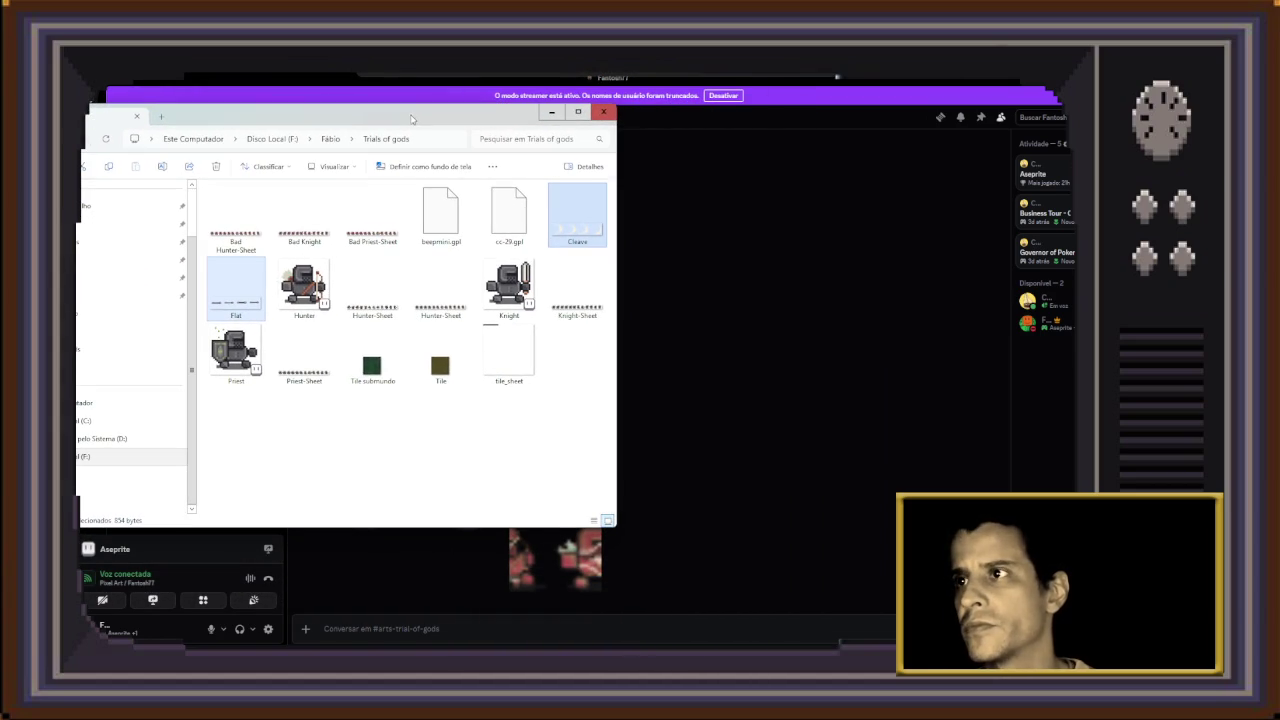
drag(577, 215, 778, 470)
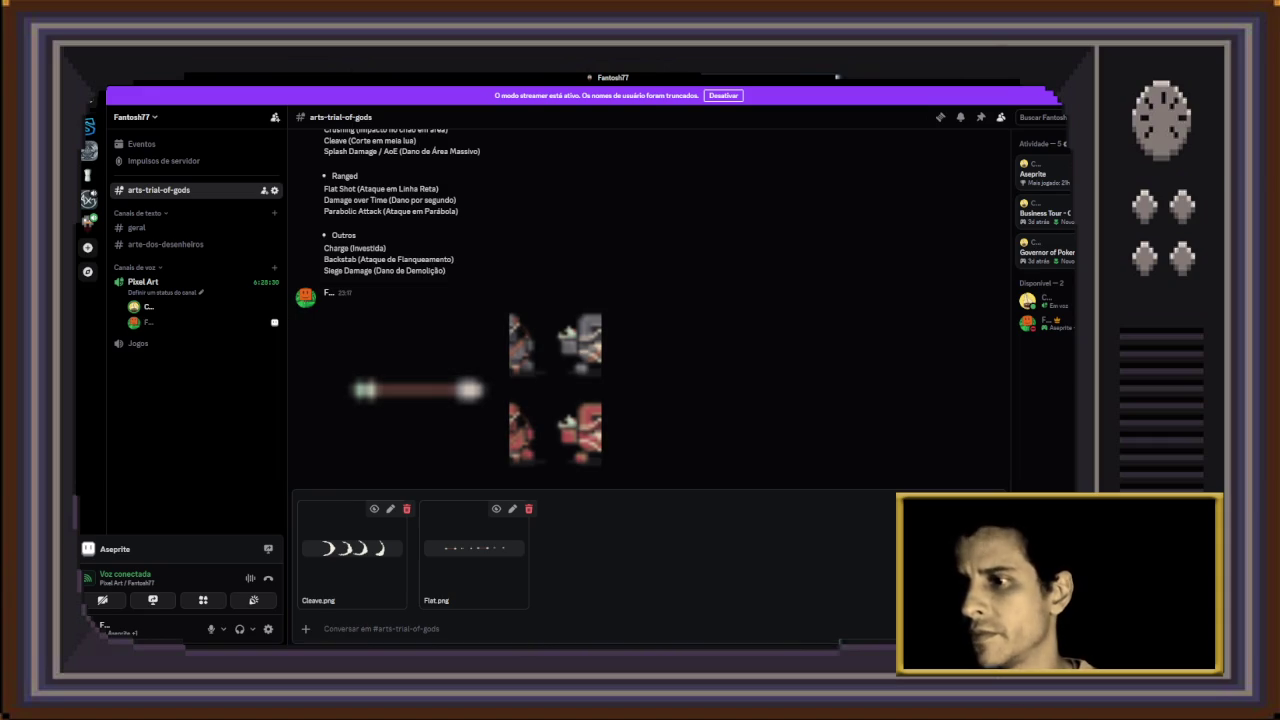
key(Return)
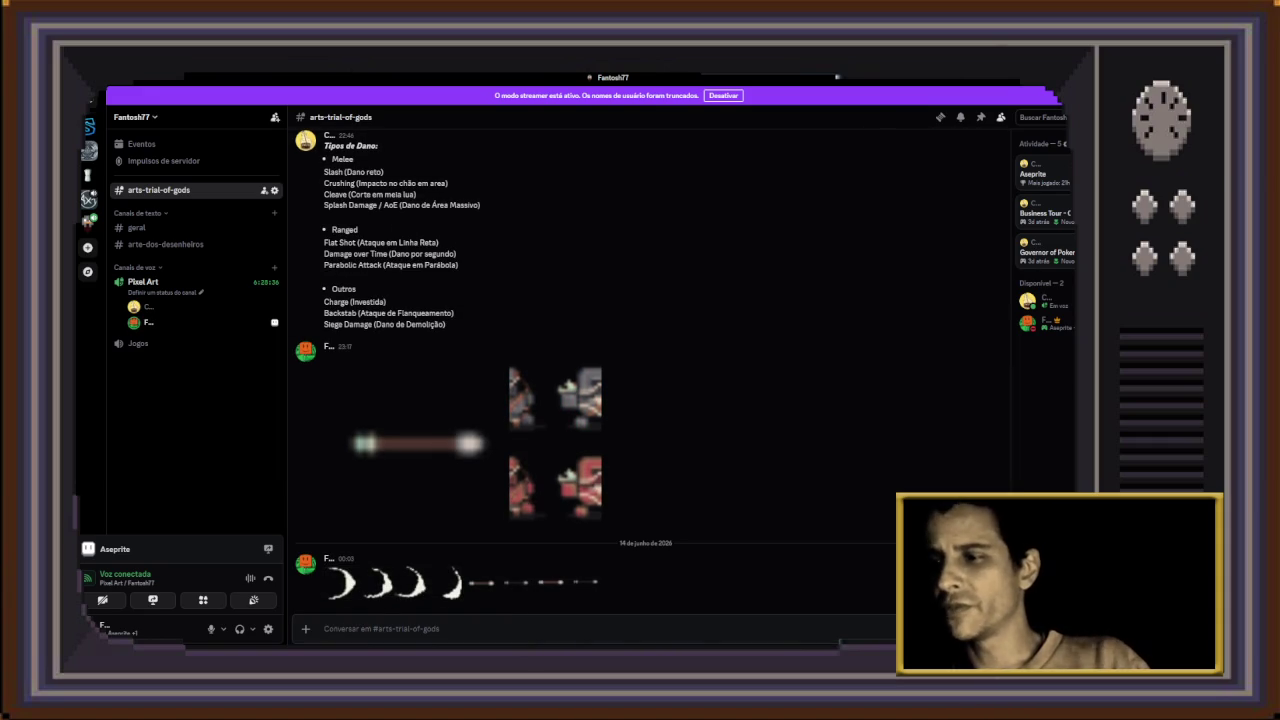
Move the Trials of gods folder window aside, close it, and return to Aseprite
key(alt+Tab)
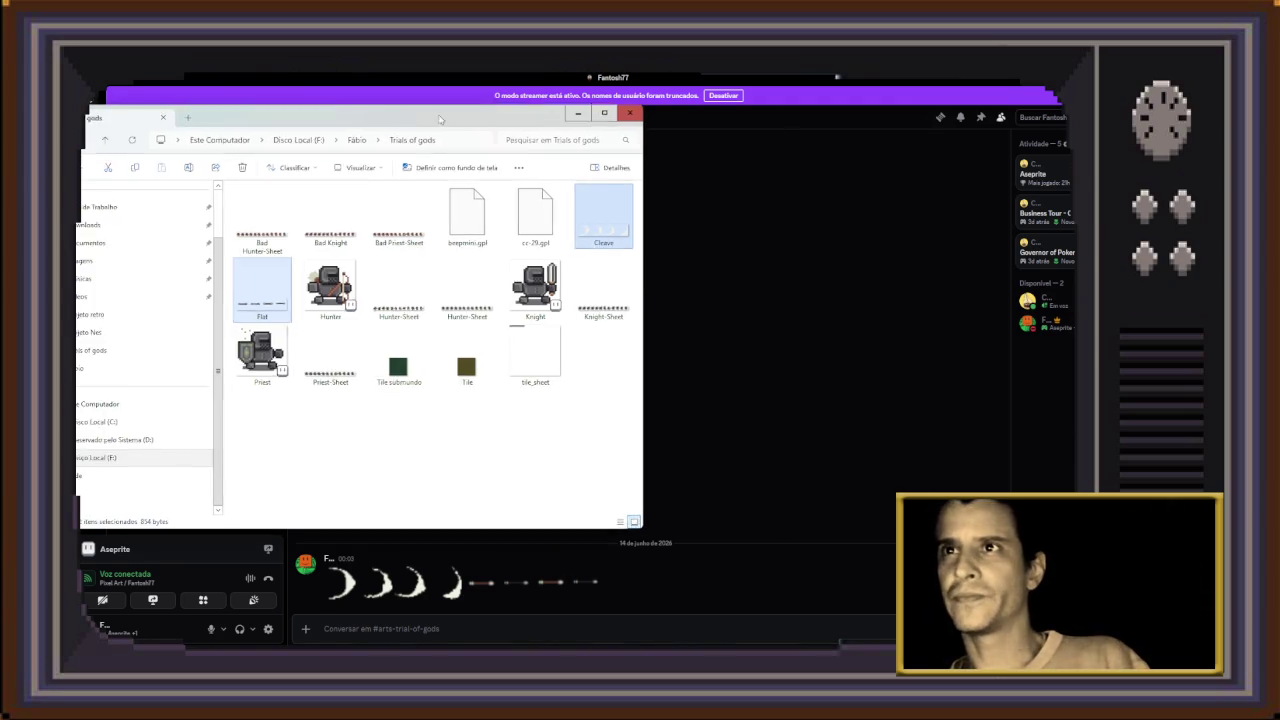
drag(350, 112, 712, 141)
key(alt+Tab)
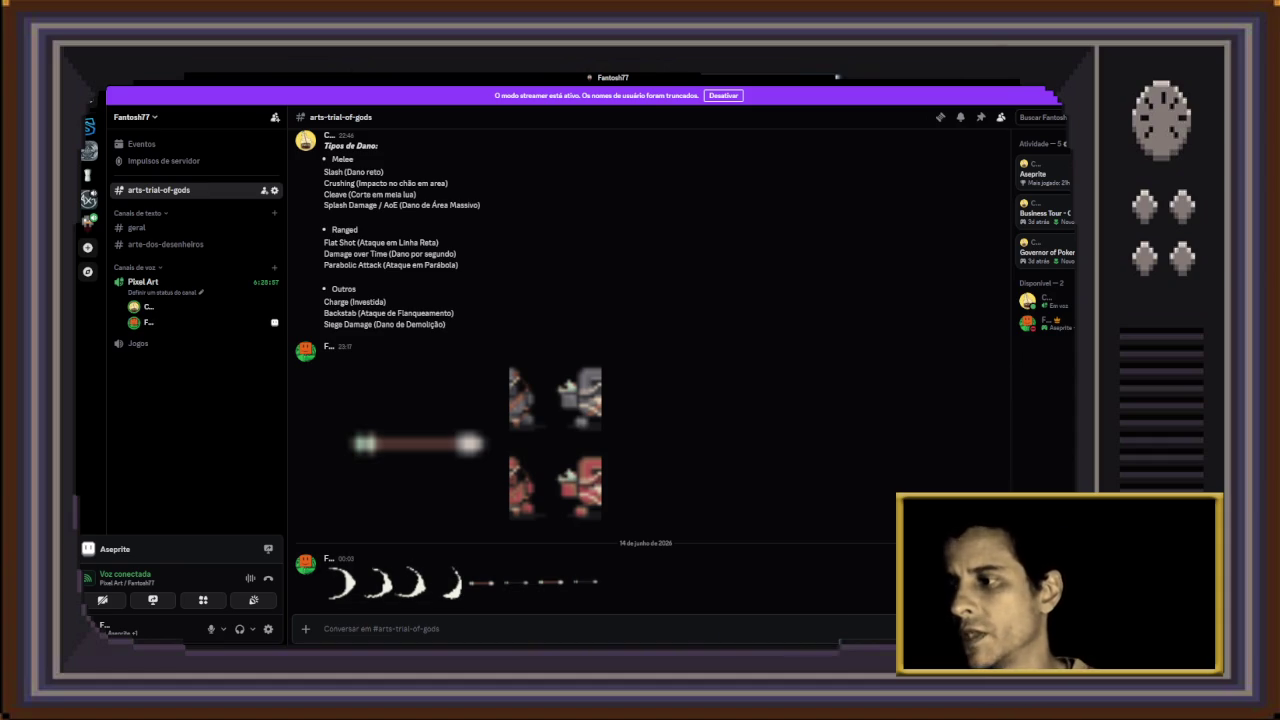
click(780, 598)
click(637, 102)
key(ctrl+shift+Tab)
key(ctrl+shift+Tab)
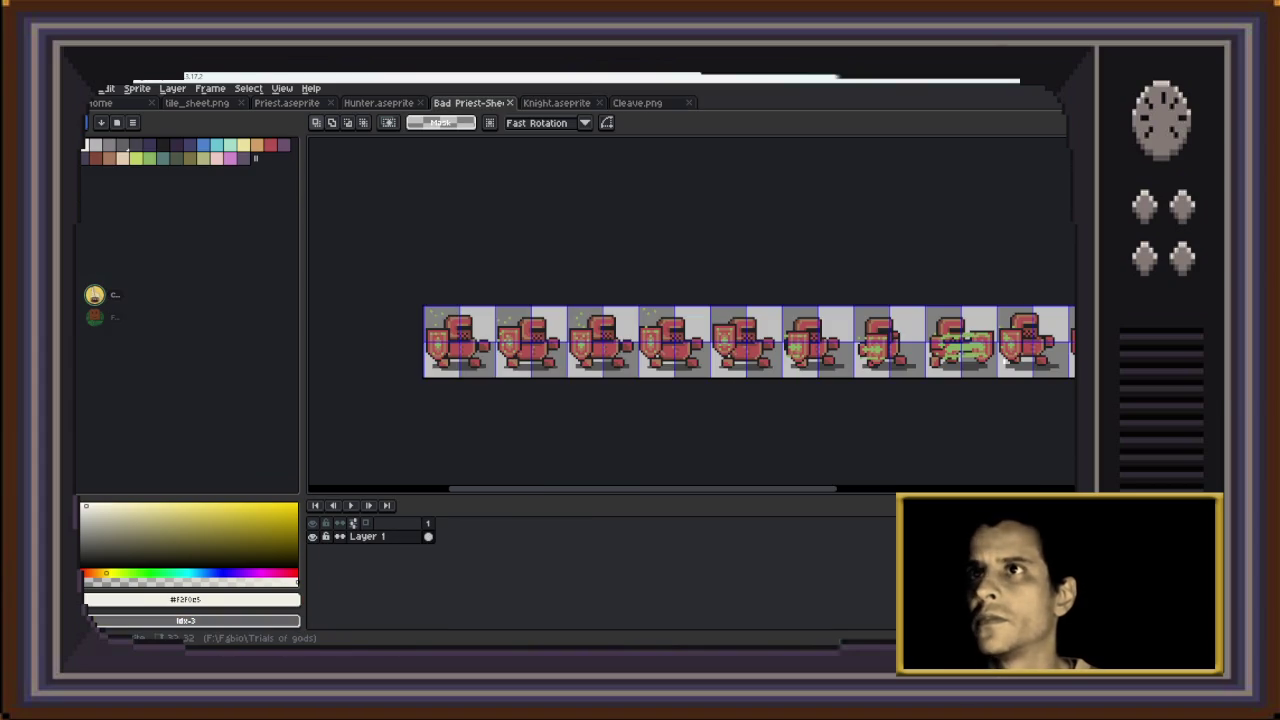
key(ctrl+shift+Tab)
key(ctrl+Tab)
key(ctrl+Tab)
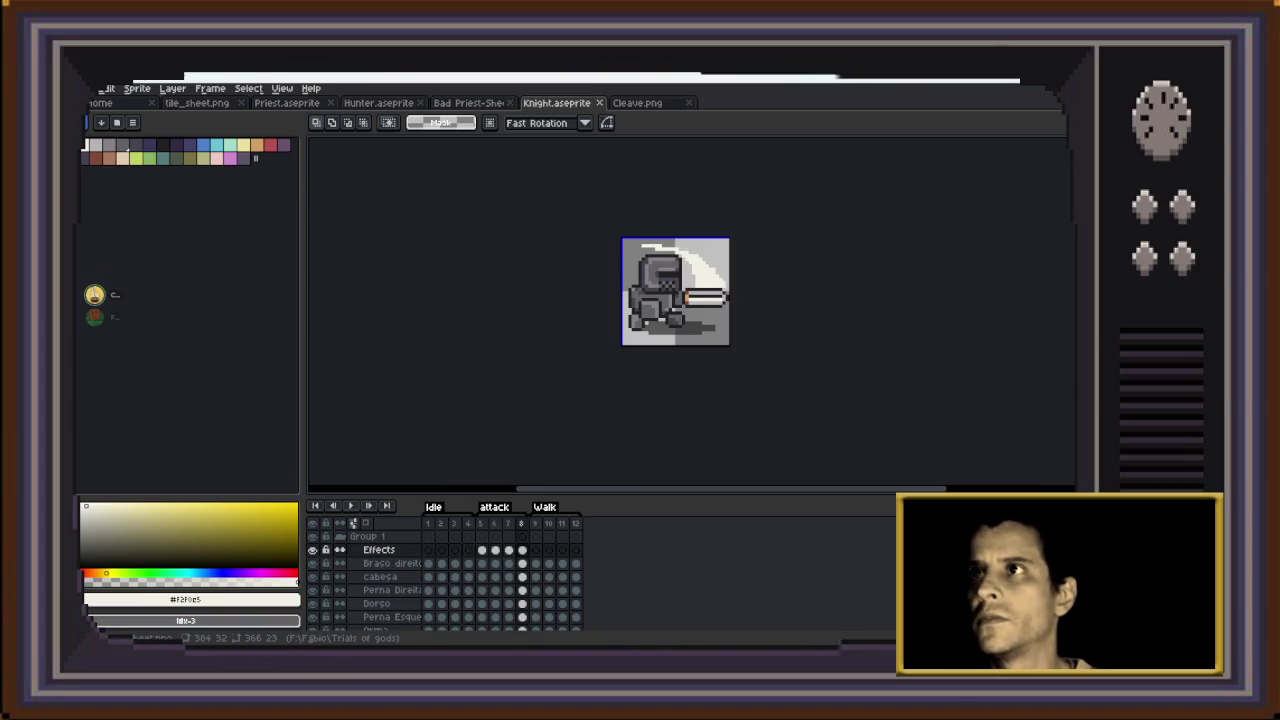
key(ctrl+shift+Tab)
key(ctrl+Tab)
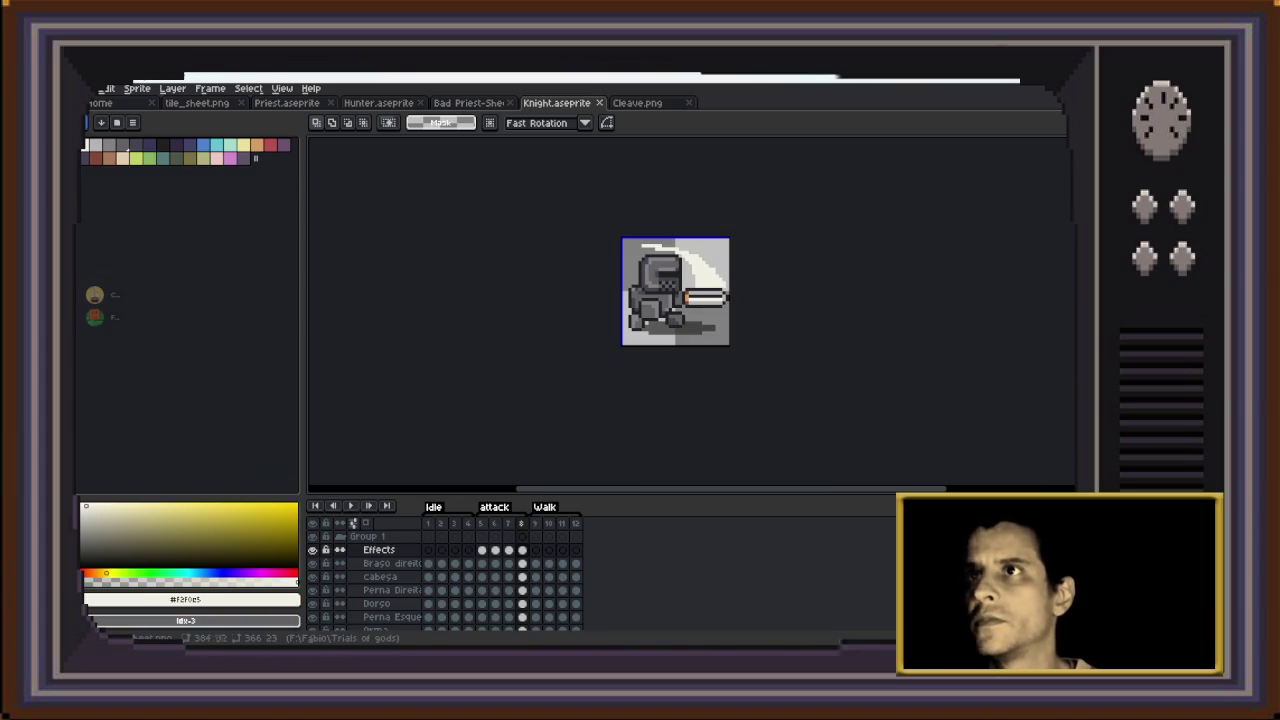
key(ctrl+shift+Tab)
key(ctrl+Tab)
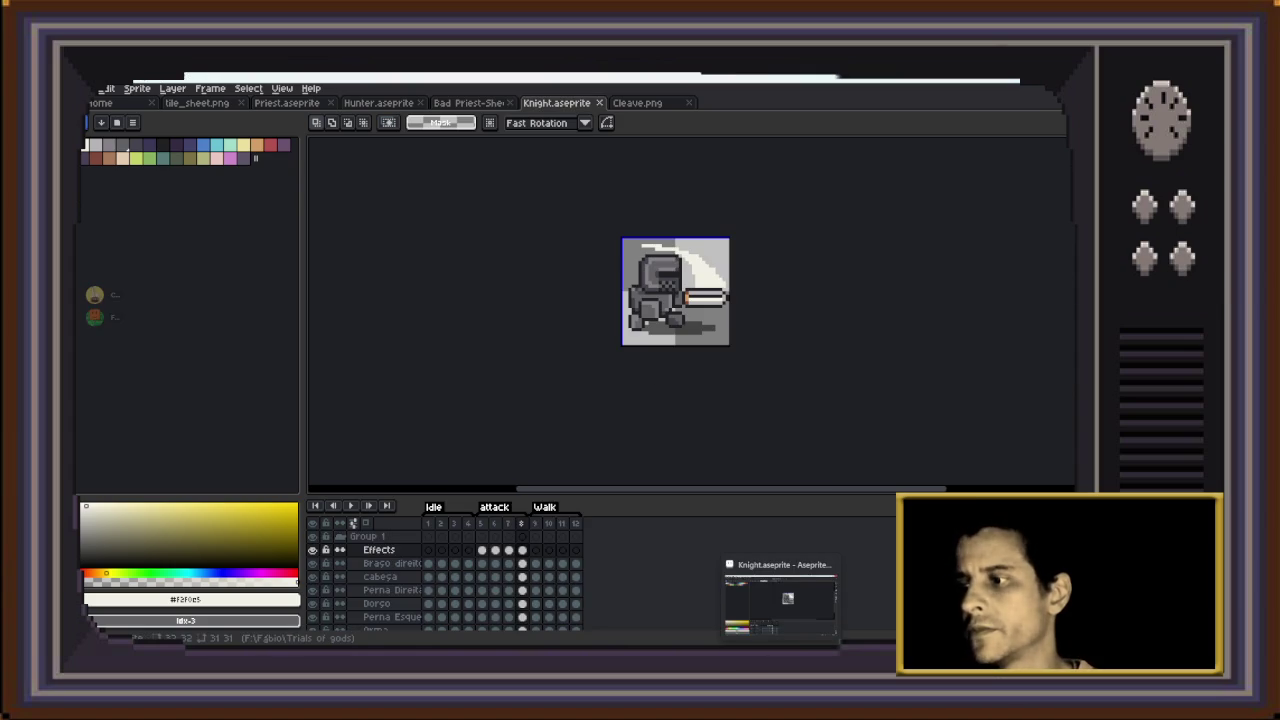
key(alt+Tab)
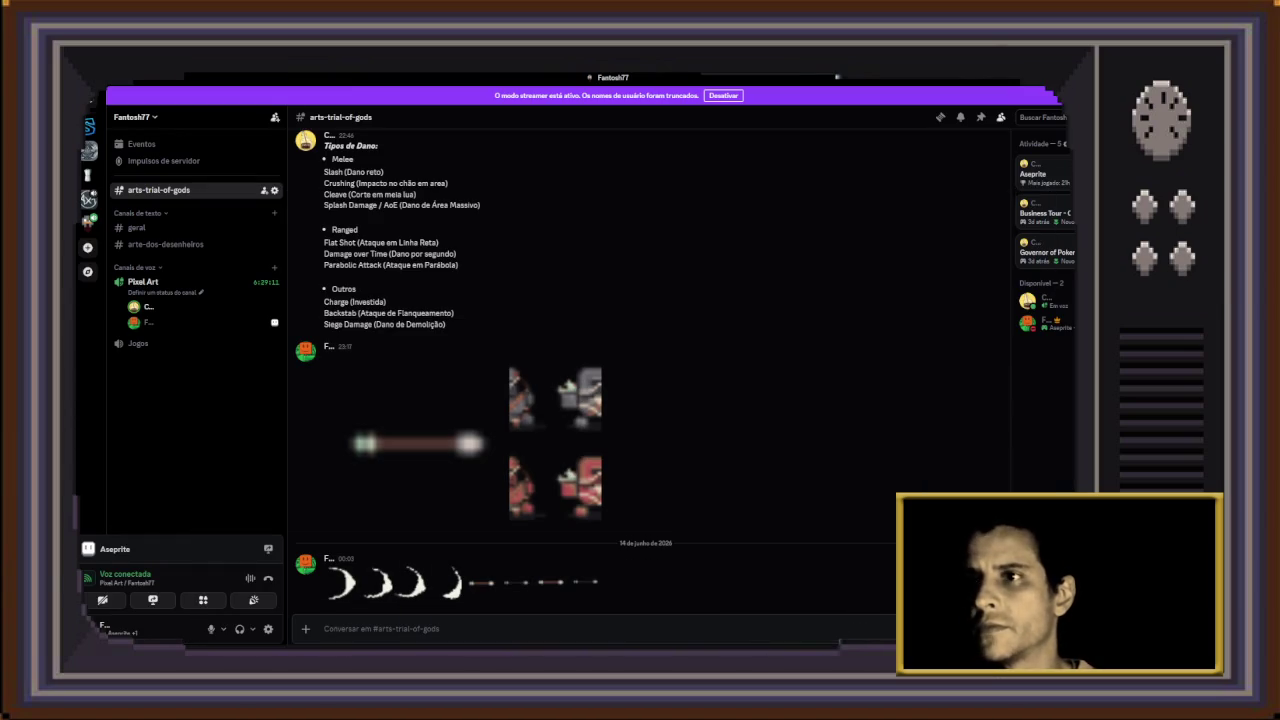
key(alt+Tab)
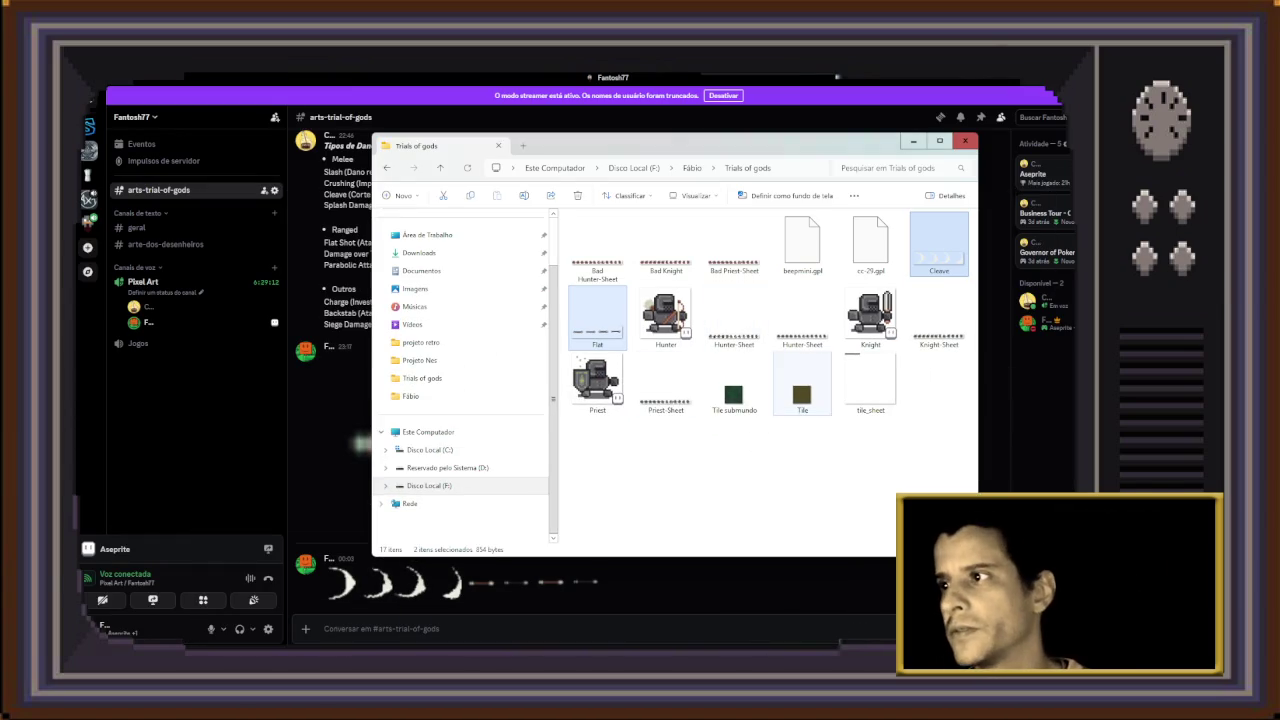
Send Bad Priest-Sheet and Priest-Sheet to the channel, then return to Cleave.png in Aseprite
click(734, 242)
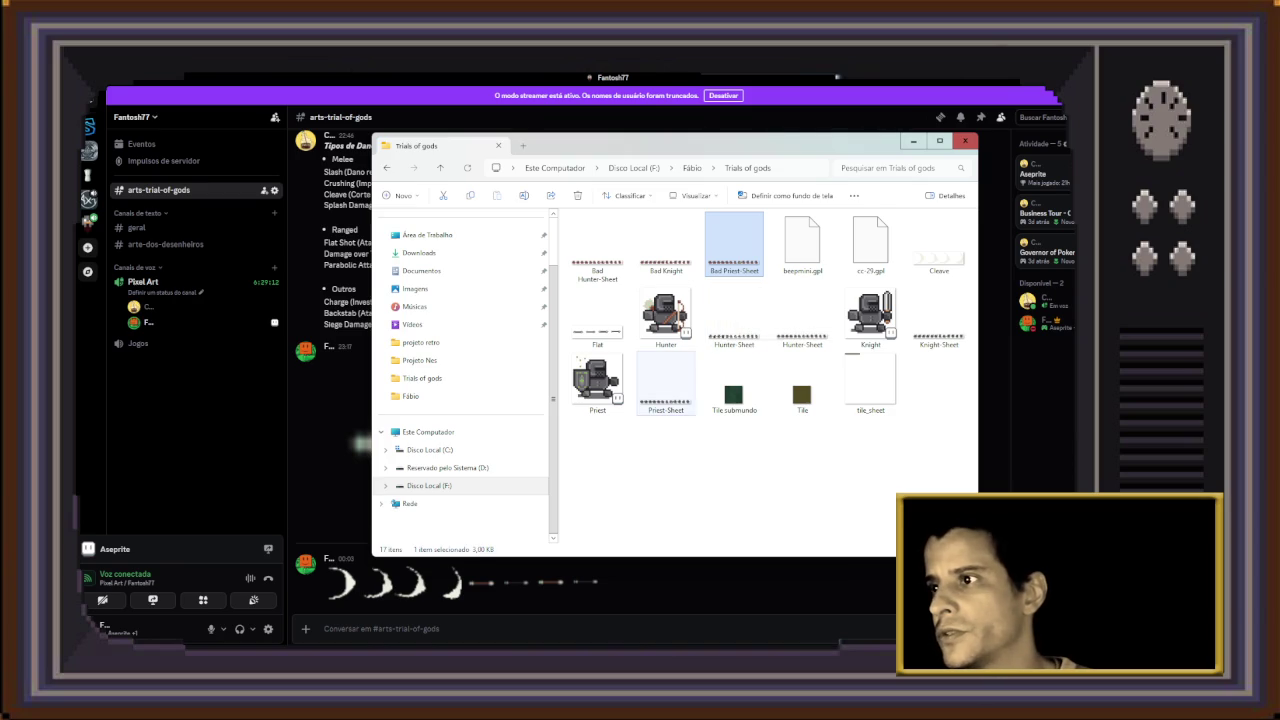
ctrl+click(666, 385)
drag(666, 385, 694, 586)
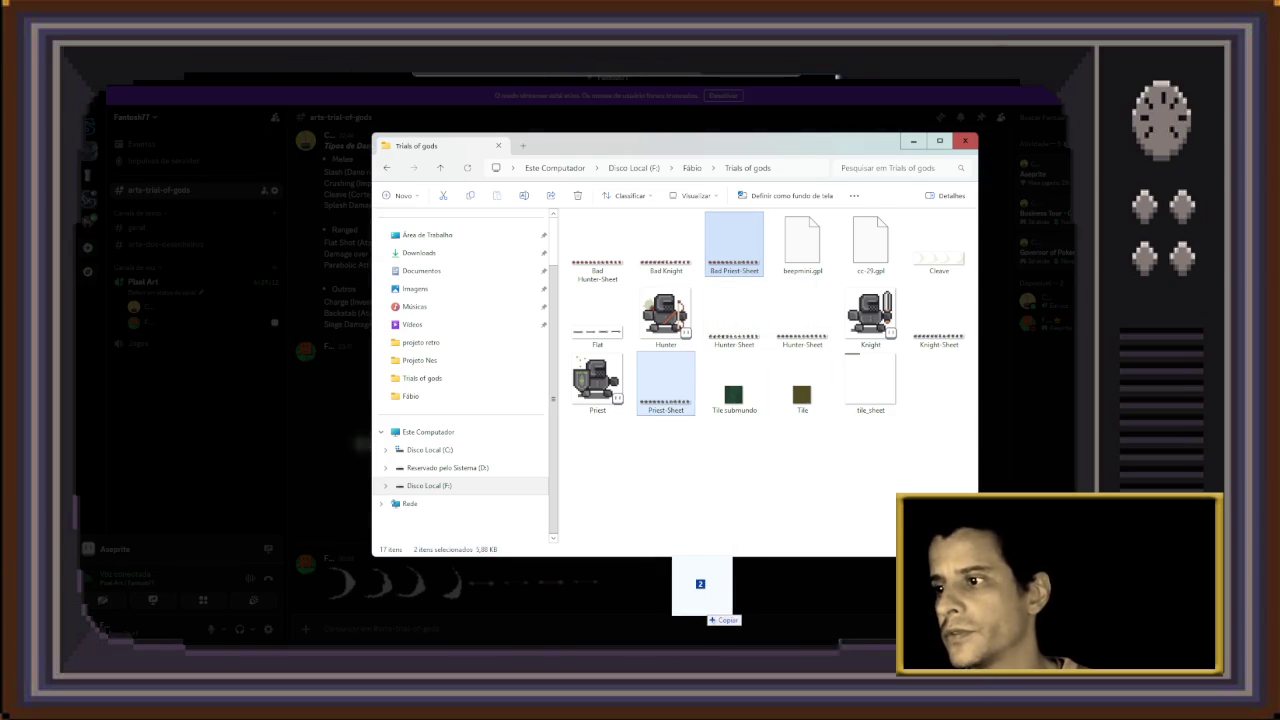
key(Return)
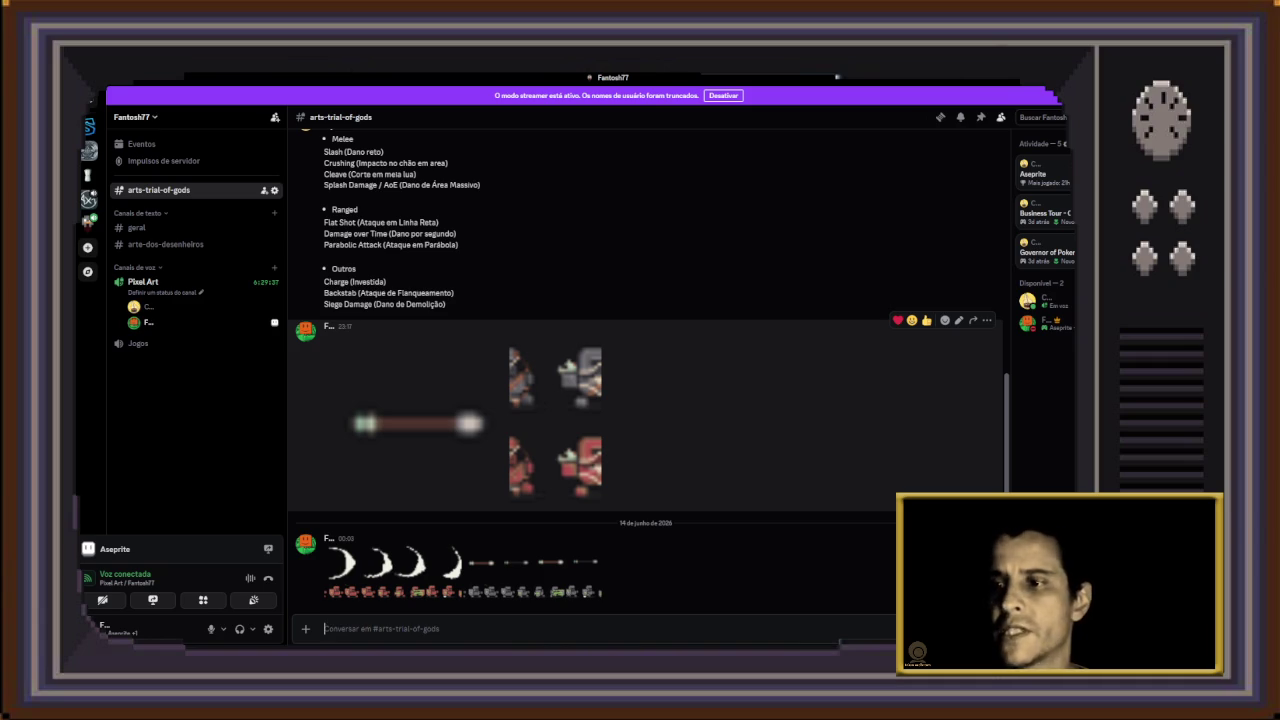
key(alt+Tab)
key(ctrl+Tab)
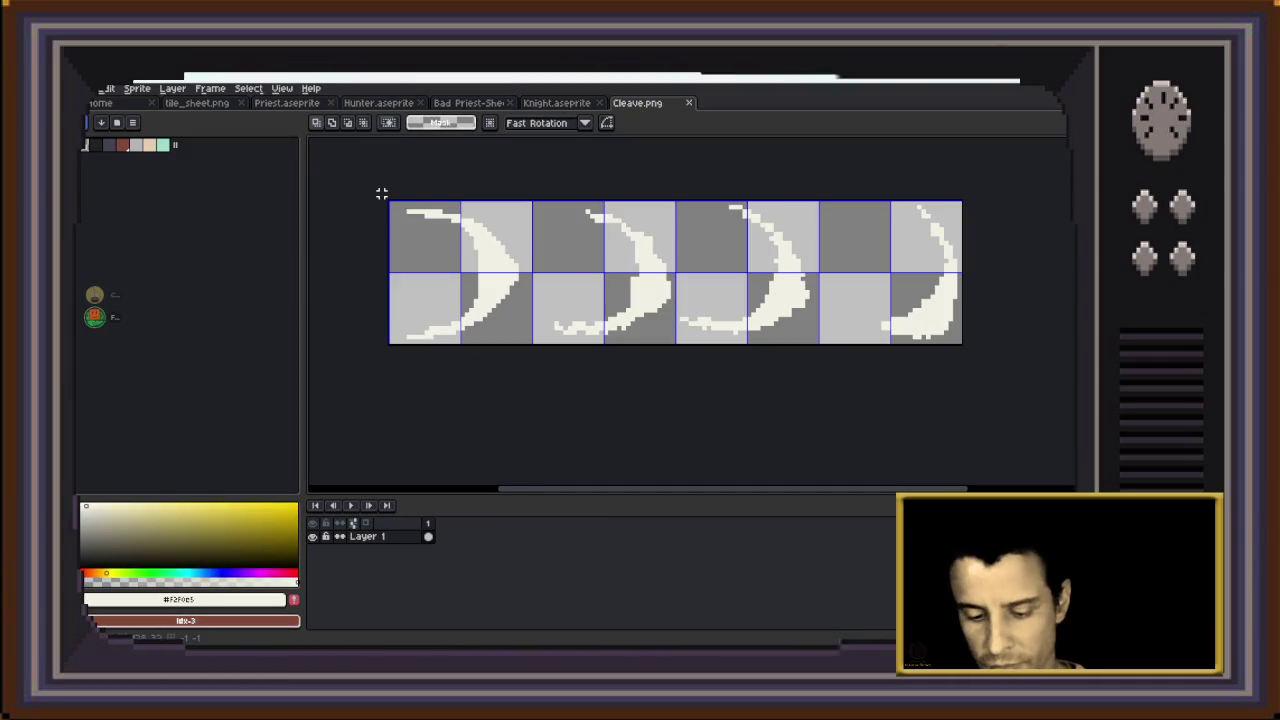
Erase every crescent sprite from Cleave.png, load the cc-29.gpl palette, and pick yellow-green
drag(381, 193, 990, 350)
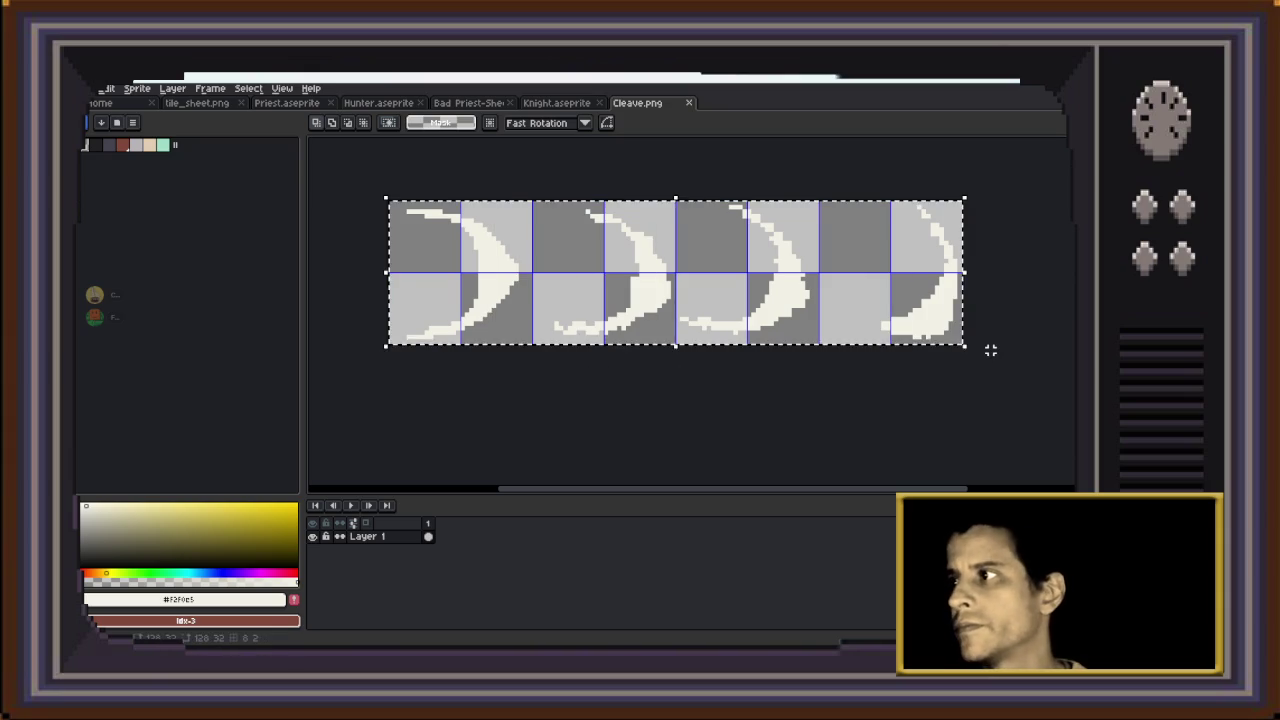
key(Delete)
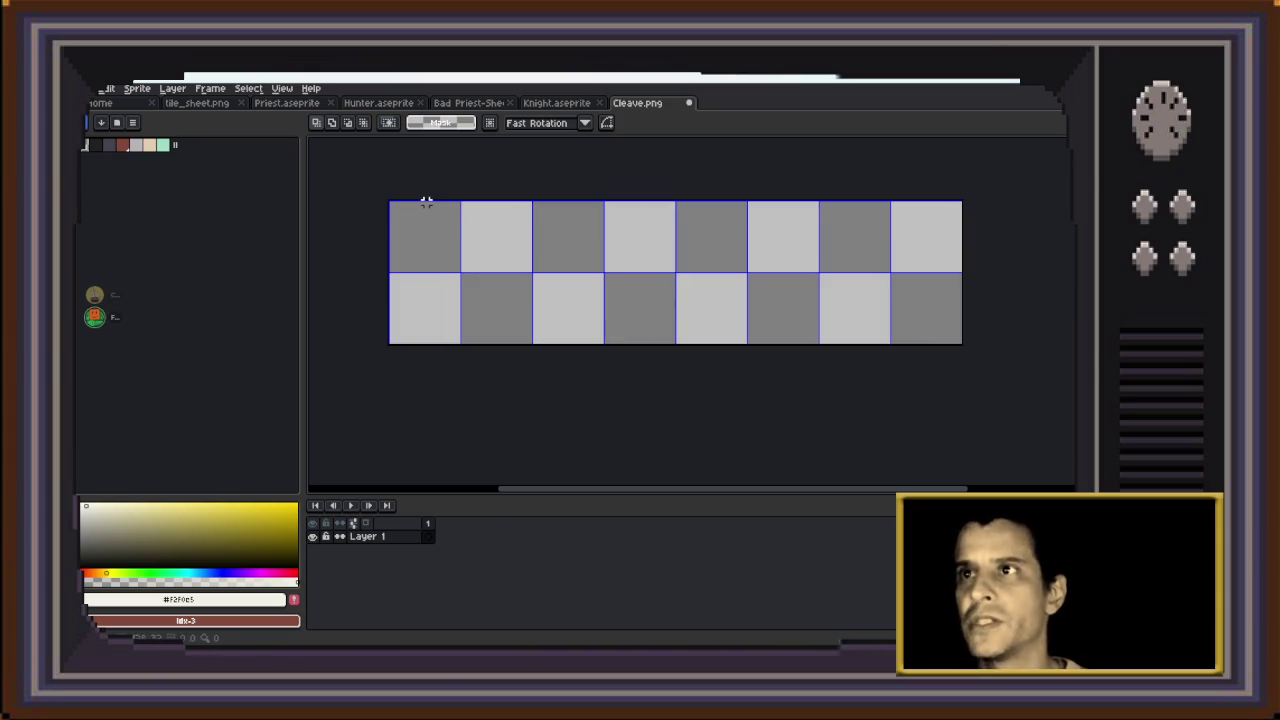
click(117, 122)
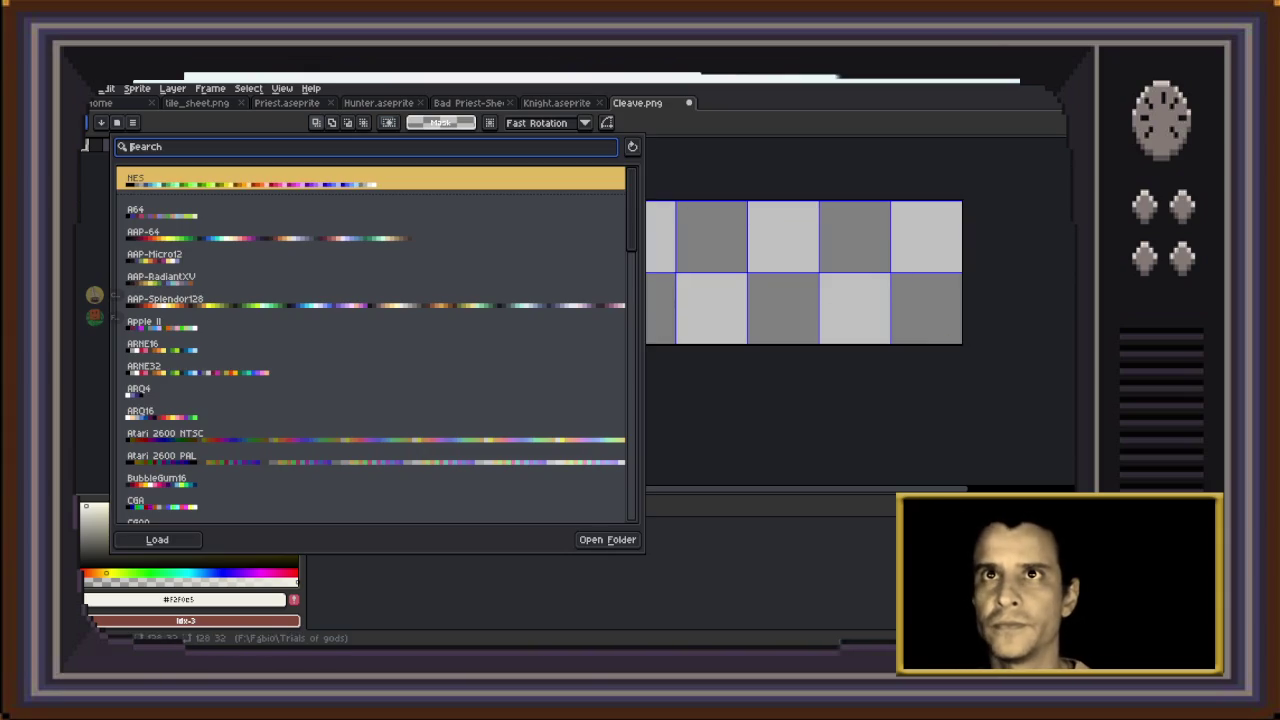
click(132, 122)
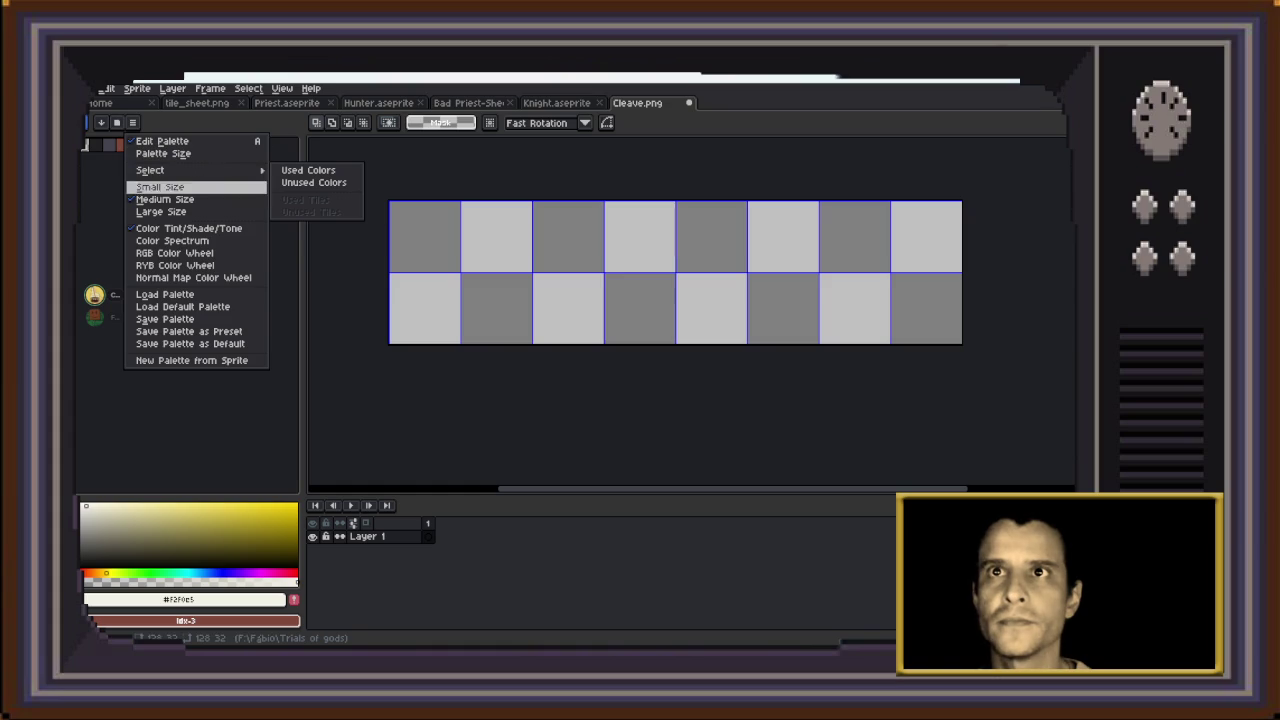
click(165, 294)
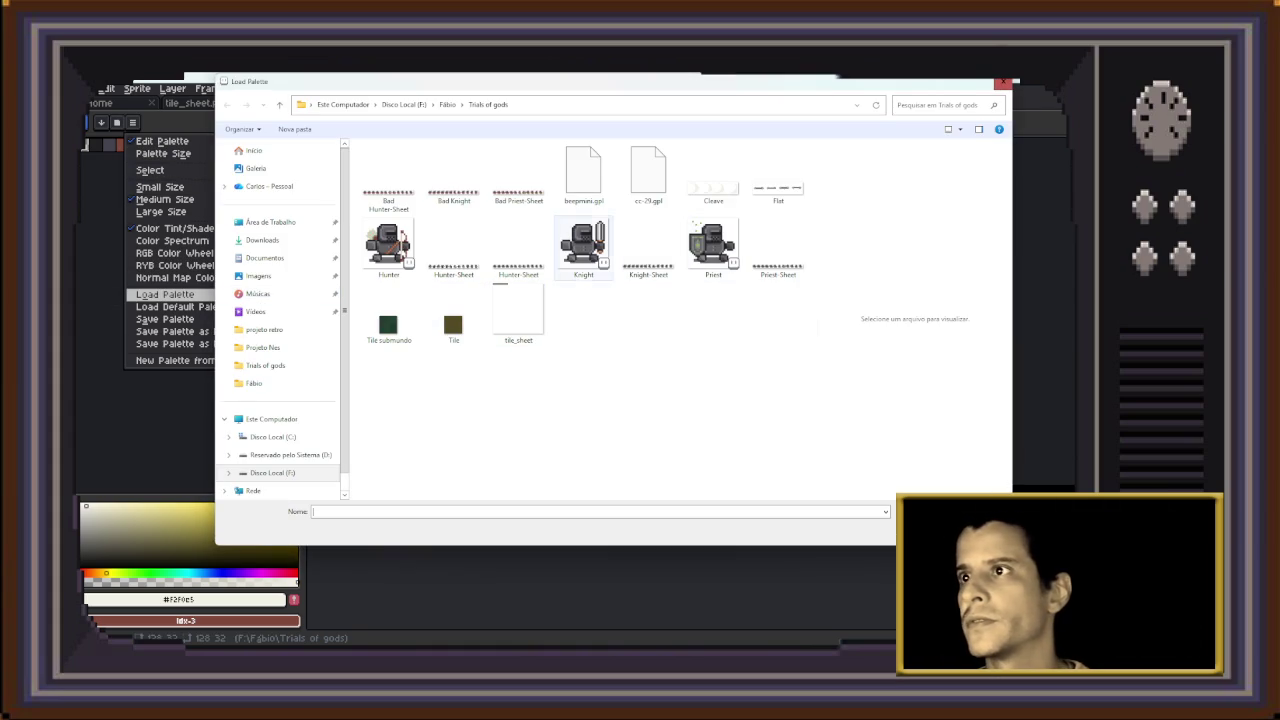
click(648, 175)
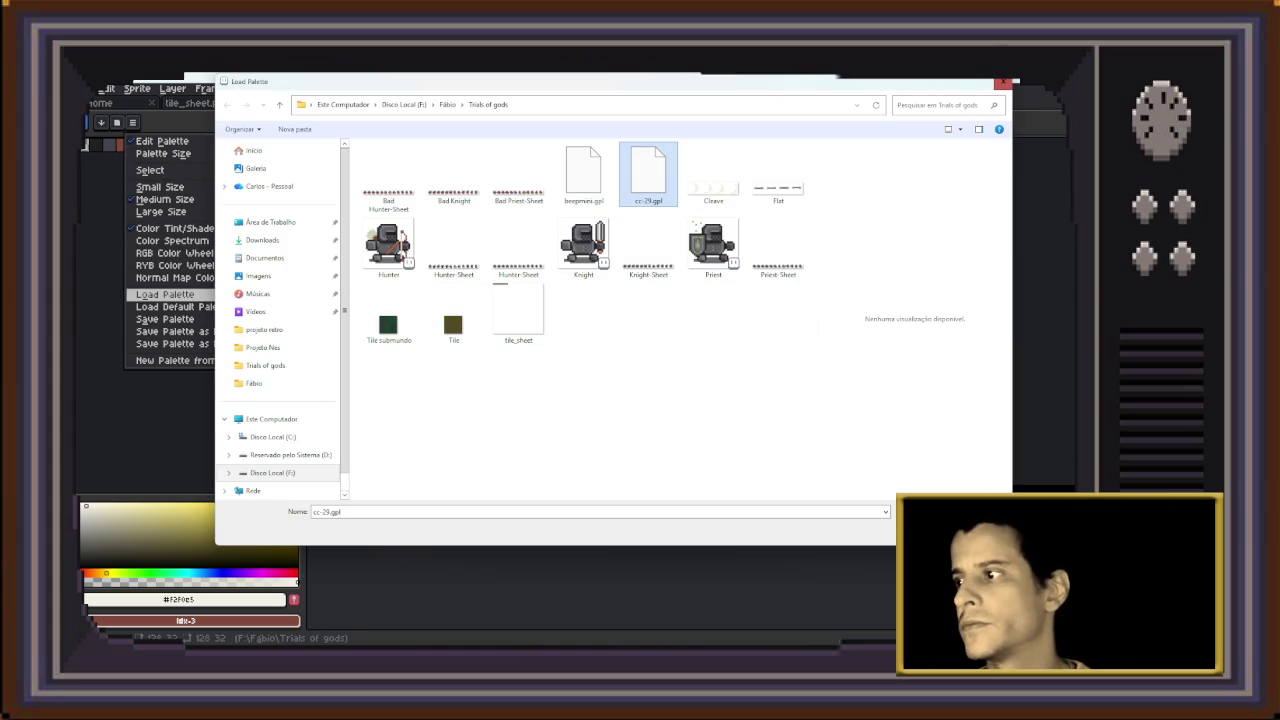
key(Return)
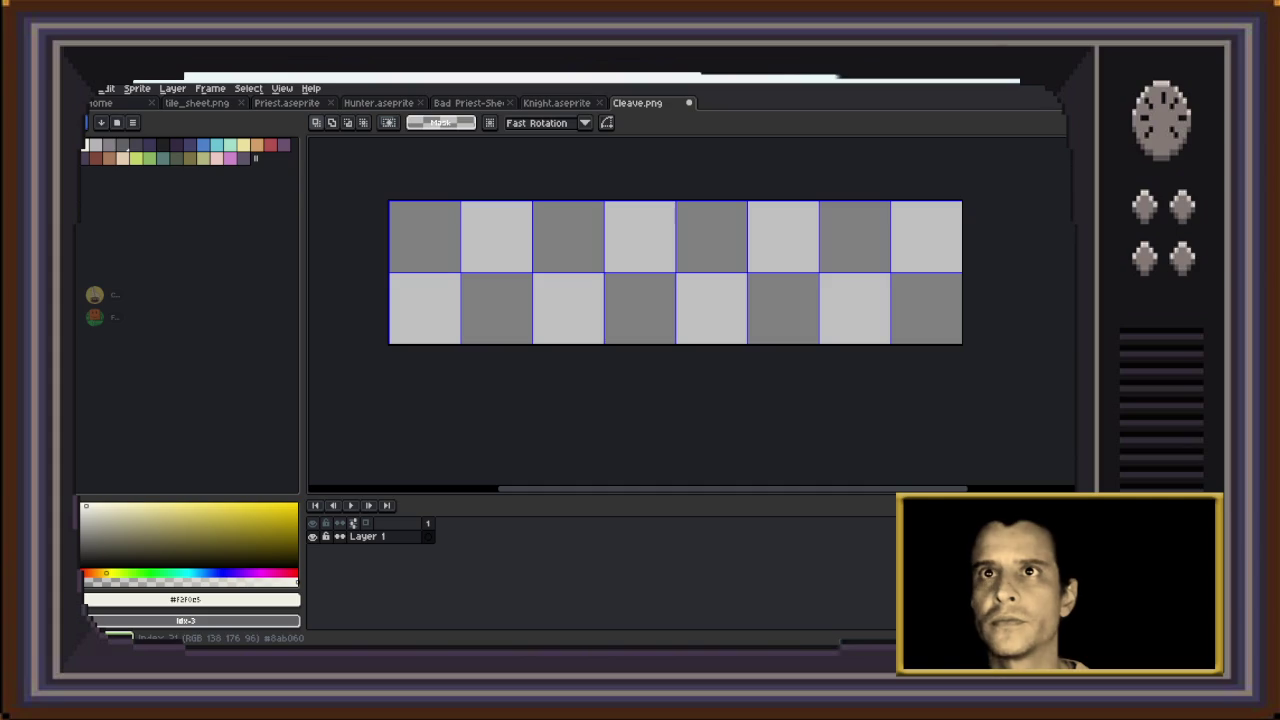
click(136, 158)
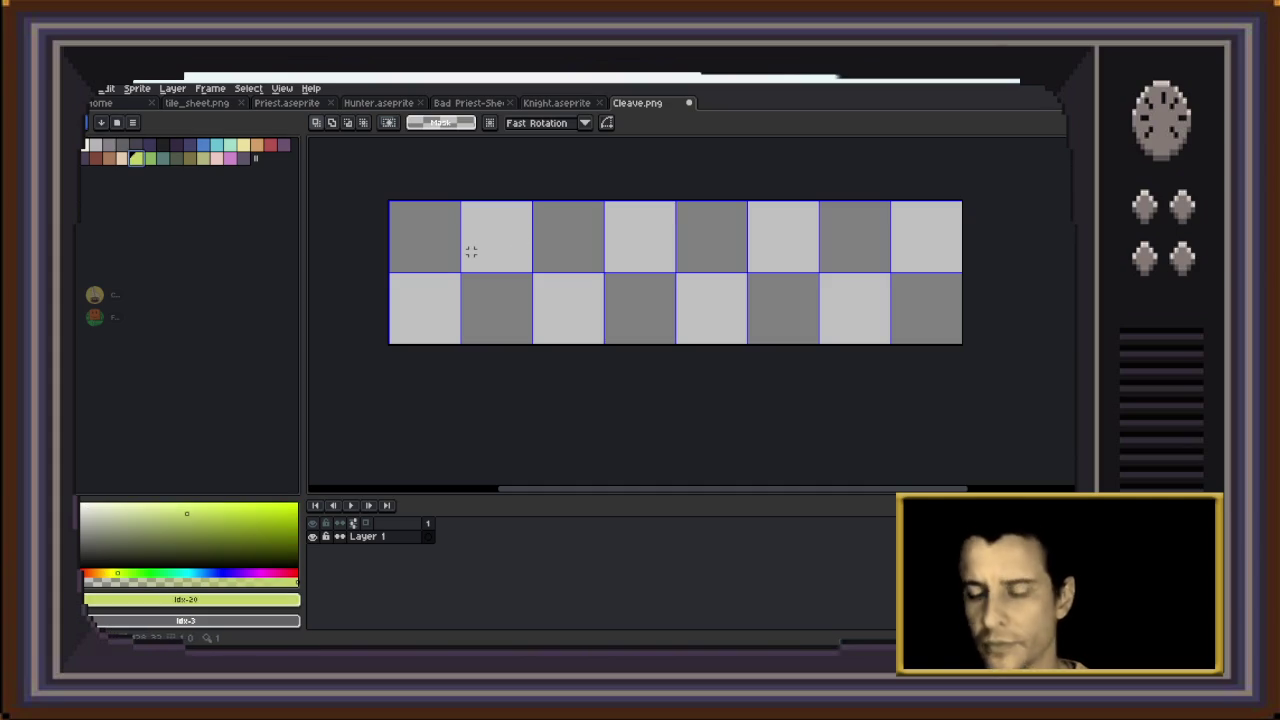
Trim pixels off the right arm of the yellow-green cross in the first tile
key(b)
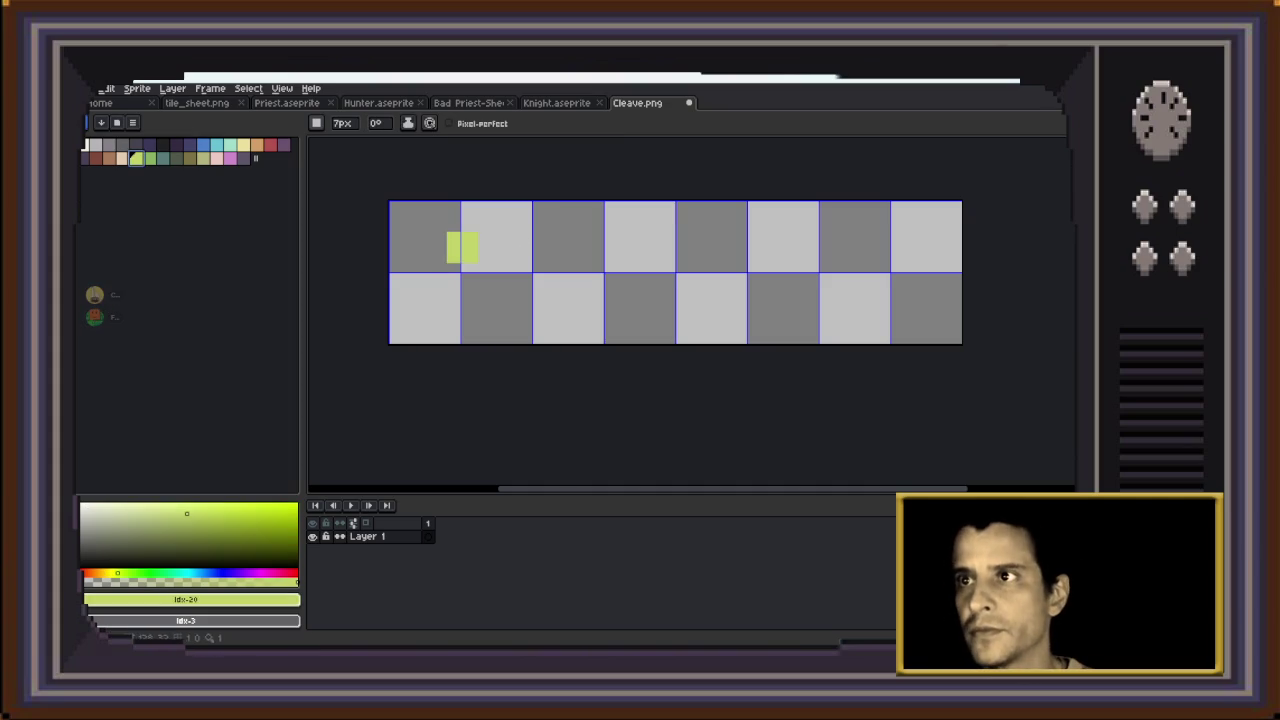
drag(462, 233, 462, 260)
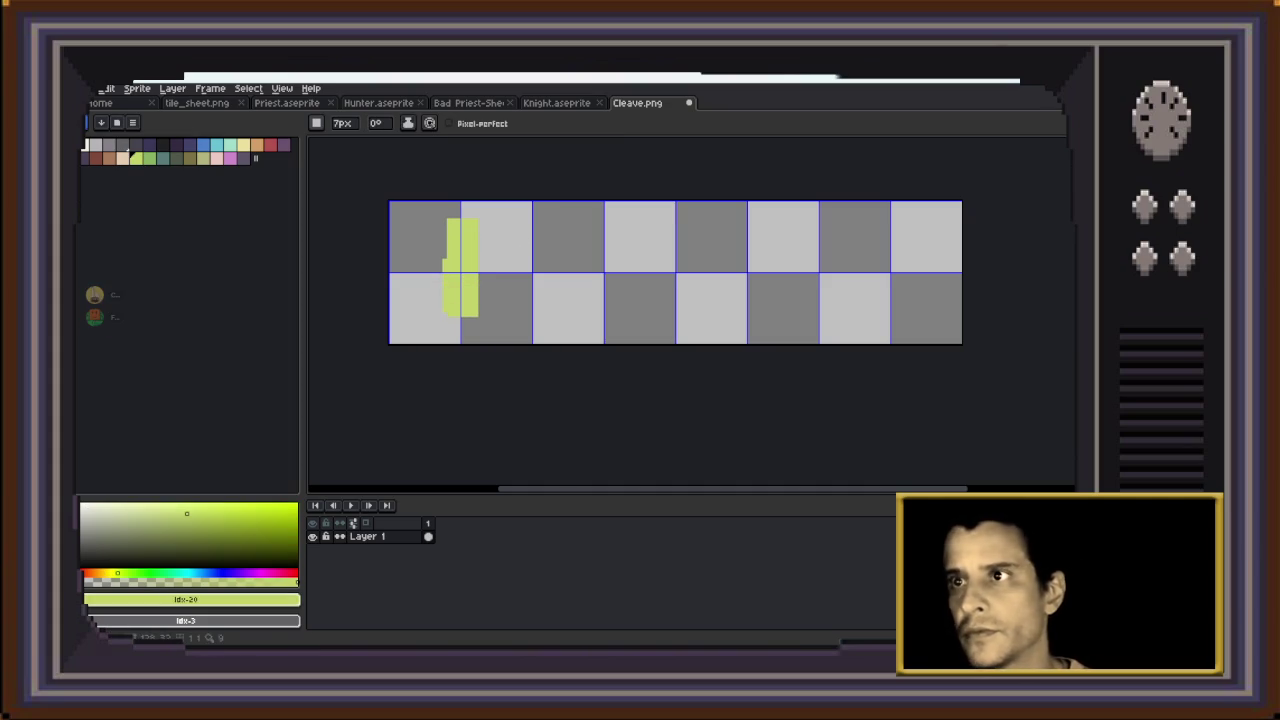
key(ctrl+z)
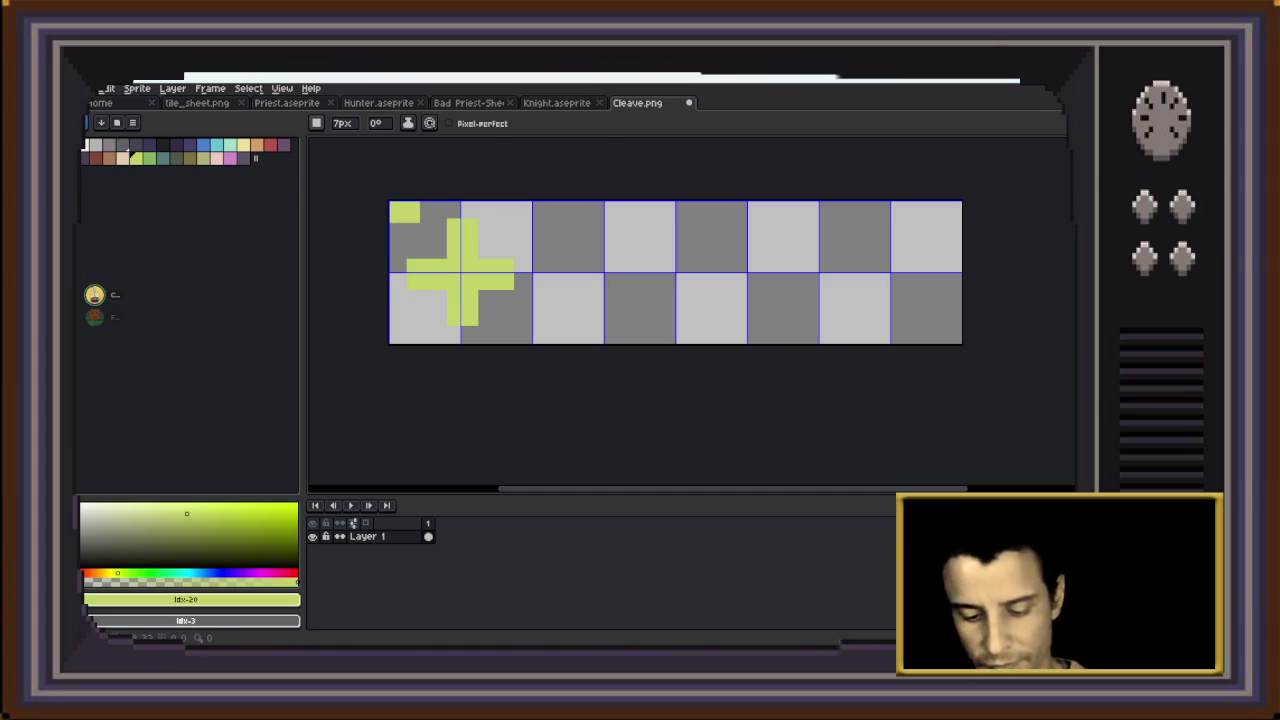
key(m)
mouse_move(403, 203)
mouse_down()
mouse_move(466, 323)
mouse_move(503, 338)
mouse_move(416, 337)
mouse_up()
click(418, 252)
mouse_move(528, 238)
mouse_down()
mouse_move(522, 320)
mouse_move(505, 334)
mouse_up()
key(Delete)
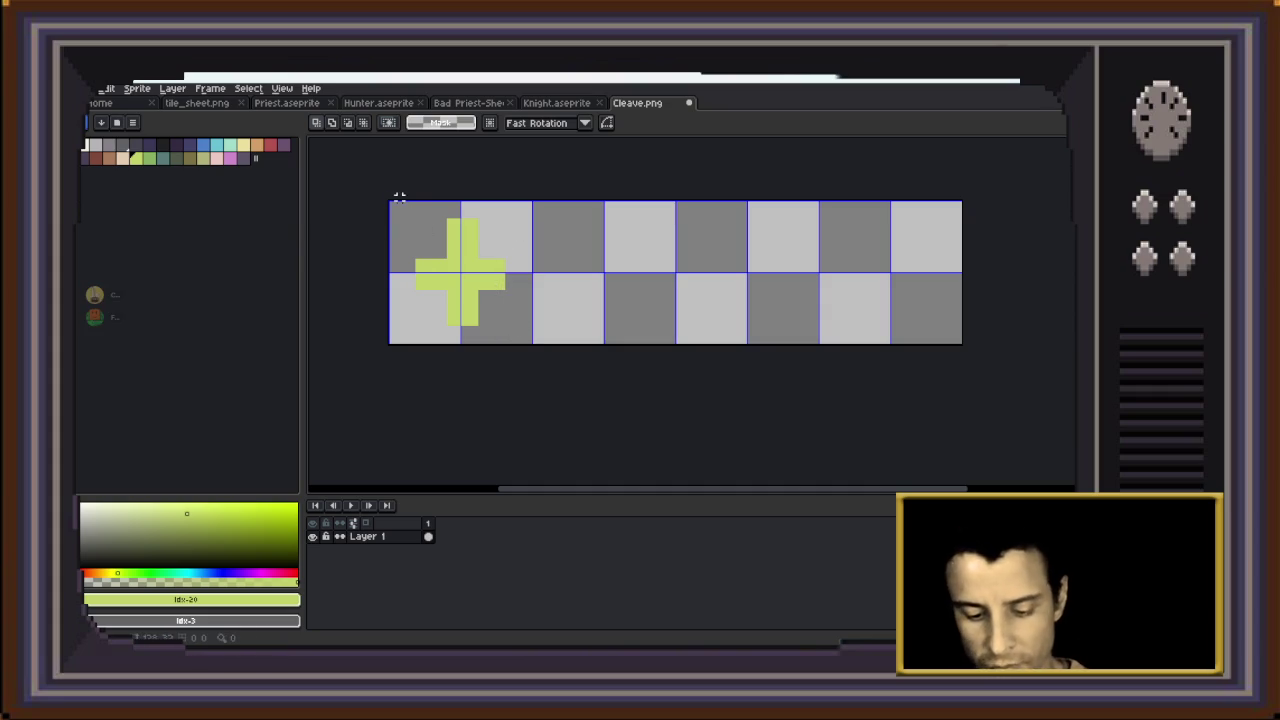
Turn the cross tile into a brush and stamp it on the second and third tiles
drag(389, 201, 523, 344)
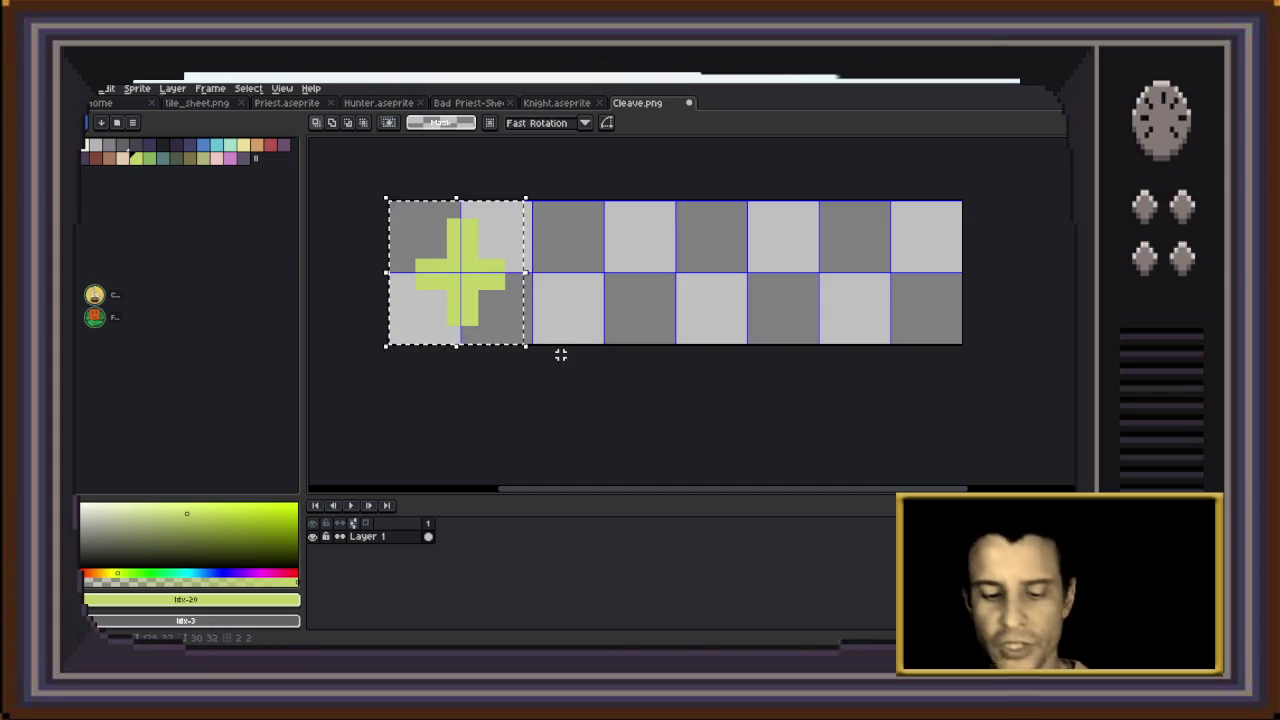
key(ctrl+b)
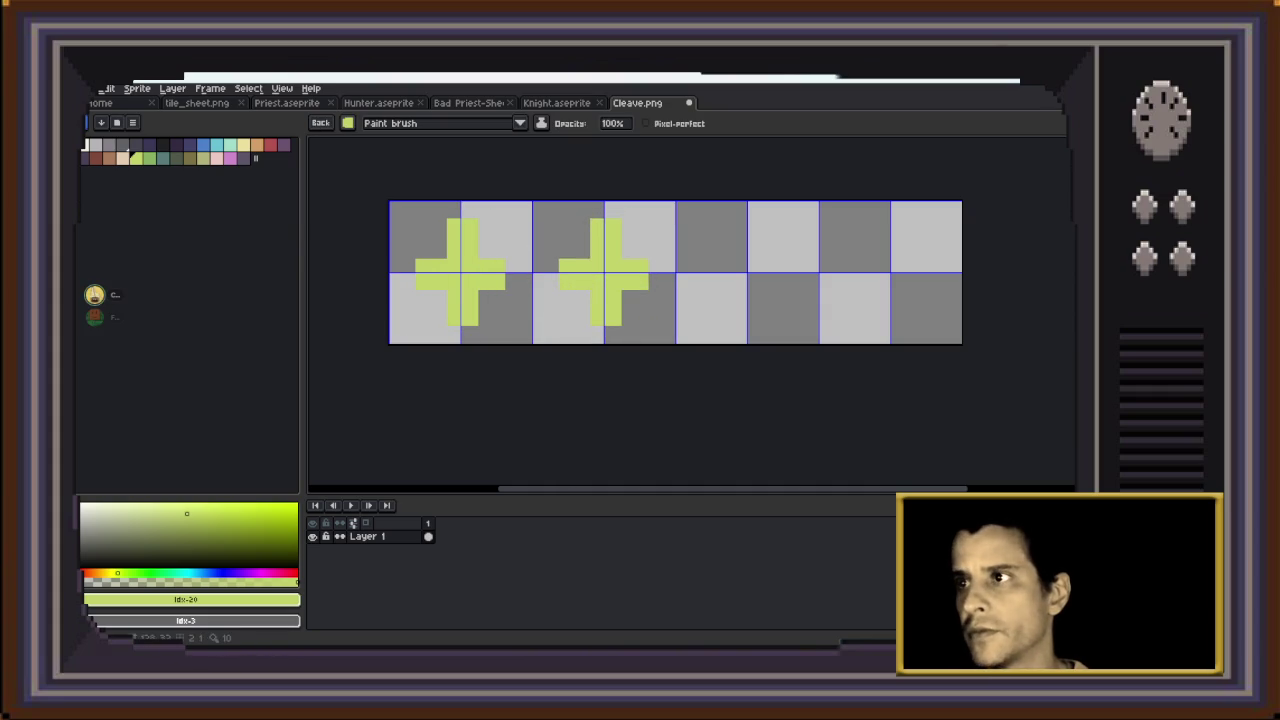
click(603, 272)
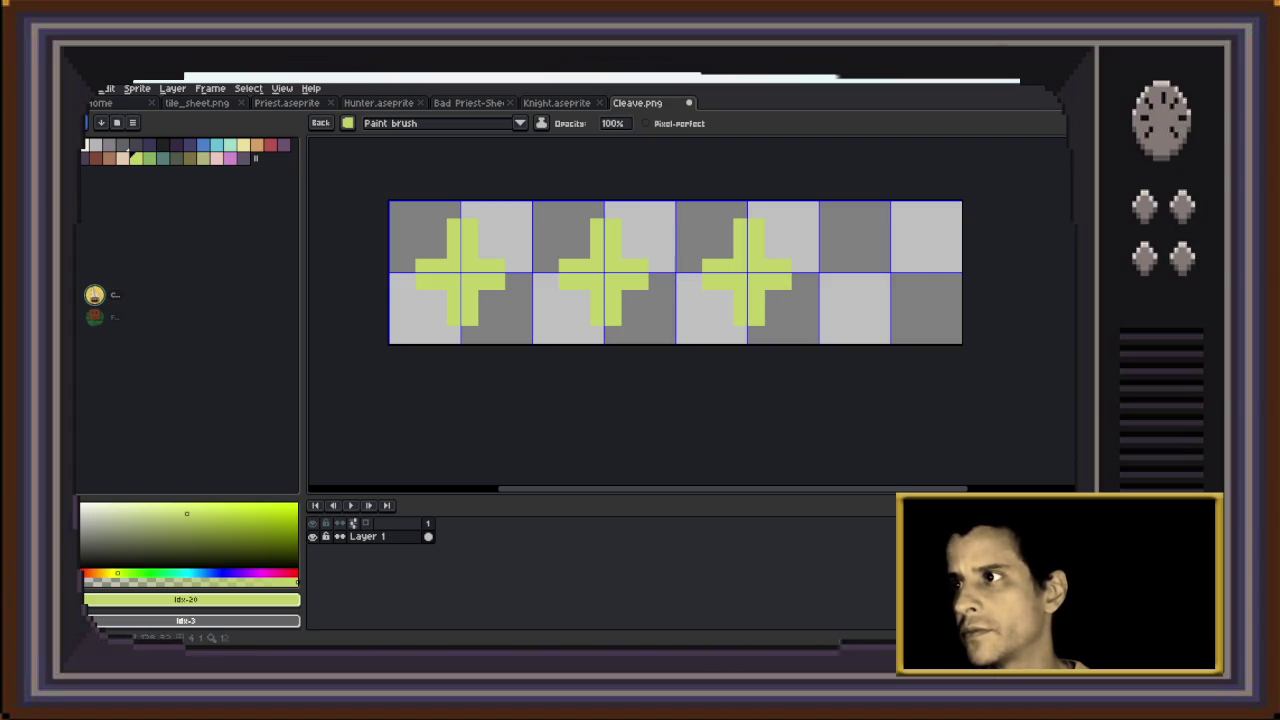
click(746, 272)
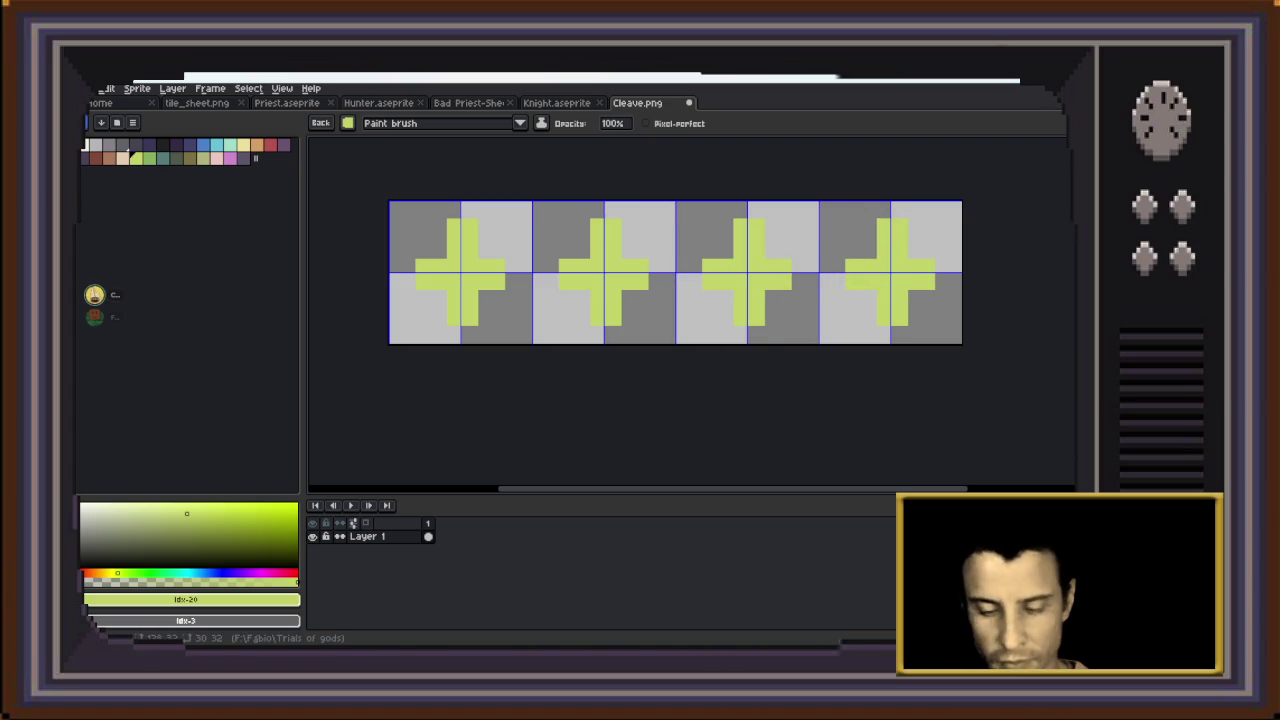
Stamp darker green crosses on the second, third and fourth tiles
click(149, 158)
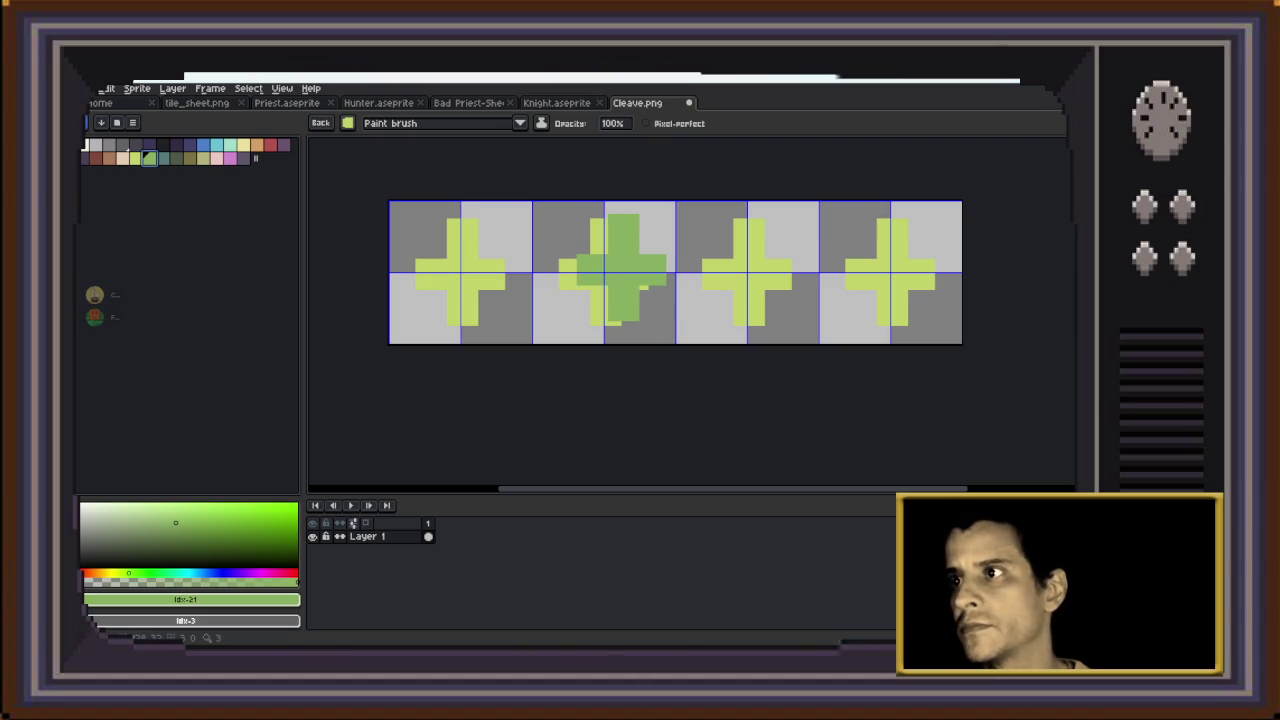
click(622, 268)
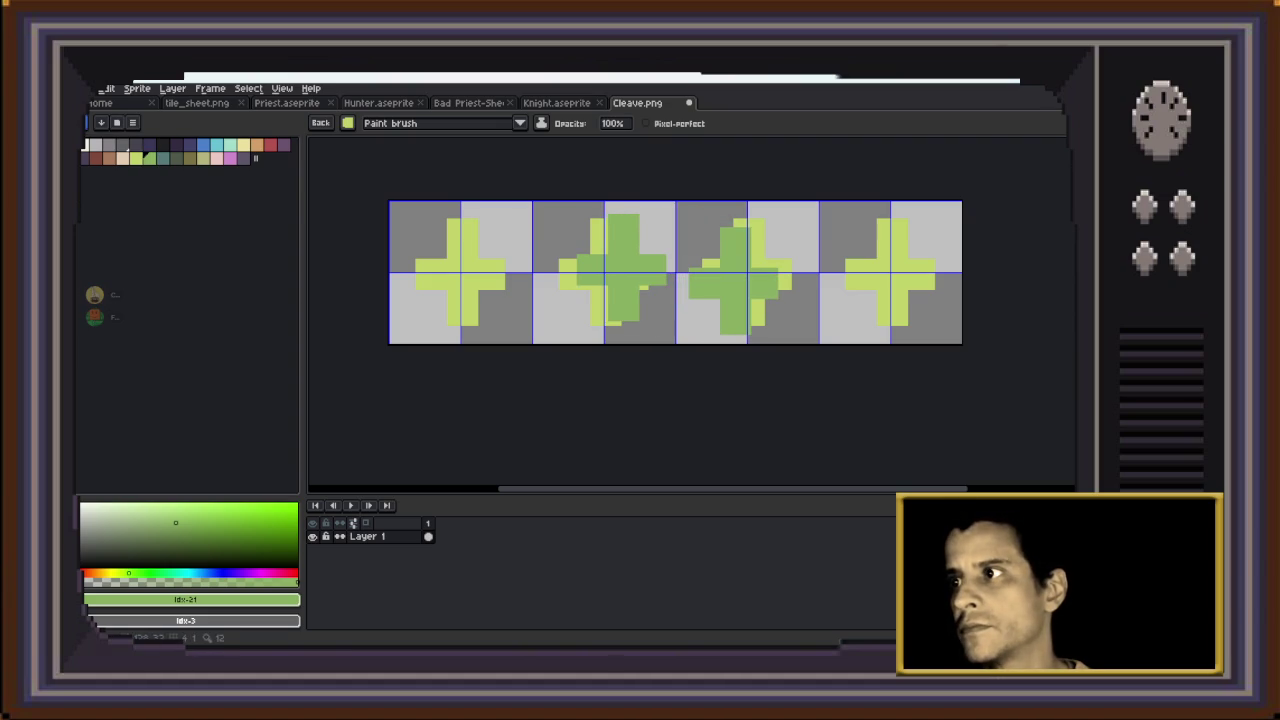
click(733, 277)
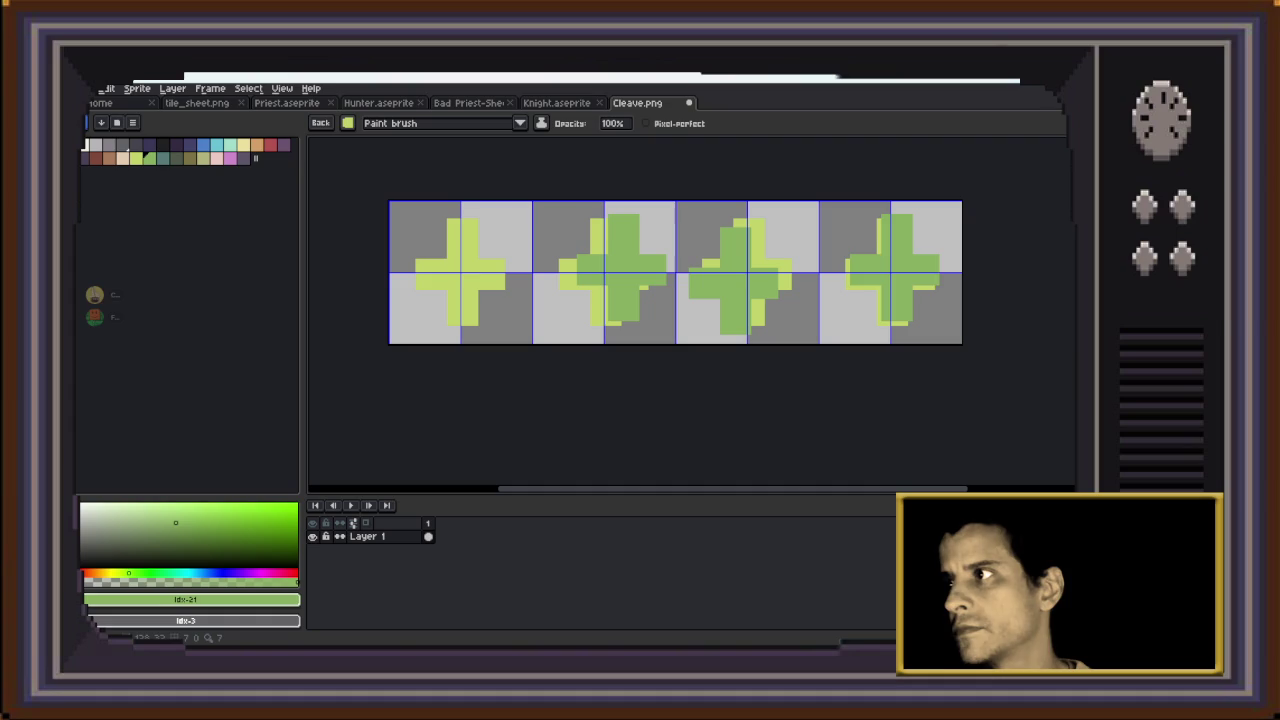
click(900, 268)
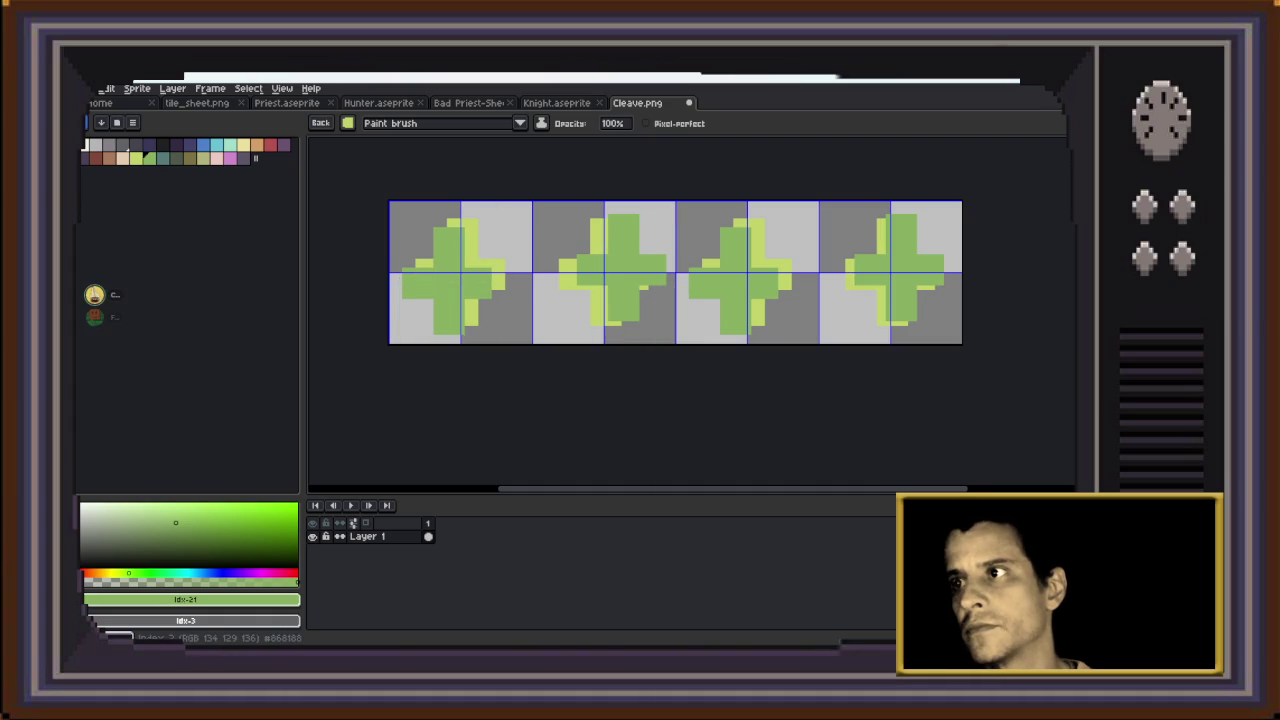
Save a copy named 'Healing Touch' with file type png files (*.png)
key(ctrl+shift+s)
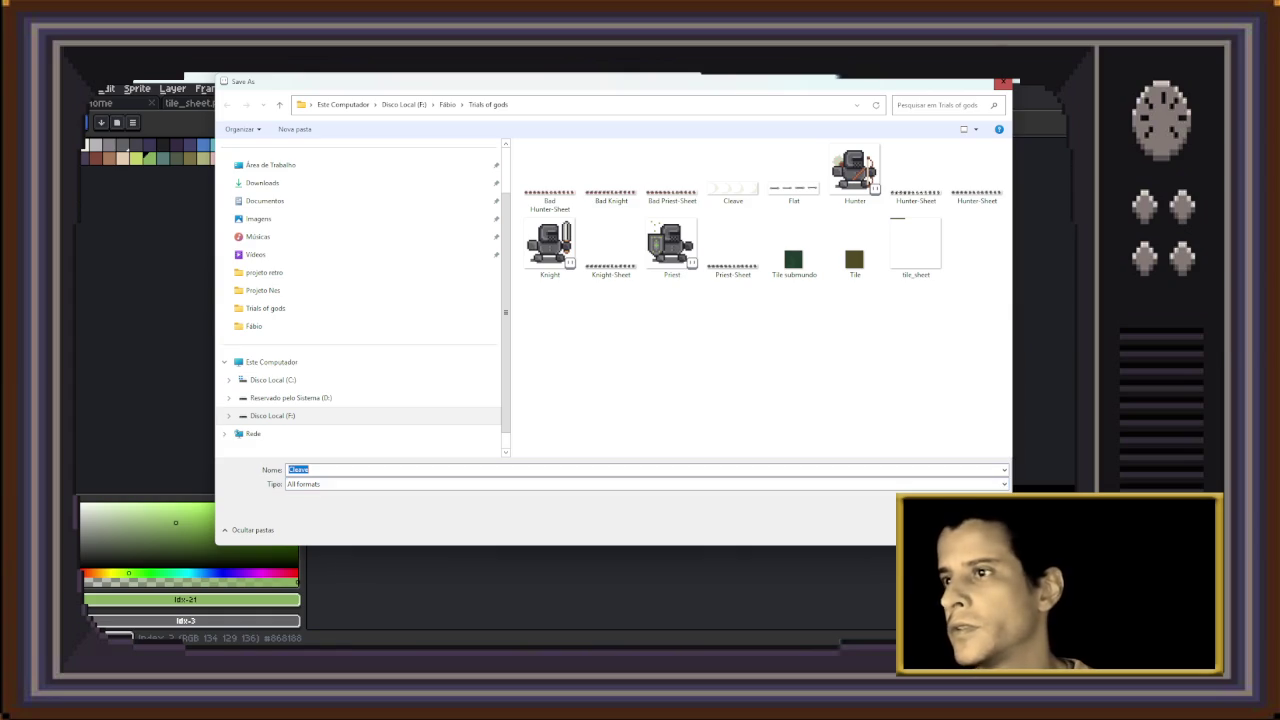
click(320, 484)
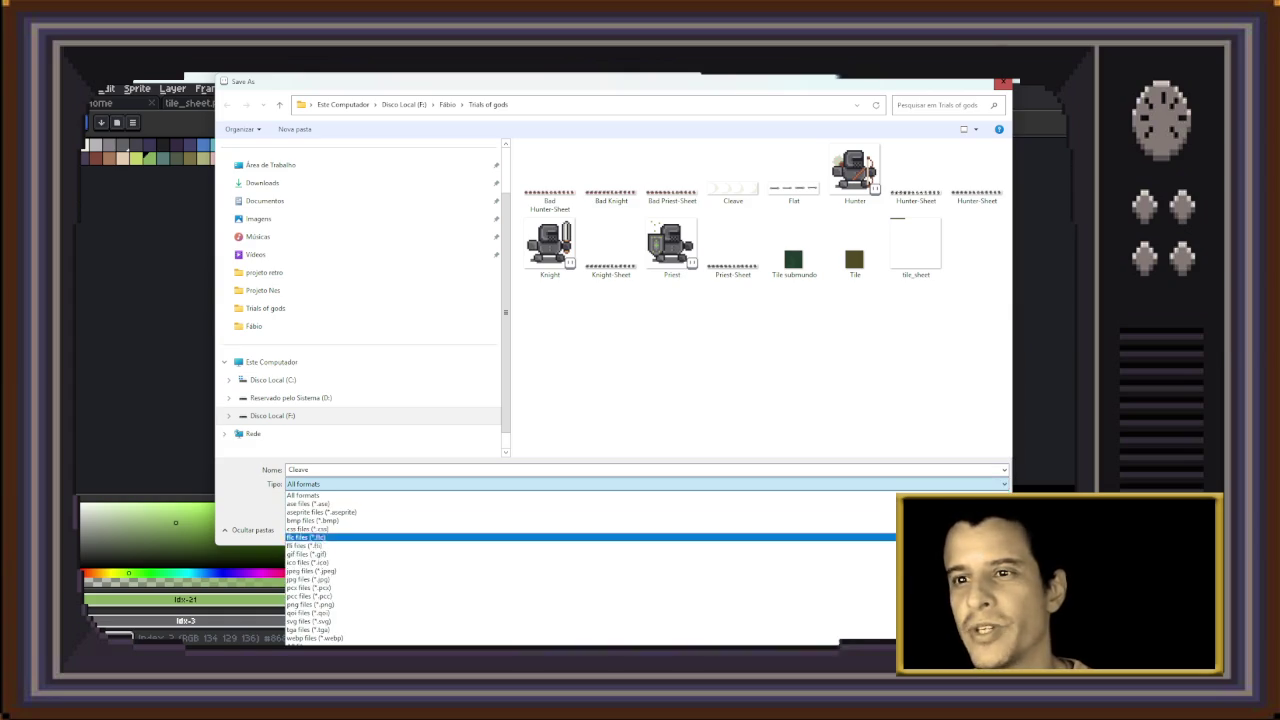
key(Down)
key(Return)
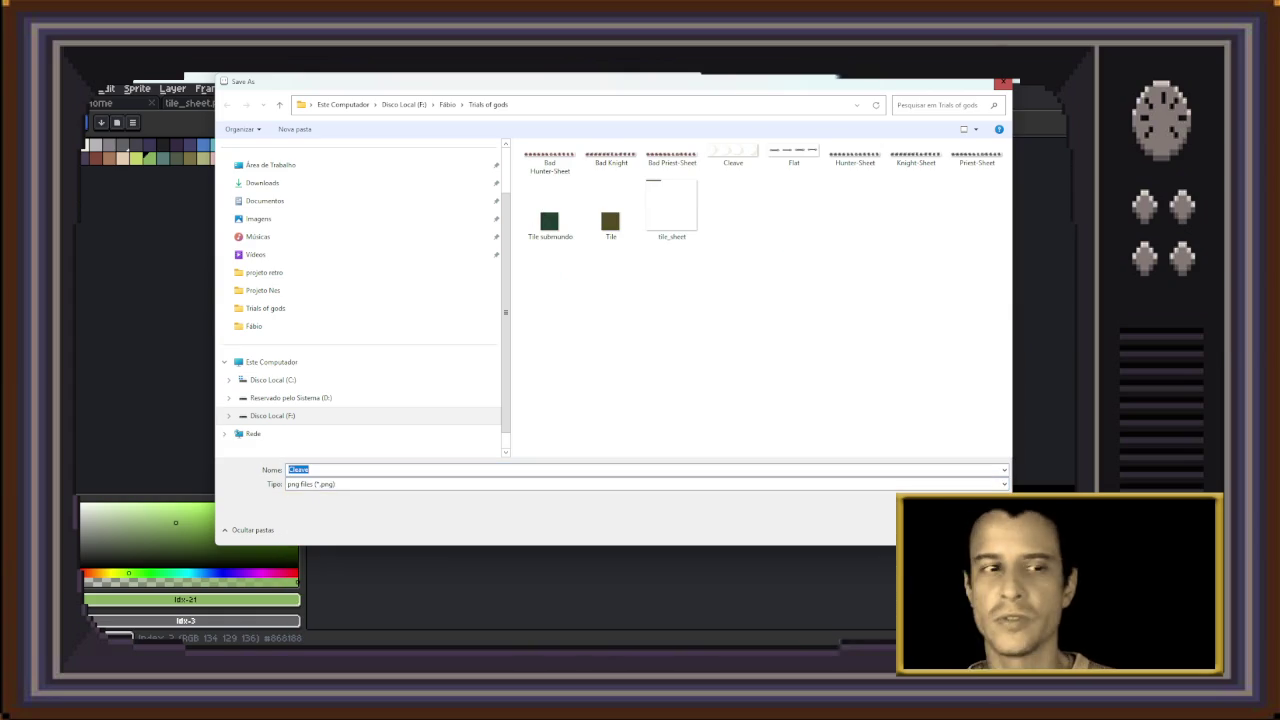
key(BackSpace)
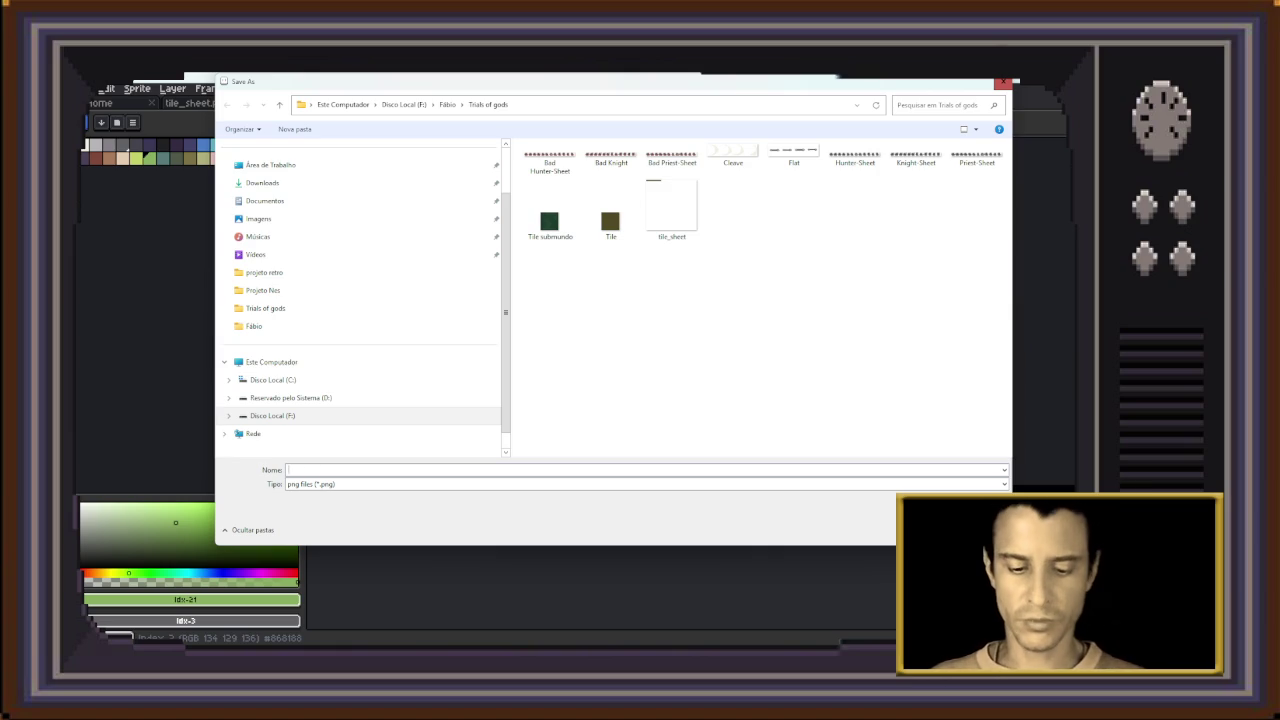
text(Healing Tou)
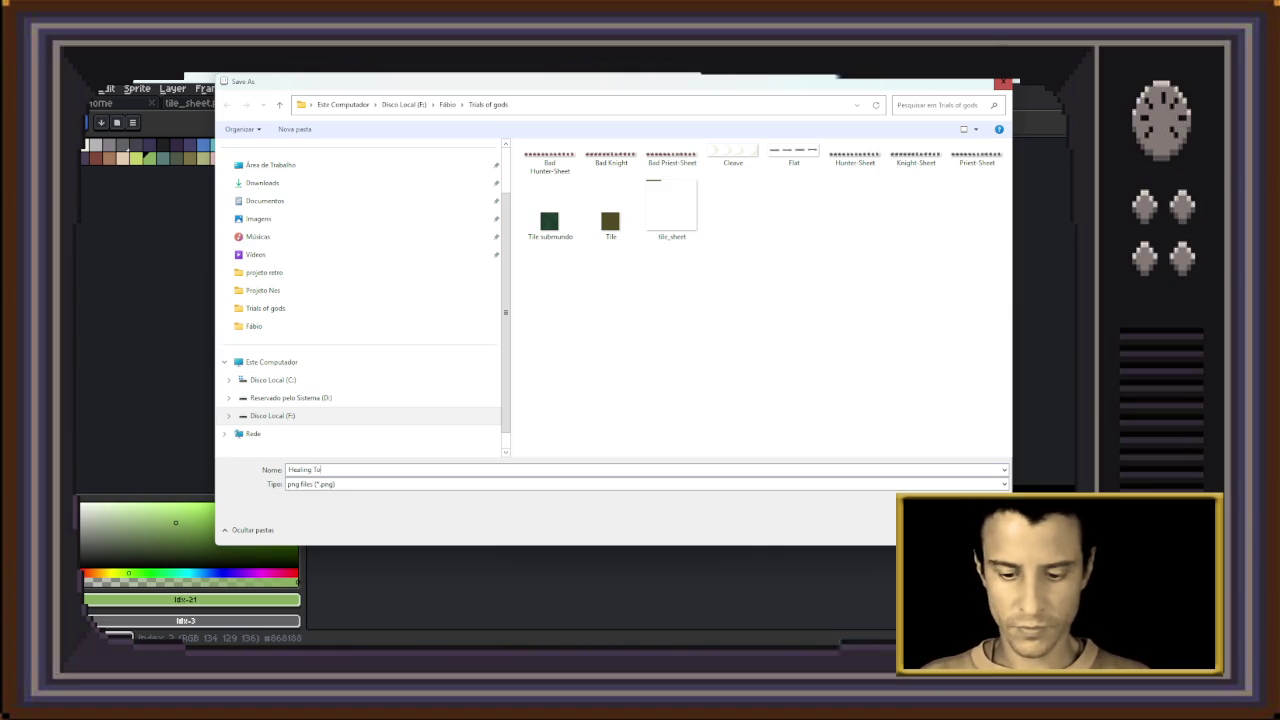
text(ch)
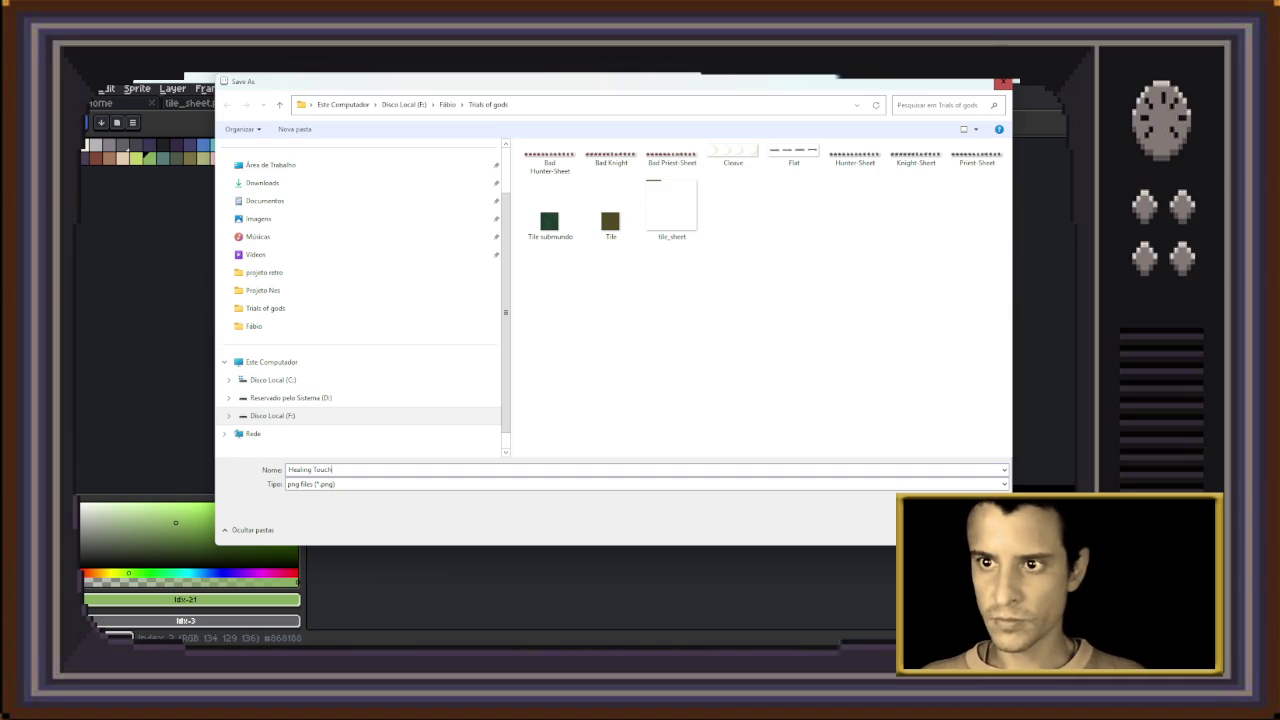
key(Return)
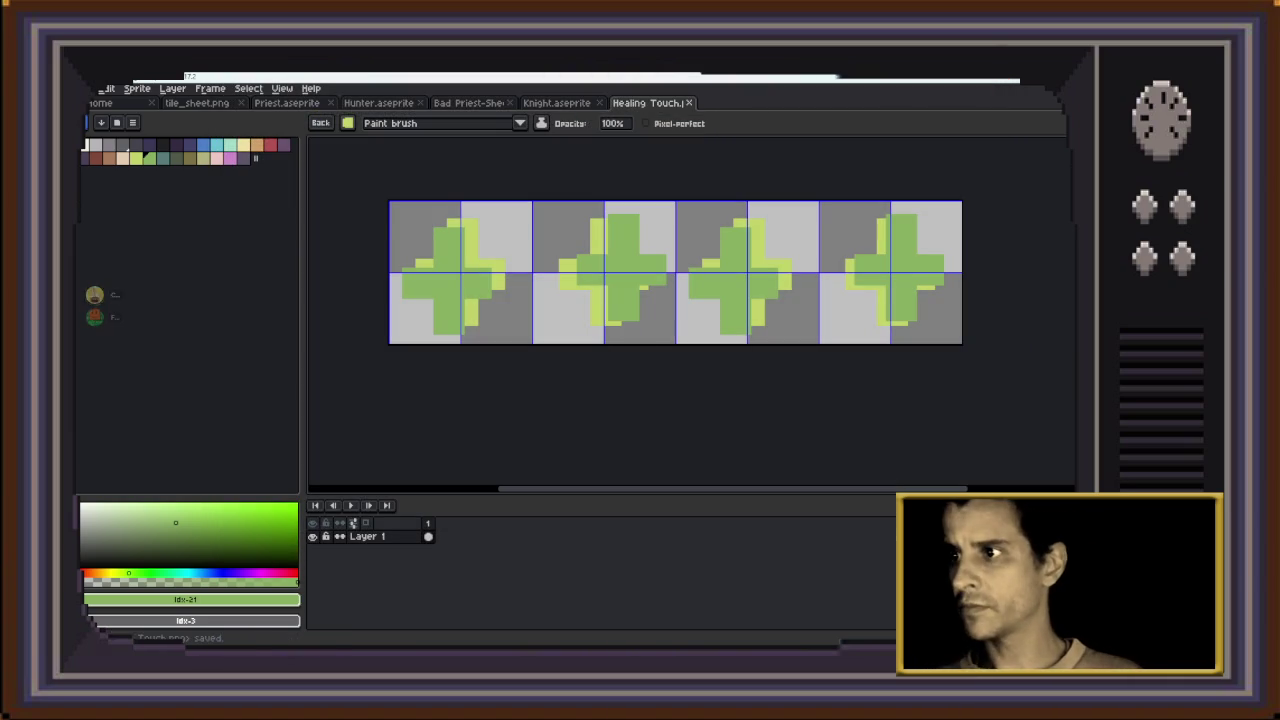
Send Healing Touch.png from the Trials of gods folder to arts-trial-of-gods, then return to Aseprite
key(alt+Tab)
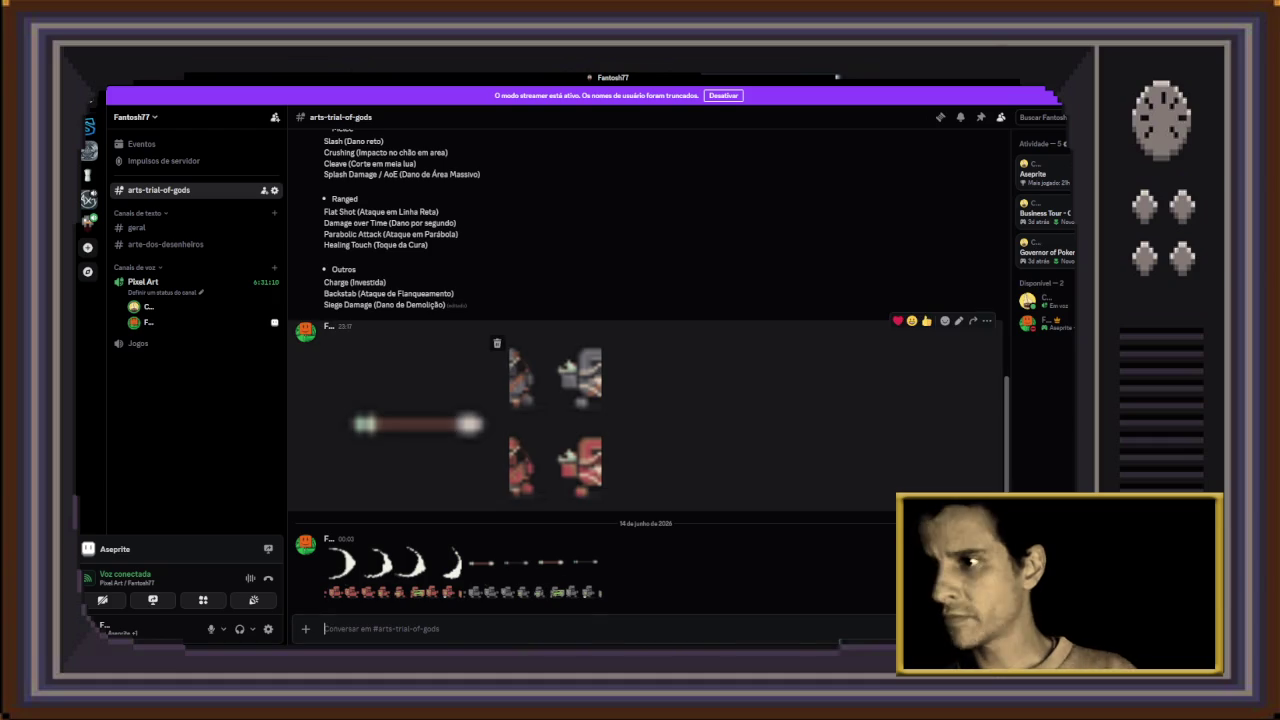
scroll(600, 420, up, 3)
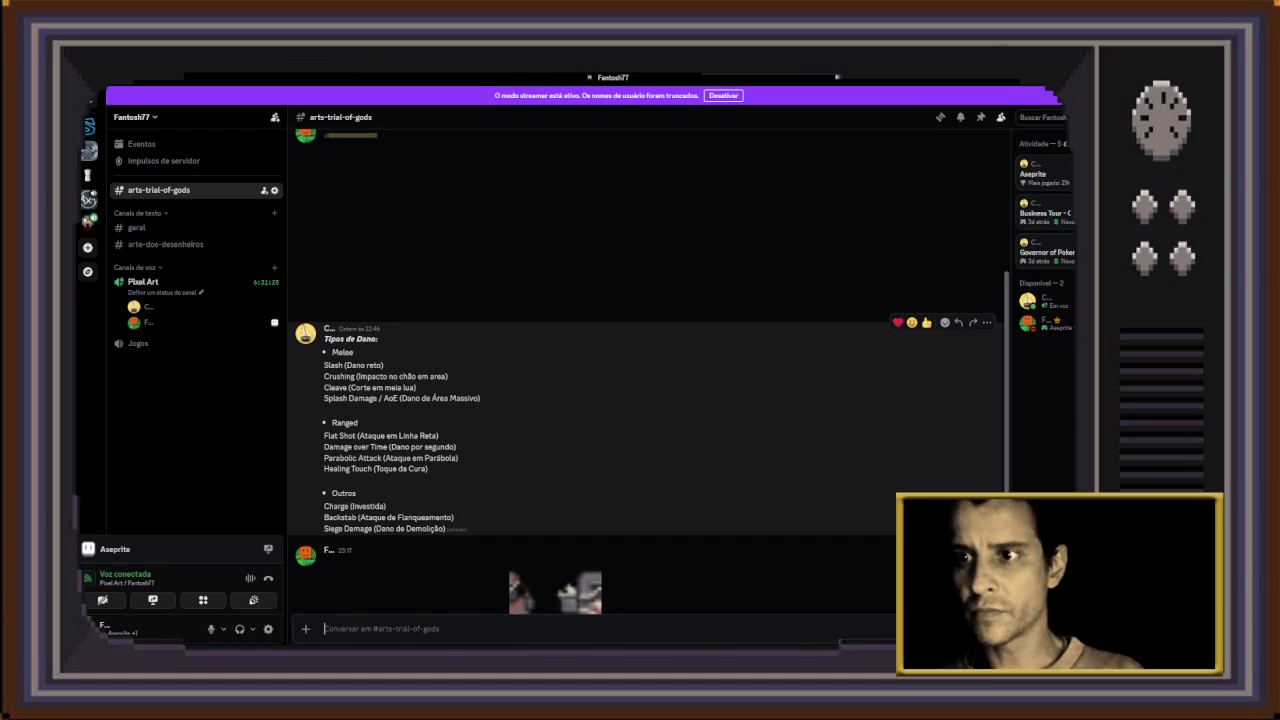
scroll(600, 420, down, 3)
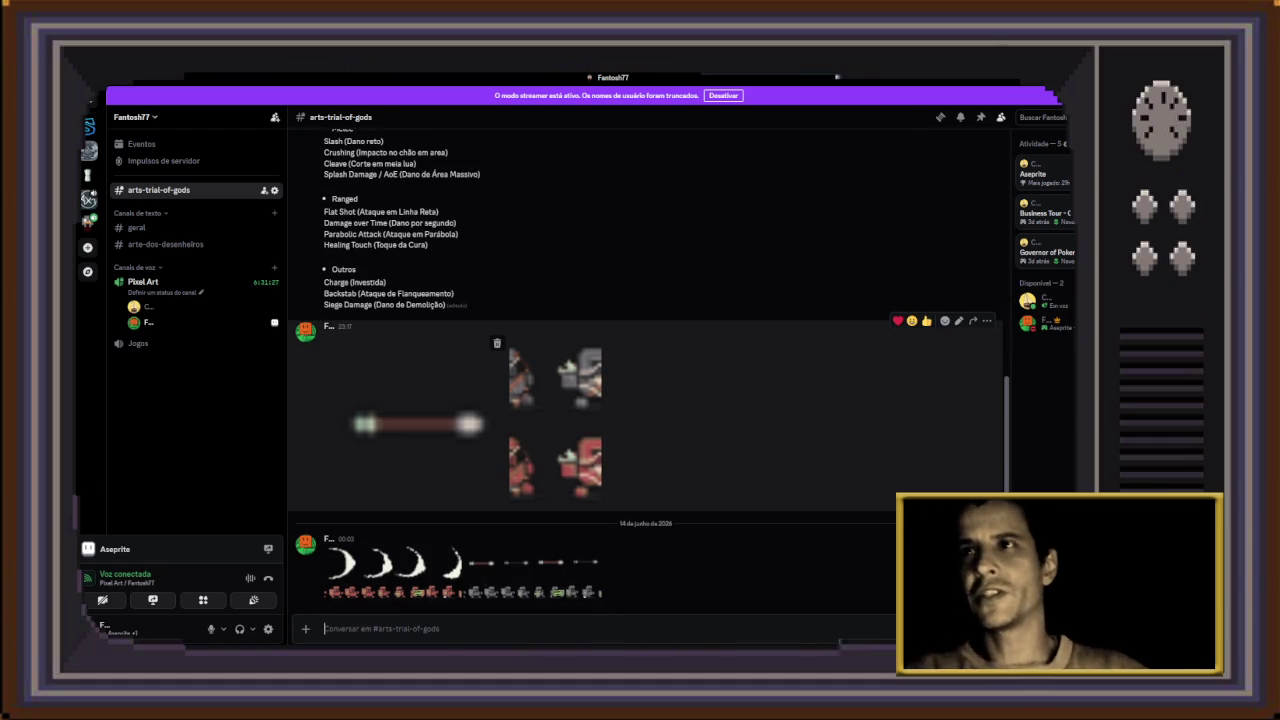
key(alt+Tab)
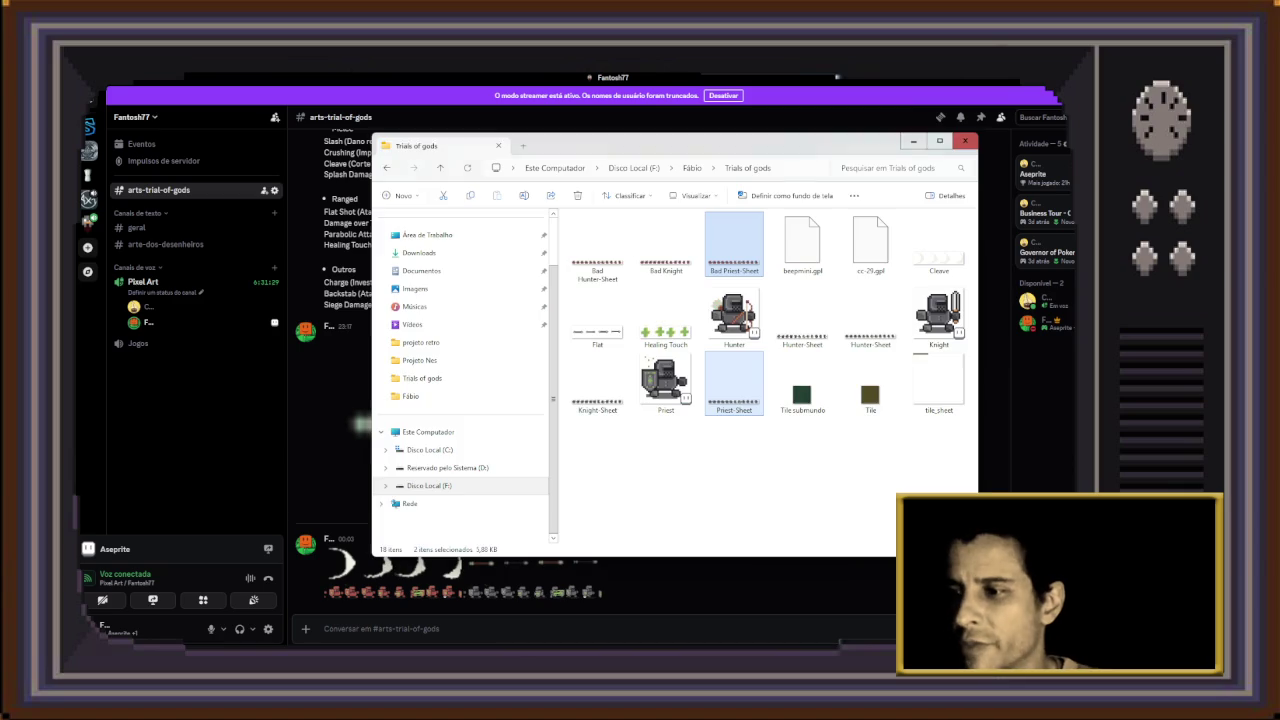
mouse_move(665, 320)
mouse_down()
mouse_move(480, 568)
mouse_move(430, 600)
mouse_up()
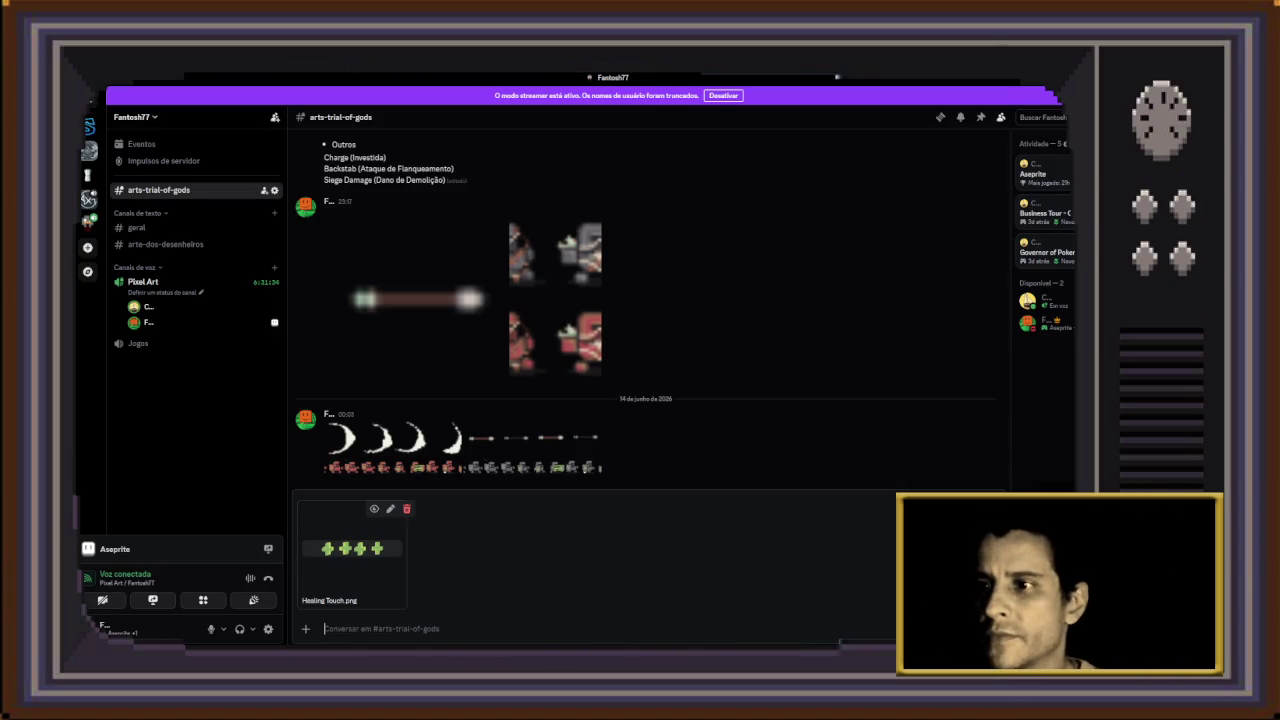
key(Return)
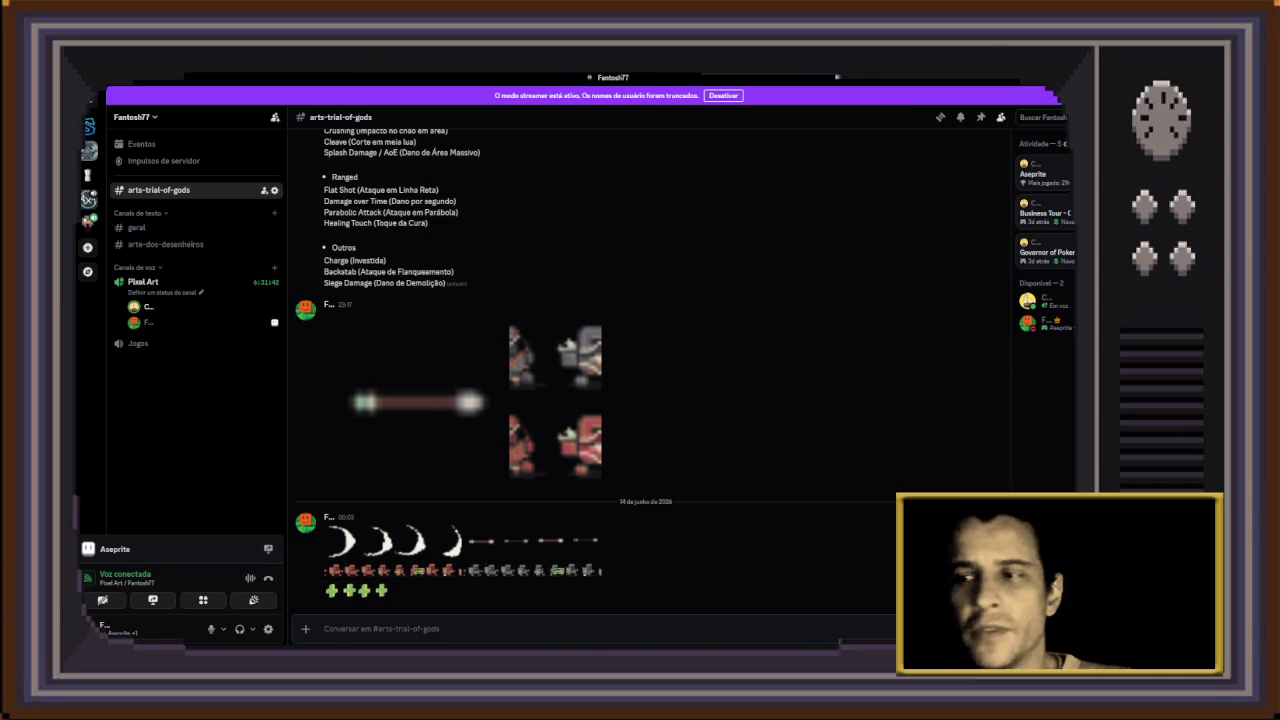
key(alt+Tab)
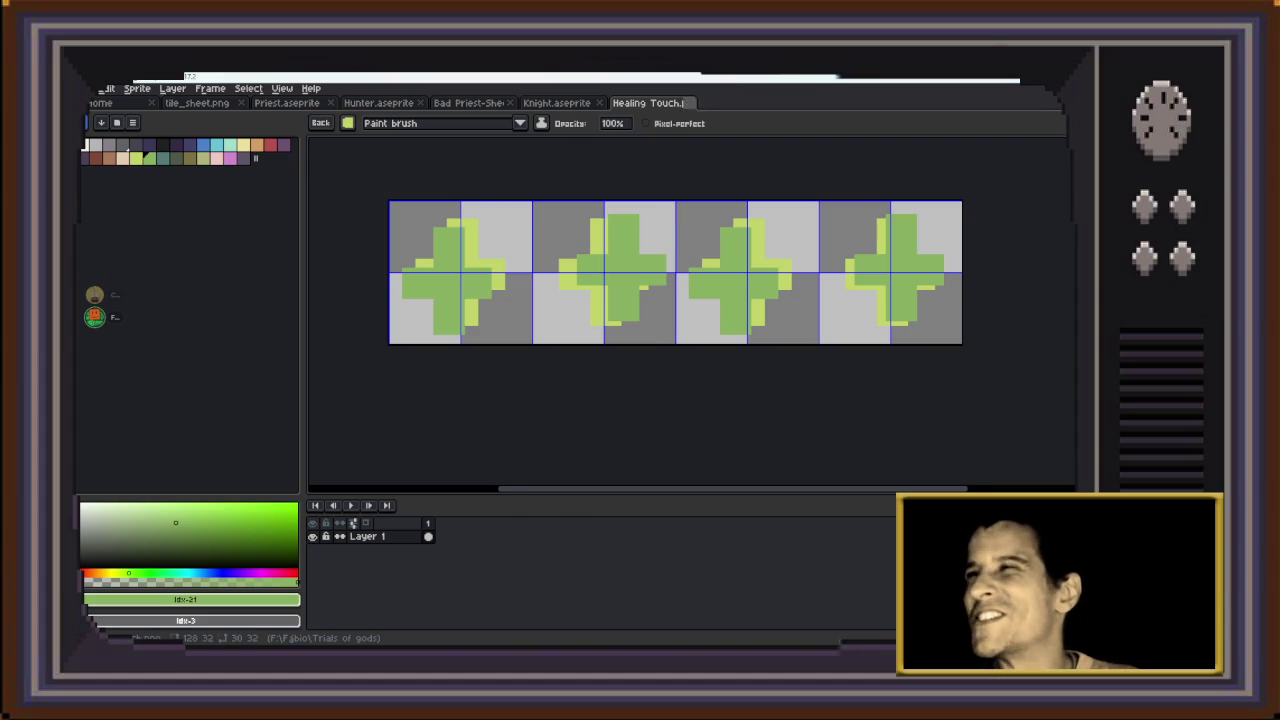
Close the Healing Touch and Knight files, then play Priest.aseprite's animation from frame 5
key(ctrl+w)
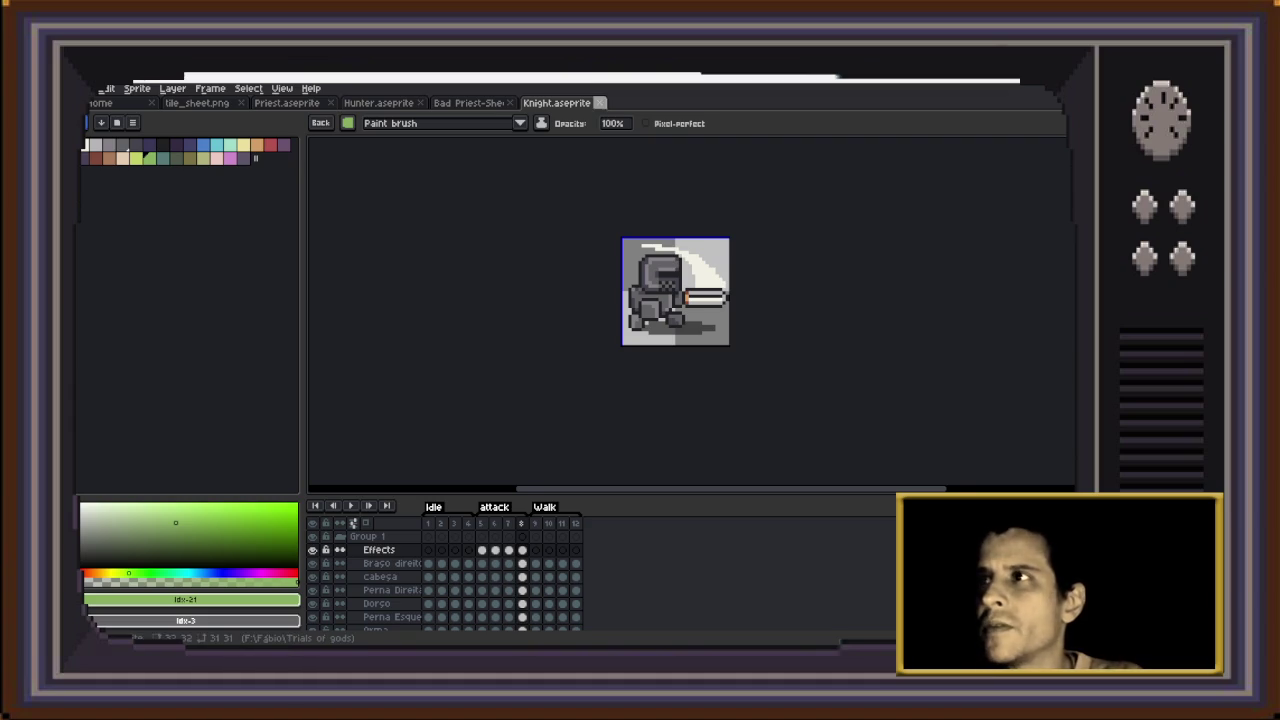
click(600, 102)
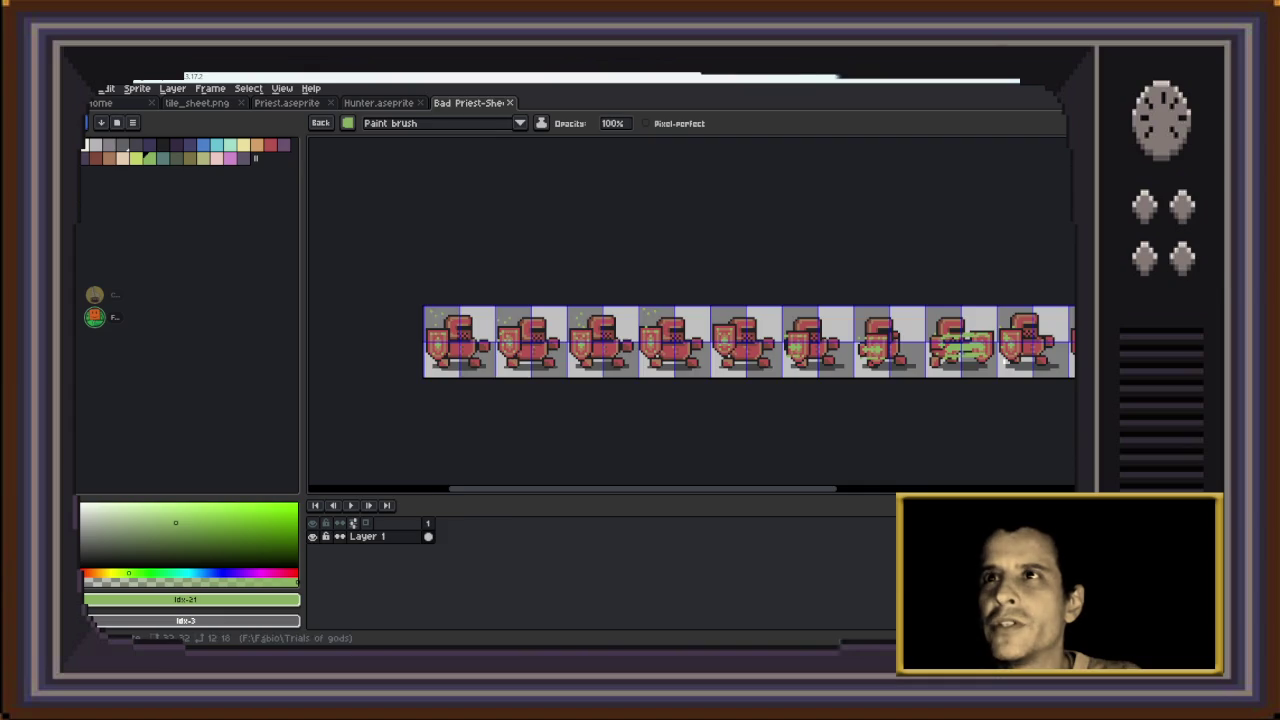
click(286, 102)
click(480, 523)
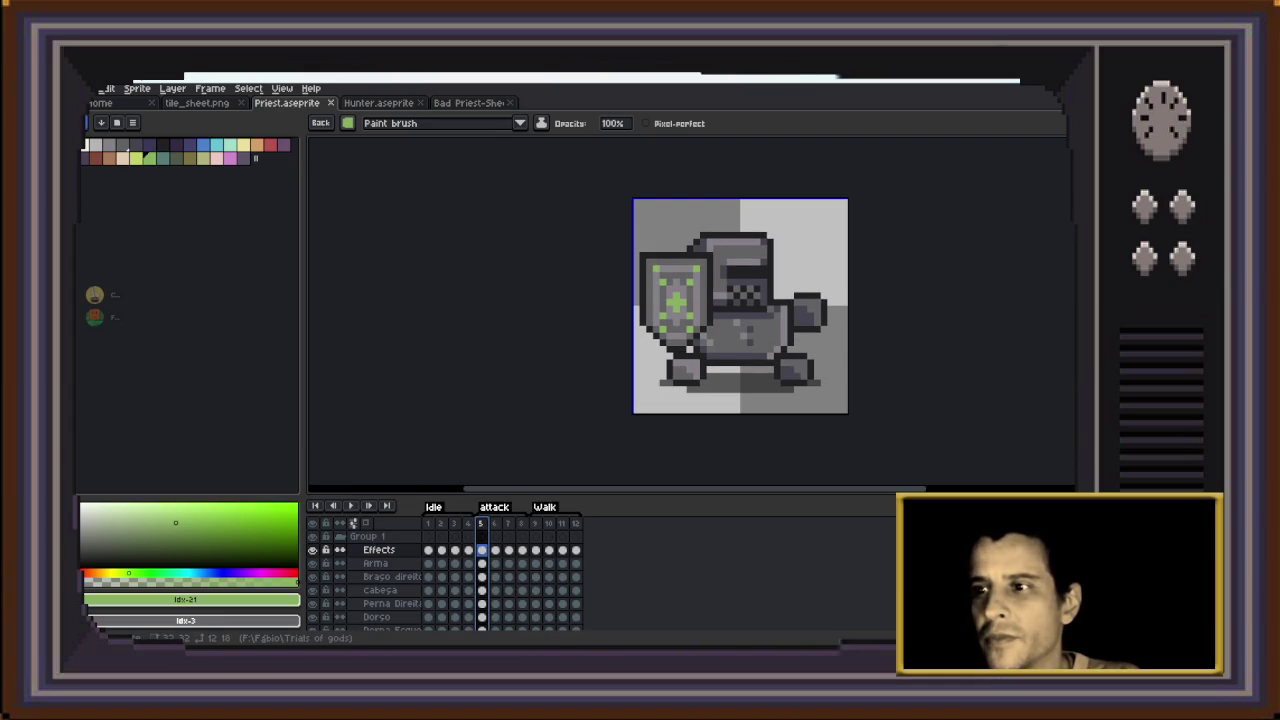
click(350, 506)
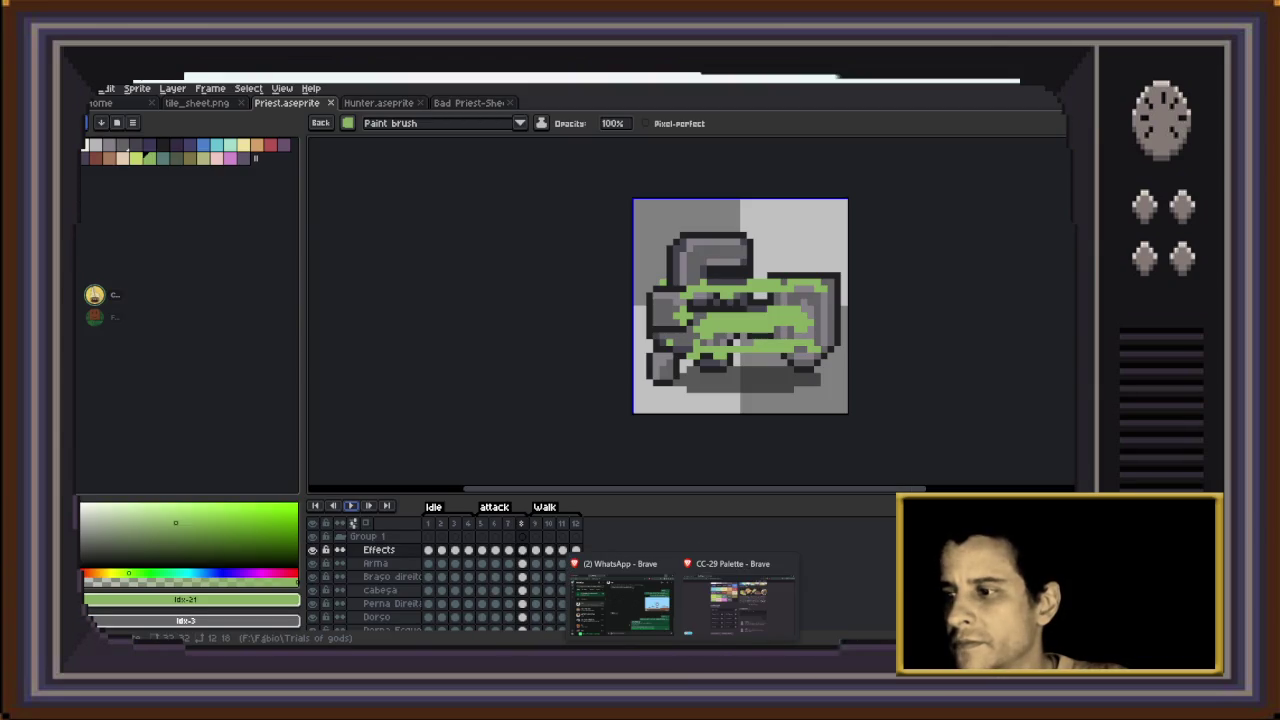
key(alt+Tab)
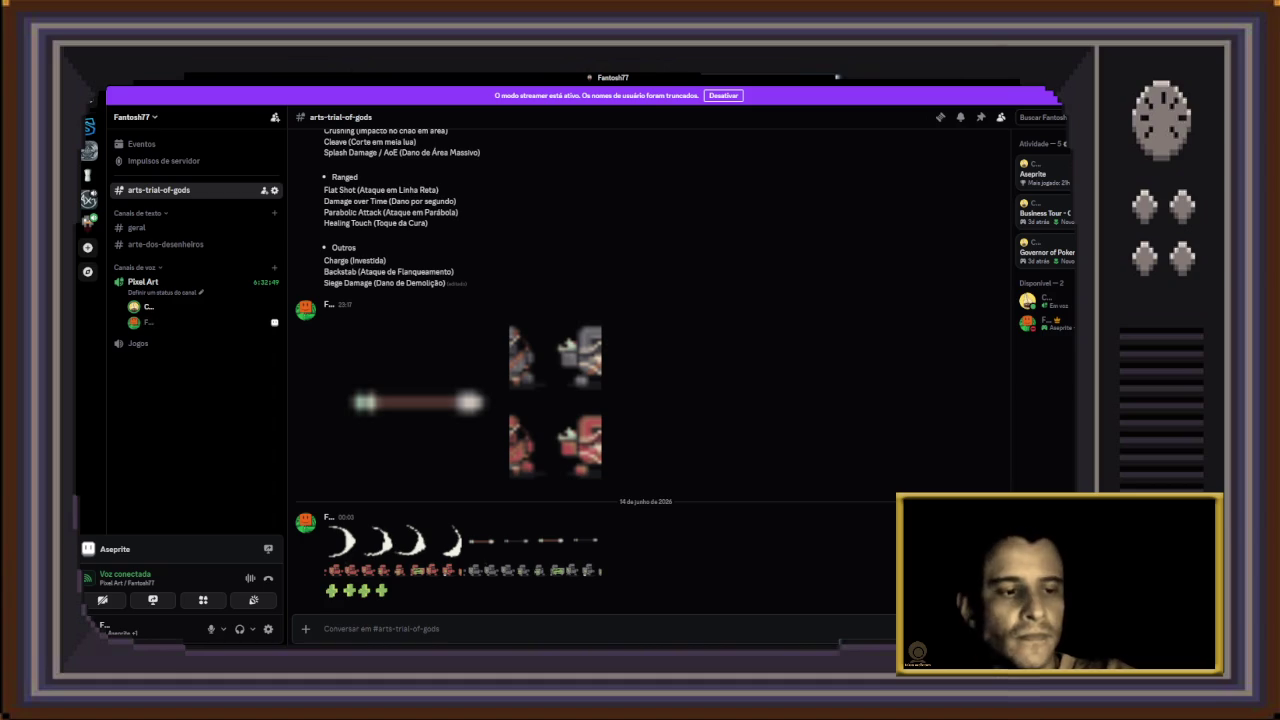
key(alt+Tab)
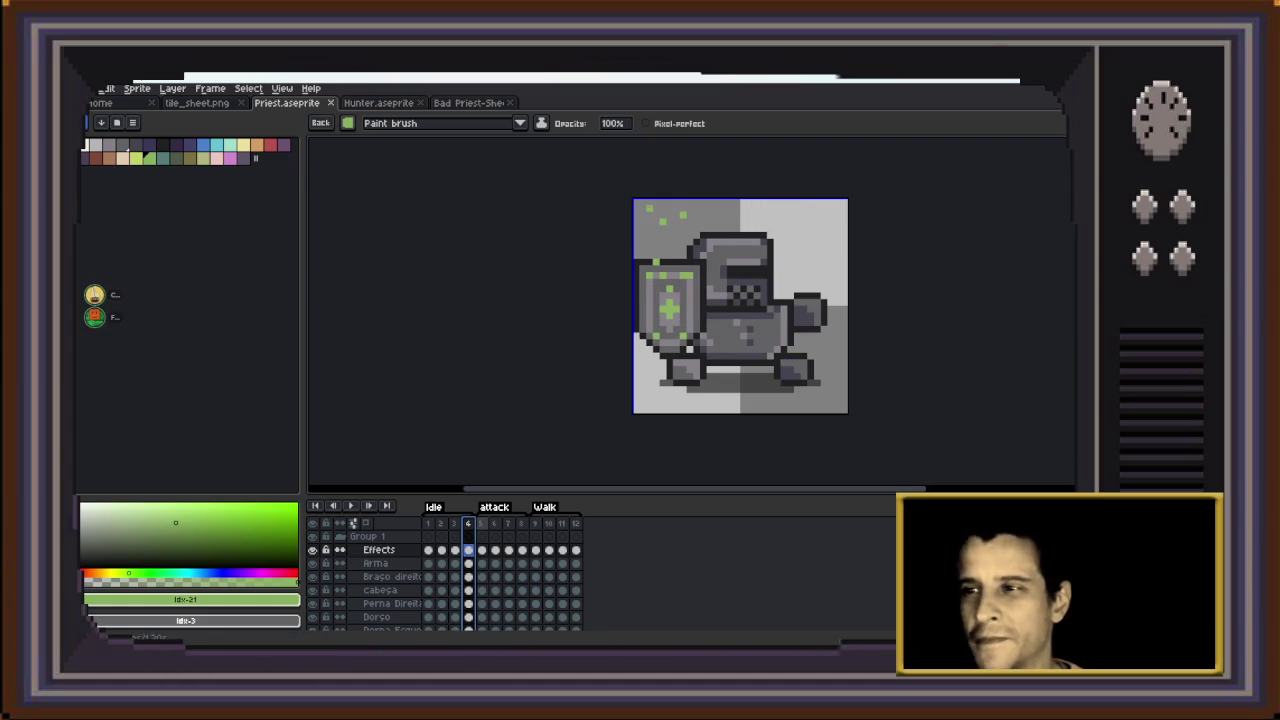
click(350, 506)
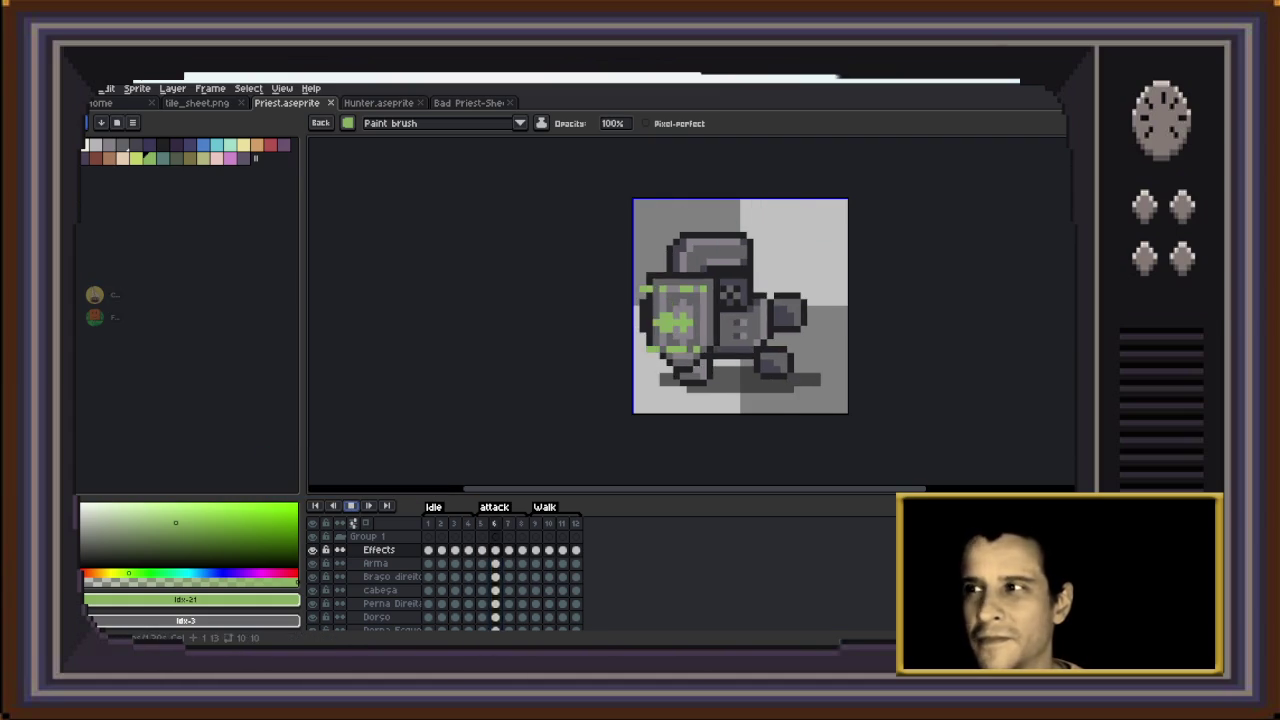